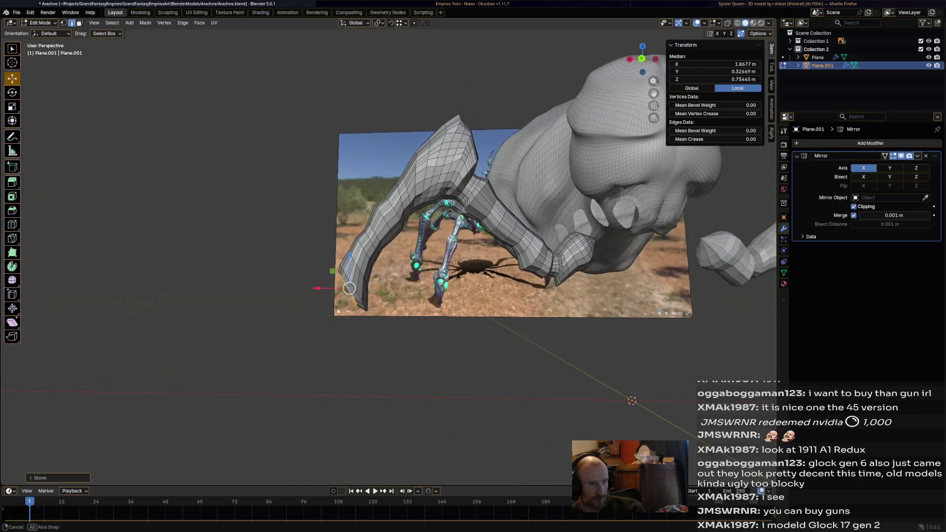
scroll(518, 222, up, 2)
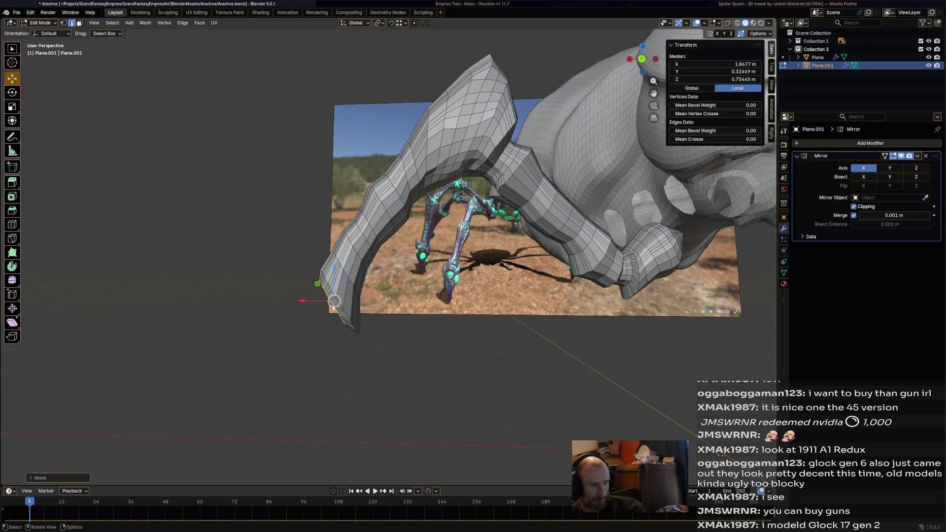
Extrude a first new leg segment from the tip, scaled down, raised and rotated into line
drag(334, 301, 335, 300)
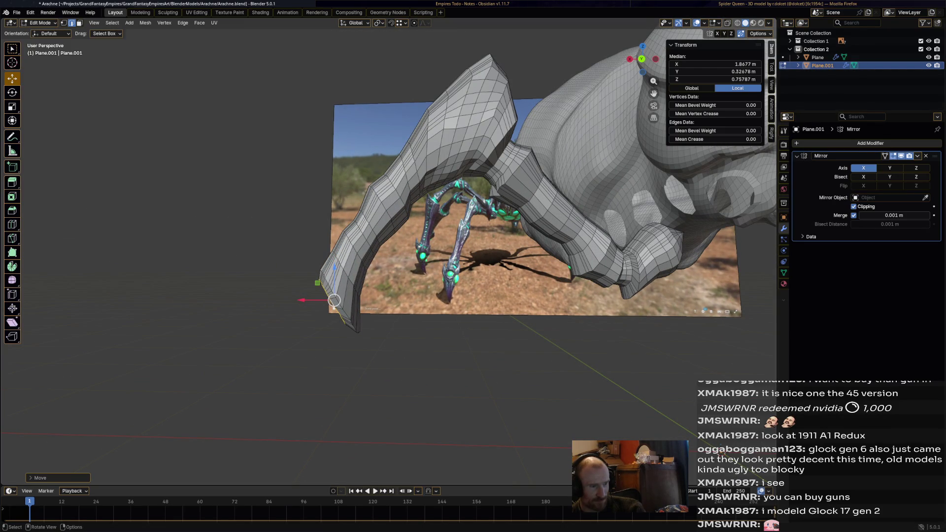
key(e)
click(333, 303)
key(s)
click(389, 300)
drag(326, 308, 327, 301)
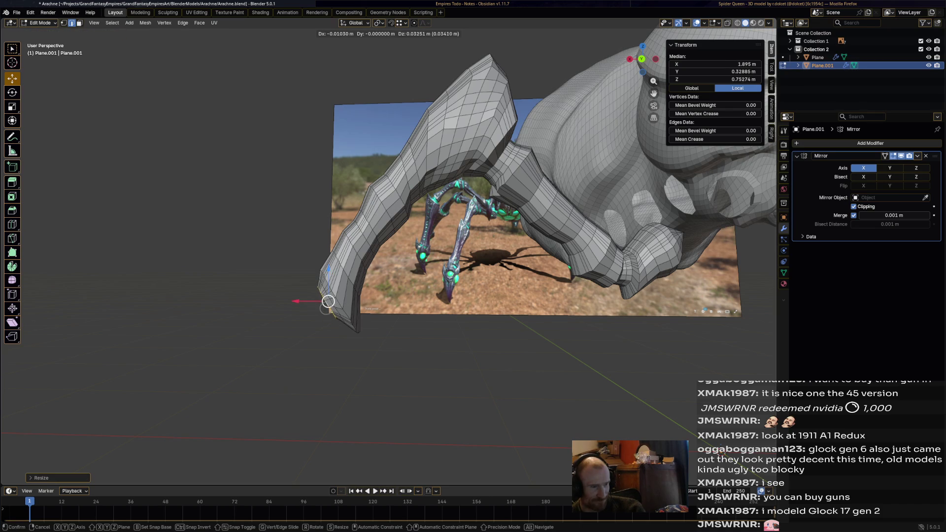
click(326, 300)
key(r)
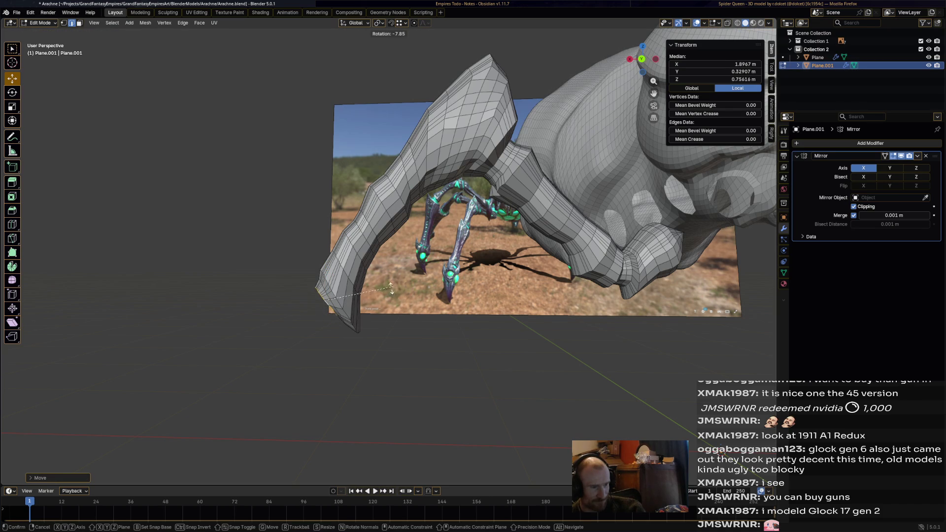
click(390, 289)
Extrude two more leg segments, resizing, nudging and rotating each toward a tapering tip
key(e)
click(321, 308)
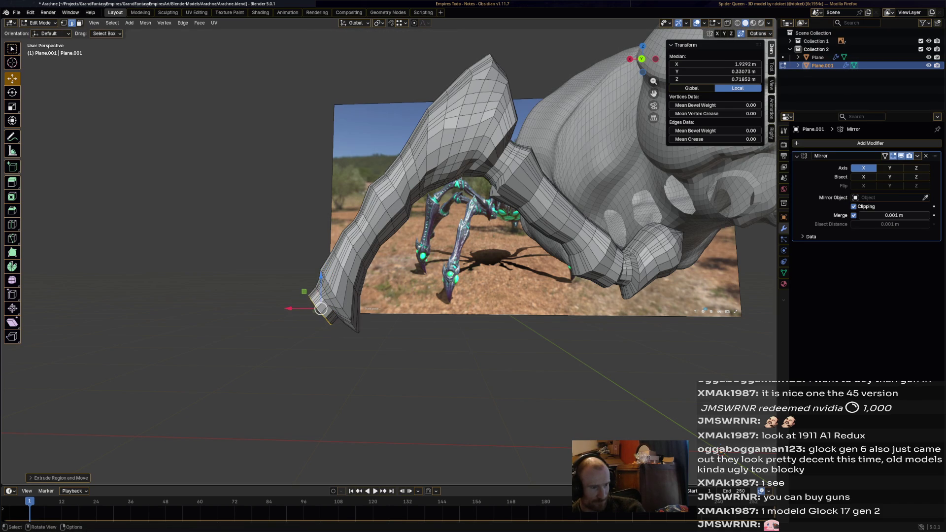
key(s)
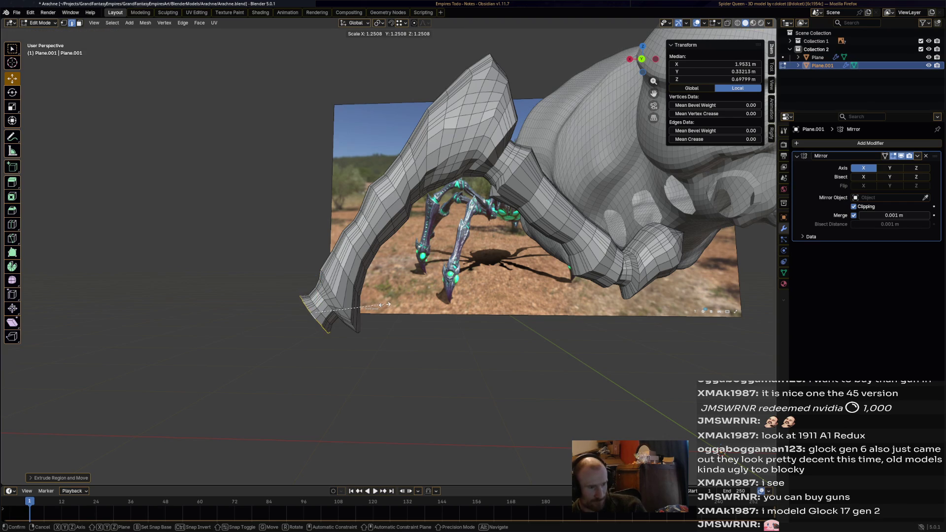
click(316, 314)
key(g)
click(312, 317)
key(e)
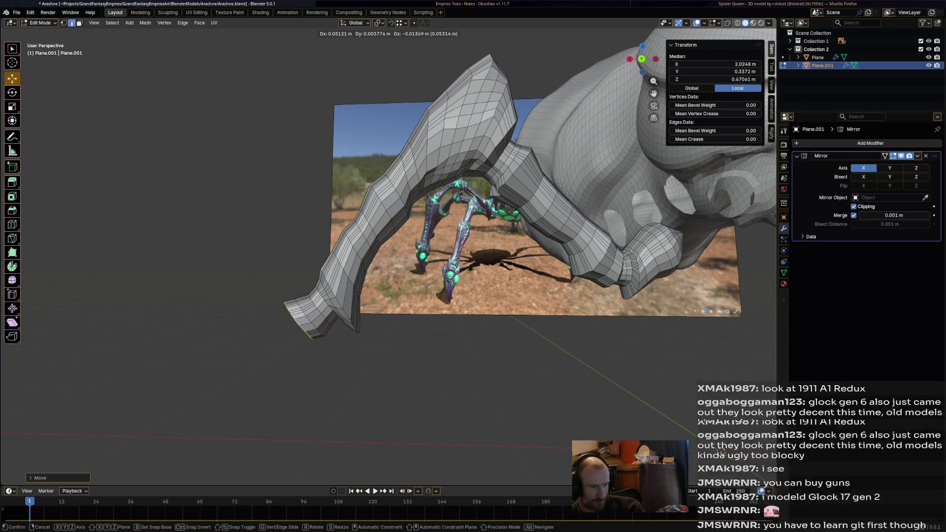
click(304, 321)
key(g)
click(311, 316)
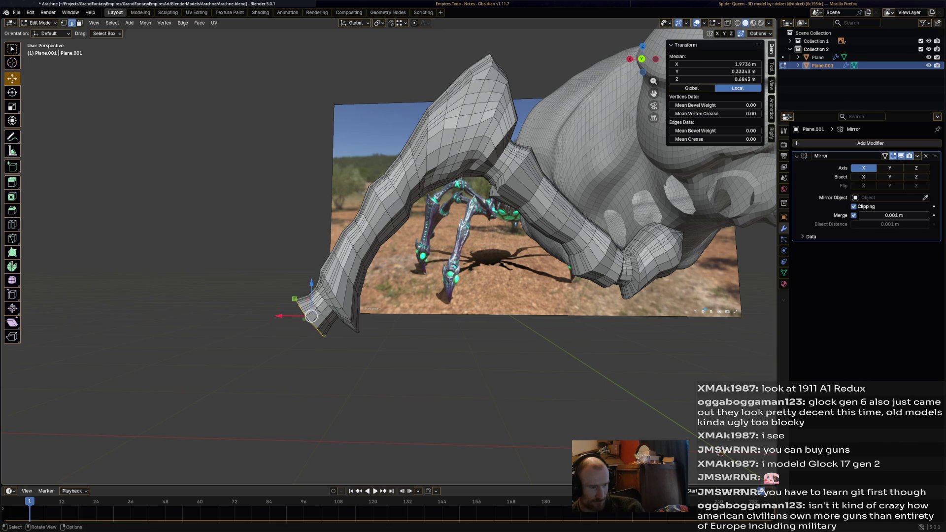
key(s)
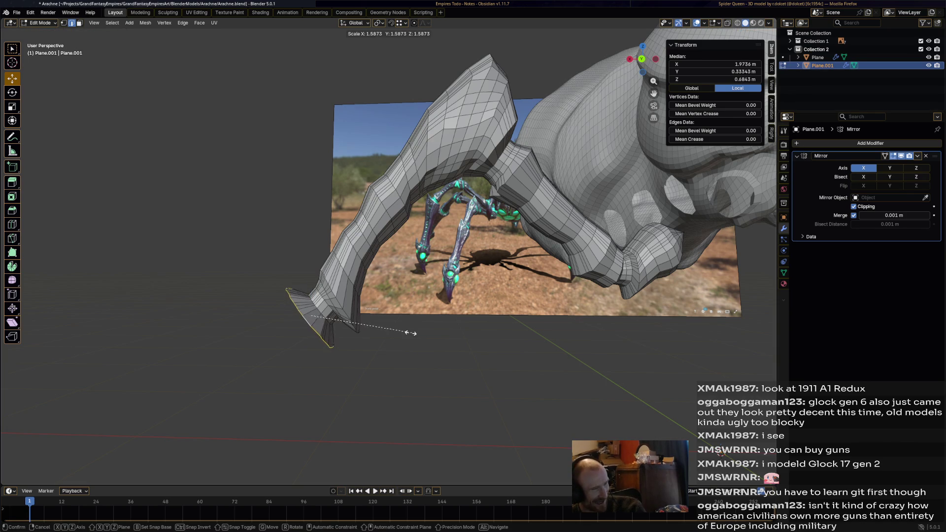
click(411, 332)
key(r)
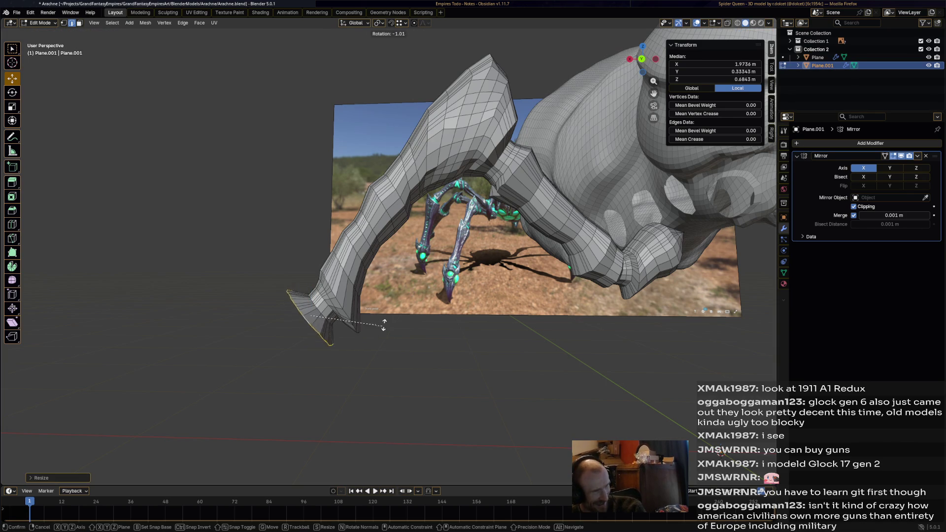
click(387, 302)
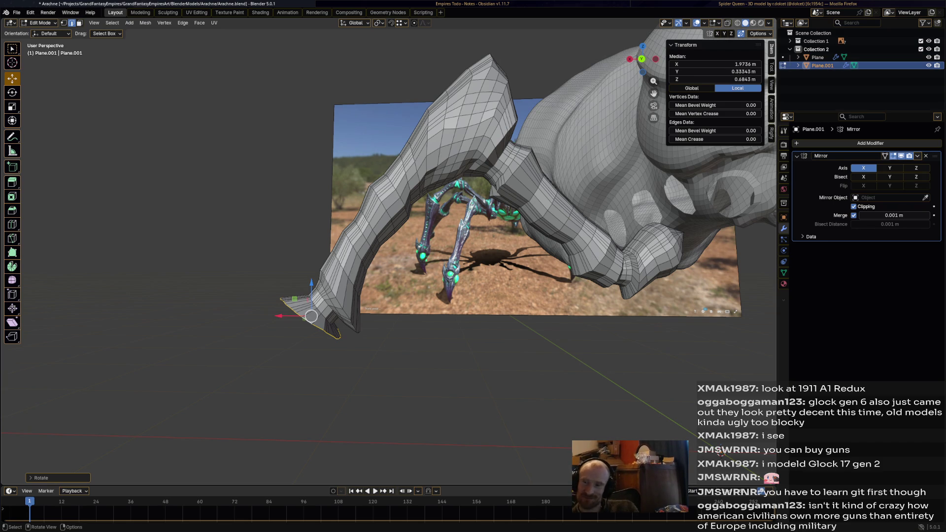
From a front view, extrude and shrink another leg edge, checking it against the Spider Queen reference
middle_drag(474, 221, 517, 207)
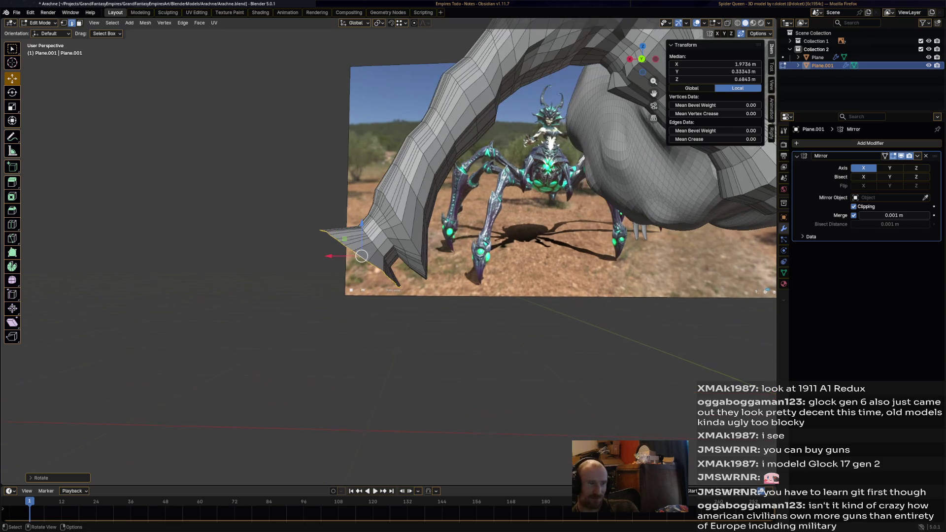
key(e)
click(370, 266)
key(s)
click(350, 269)
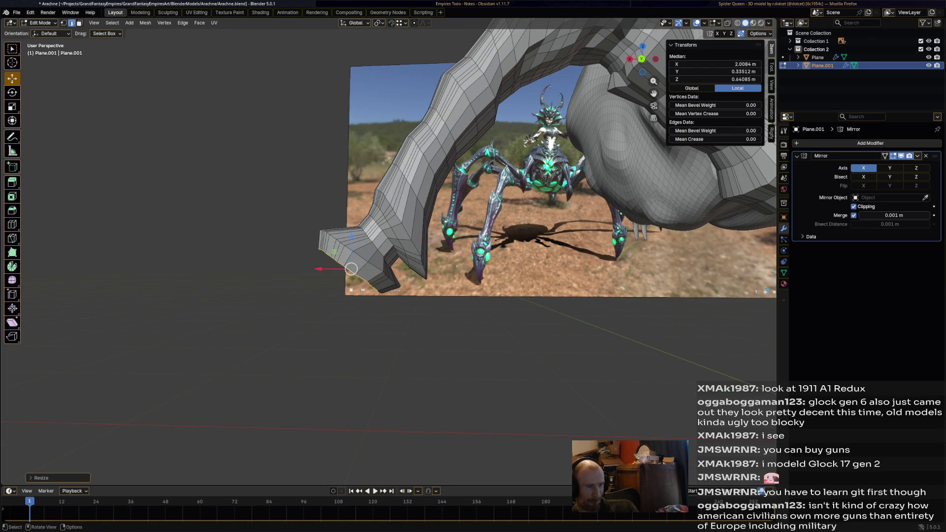
key(g)
click(347, 268)
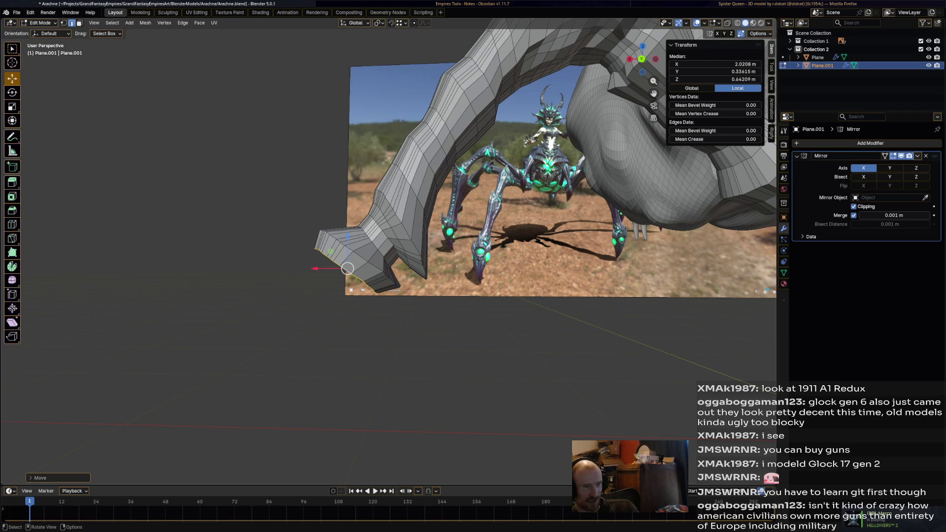
middle_drag(347, 268, 353, 266)
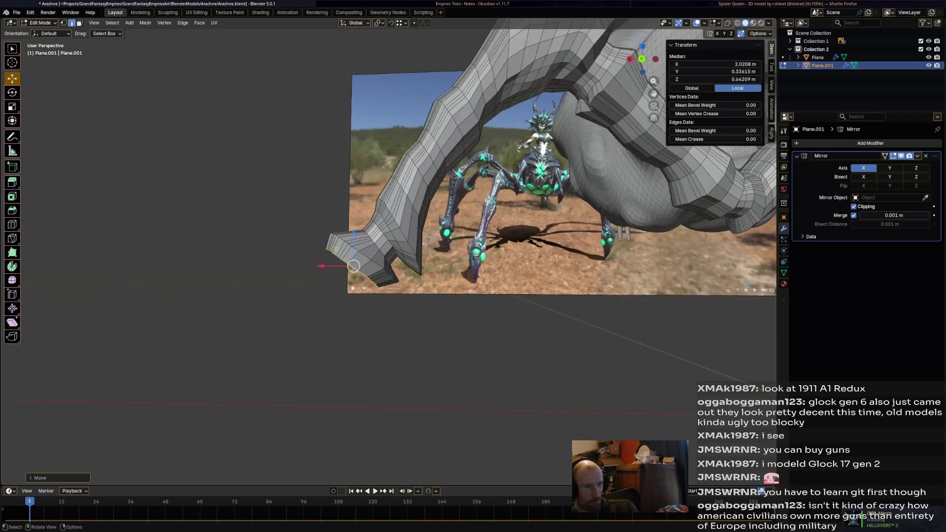
scroll(353, 266, down, 3)
middle_drag(354, 266, 373, 252)
key(alt+Tab)
key(alt+Tab)
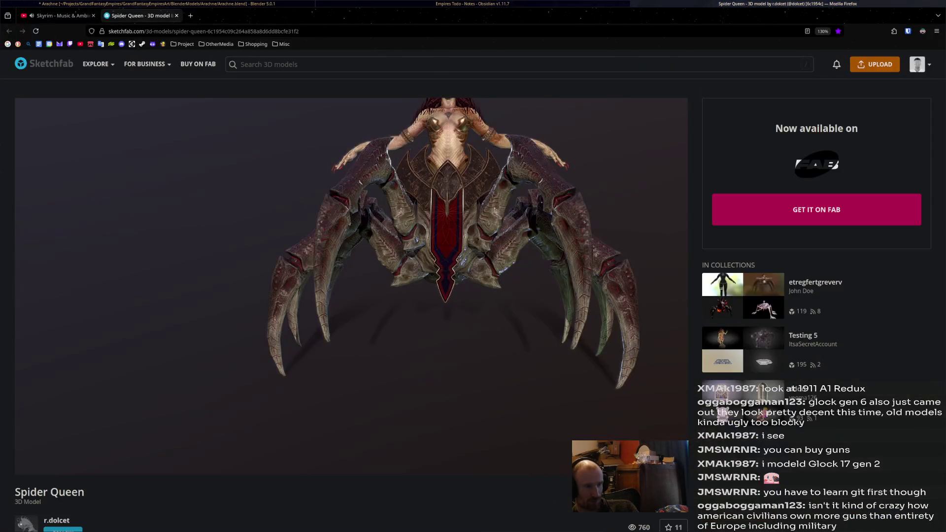
key(alt+Tab)
key(alt+Tab)
scroll(350, 255, up, 5)
key(s)
Reposition the leg tip and extrude a new segment, scaled and rotated into a bend
click(349, 255)
key(g)
click(344, 259)
key(g)
click(370, 292)
key(e)
click(373, 291)
key(s)
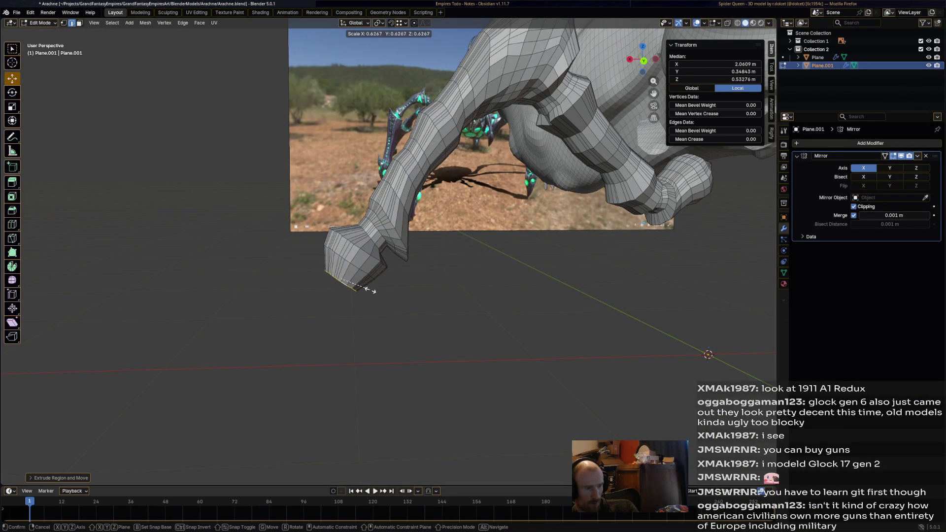
click(382, 293)
key(r)
click(427, 281)
Move and rescale the tip, then extrude another segment rotated and narrowed further
key(g)
click(355, 296)
key(s)
click(399, 307)
key(g)
click(325, 302)
key(g)
click(488, 305)
key(e)
click(488, 305)
key(r)
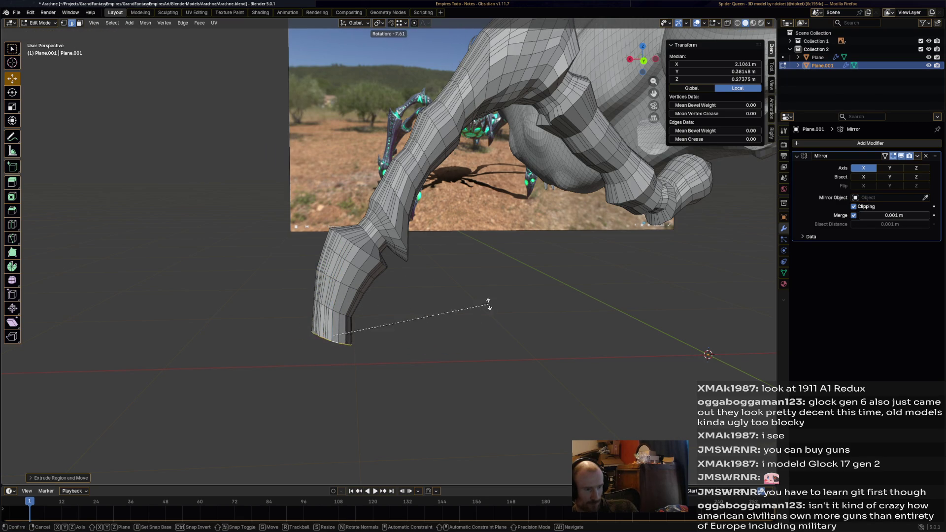
click(461, 292)
key(s)
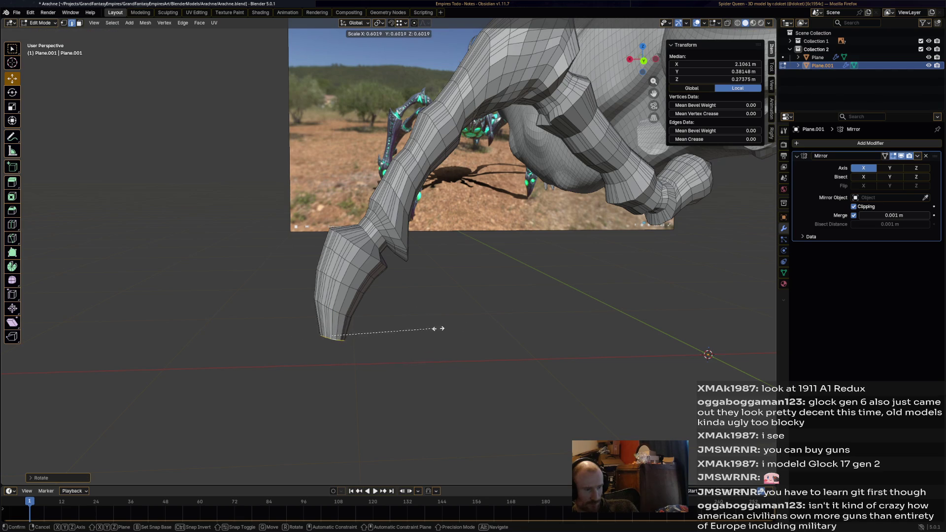
click(454, 328)
Carry the leg downward with two more extruded, scaled and rotated segments
key(g)
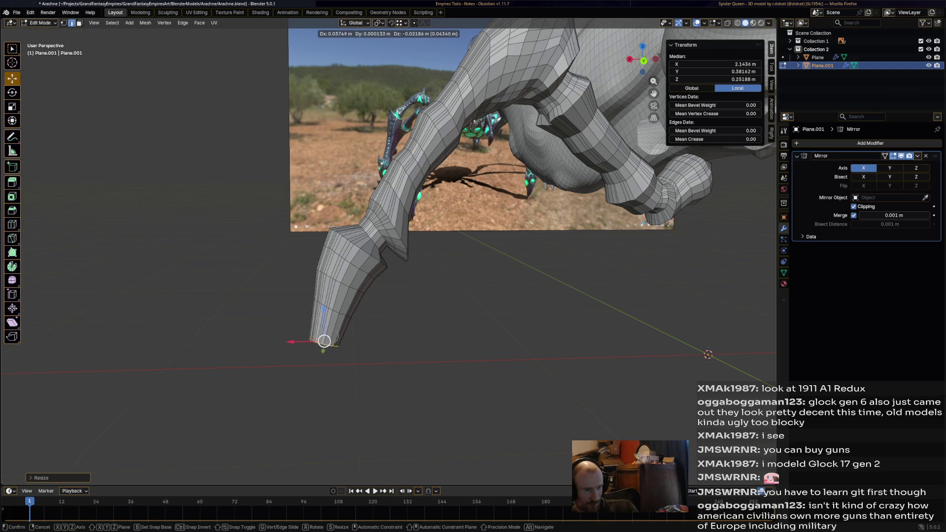
click(324, 341)
key(g)
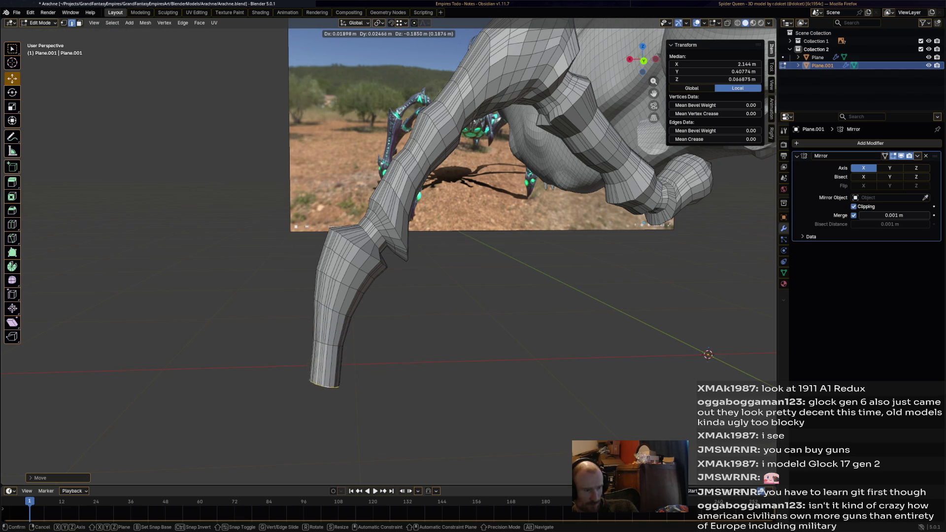
click(322, 374)
key(e)
key(s)
click(433, 350)
key(r)
click(437, 333)
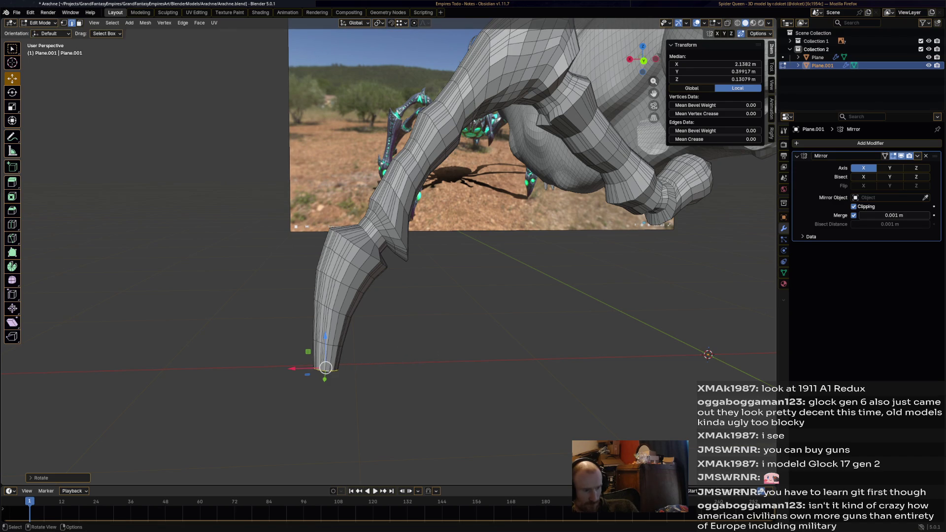
key(e)
click(330, 404)
key(s)
click(368, 392)
key(g)
click(323, 400)
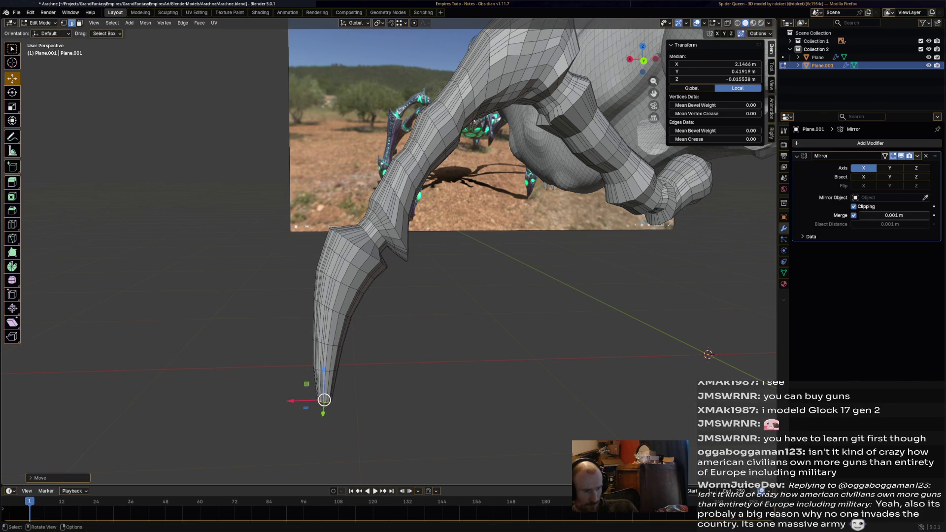
Extrude the final tapering segments downward, checking from the front view
key(e)
click(324, 433)
key(s)
click(324, 433)
scroll(362, 327, down, 4)
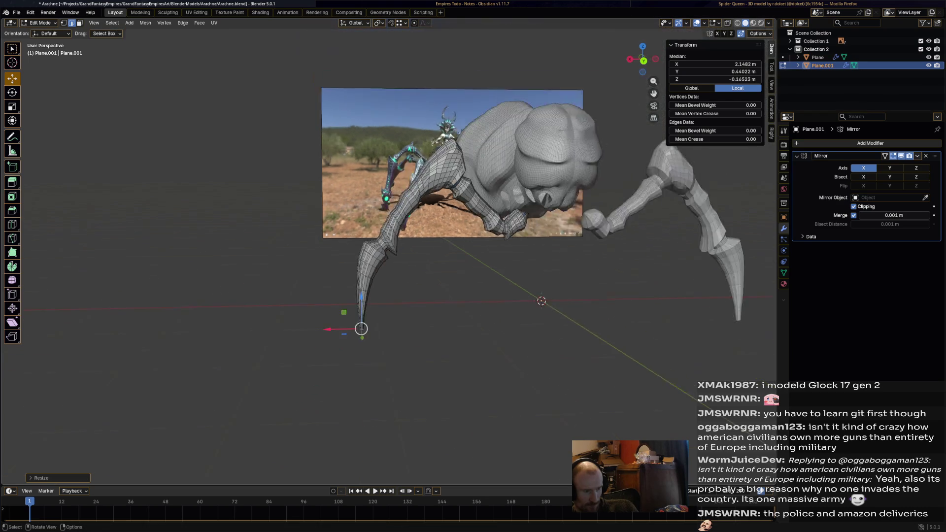
scroll(375, 289, down, 3)
scroll(374, 289, up, 1)
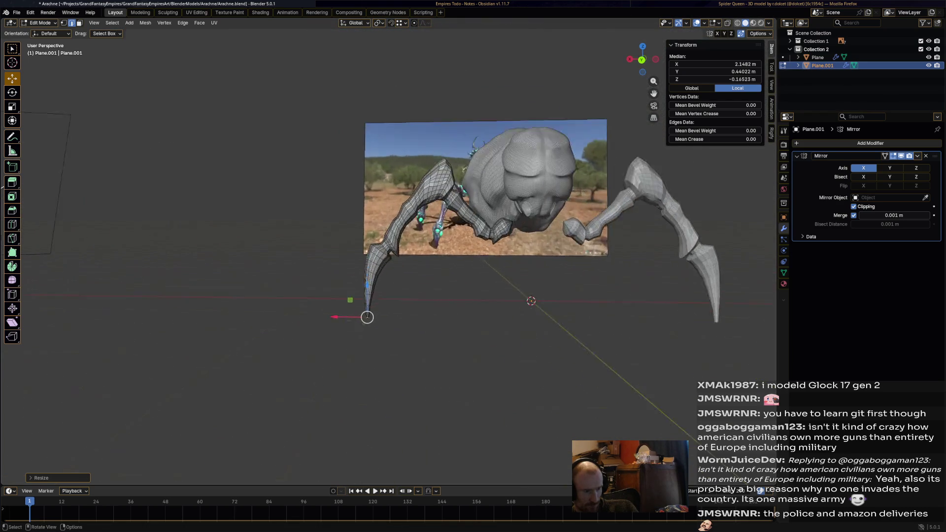
scroll(359, 340, up, 3)
middle_drag(443, 295, 517, 281)
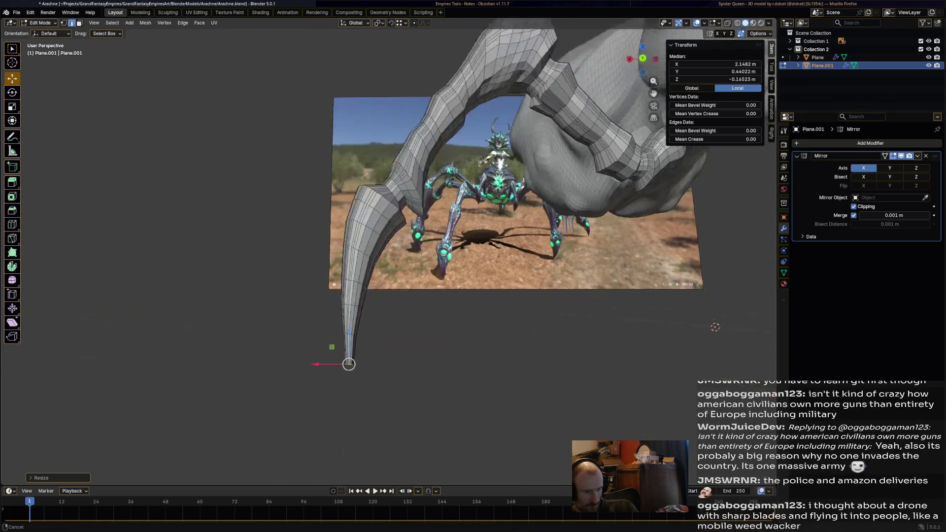
key(e)
click(370, 270)
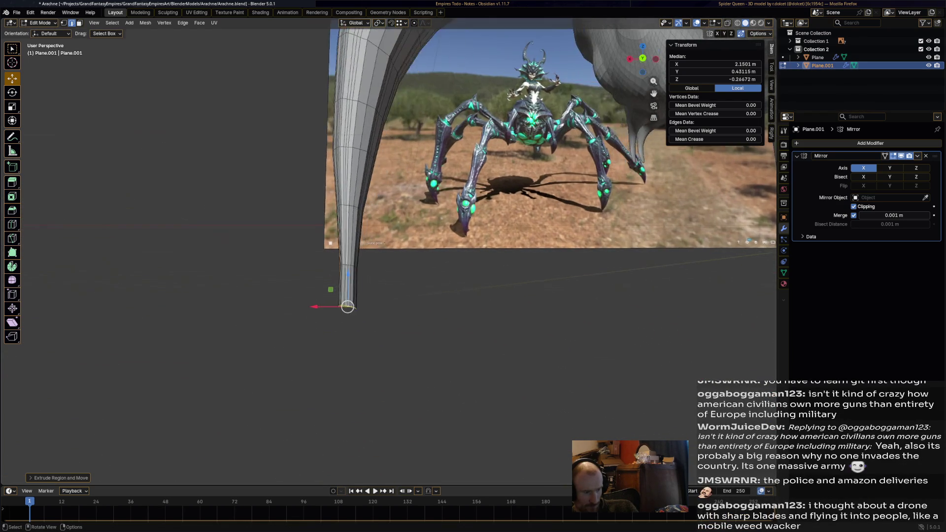
scroll(370, 270, up, 2)
key(s)
click(333, 329)
key(g)
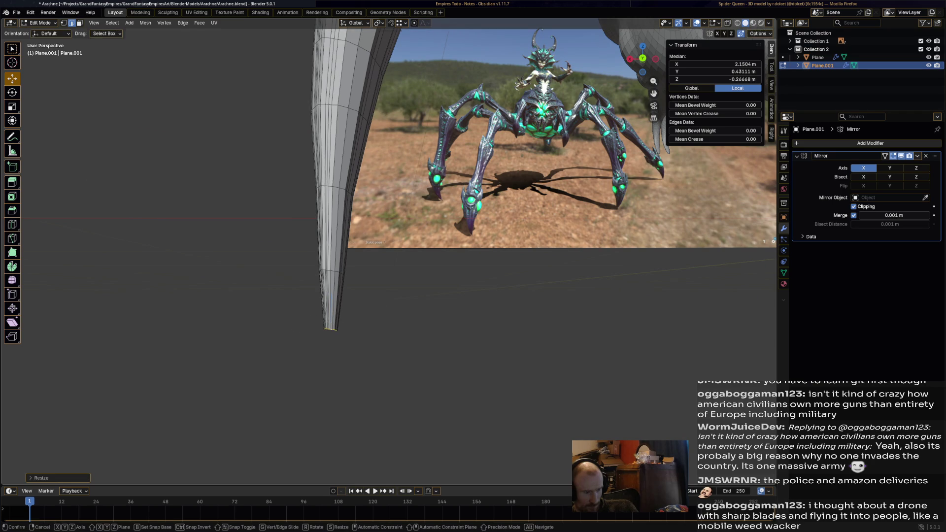
key(Return)
Merge the tip vertices at their centre so the leg ends in a single point
key(x)
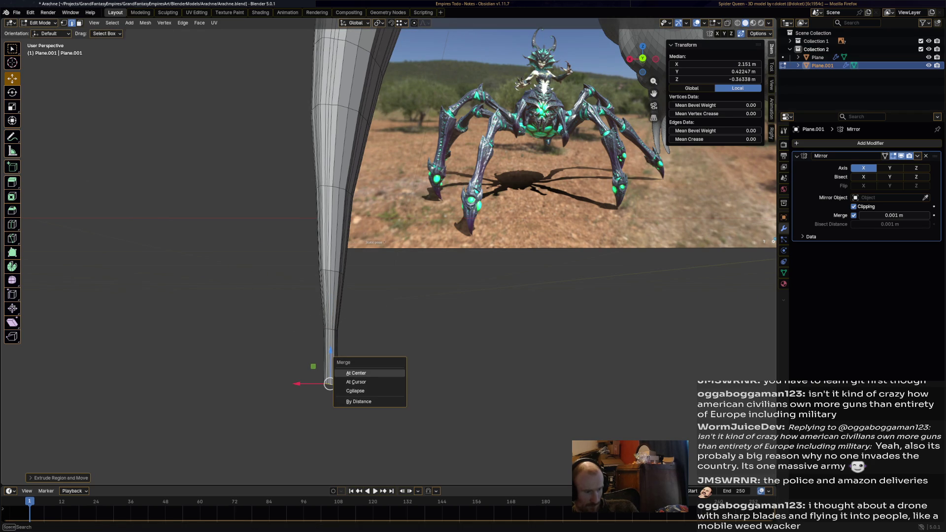
click(362, 386)
mouse_move(363, 386)
middle_down()
mouse_move(370, 355)
mouse_move(474, 347)
middle_up()
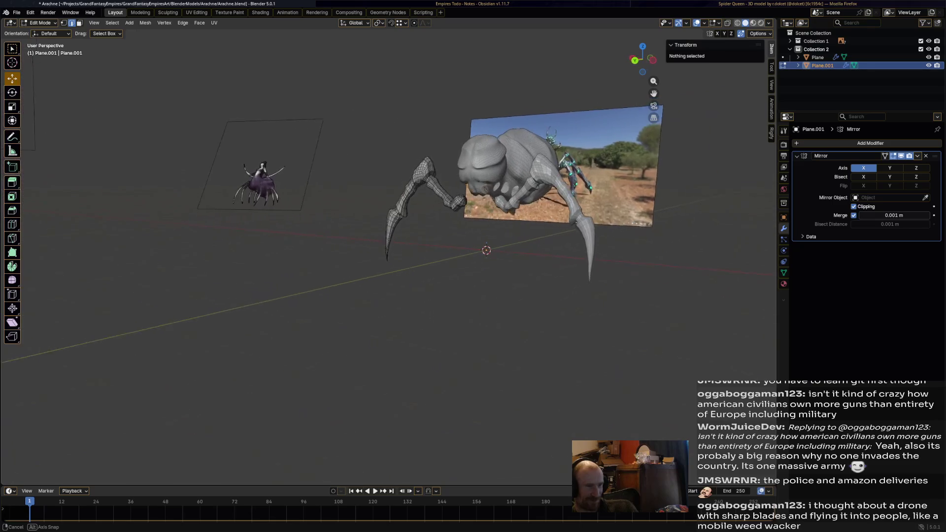
middle_drag(473, 347, 577, 347)
scroll(518, 348, up, 4)
scroll(388, 251, down, 3)
mouse_move(389, 251)
middle_down()
mouse_move(587, 266)
mouse_move(524, 265)
middle_up()
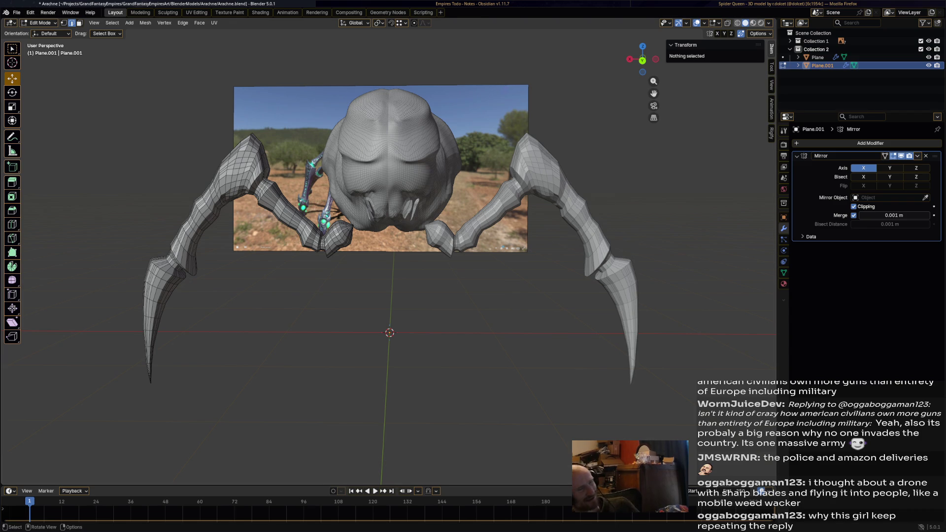
middle_drag(385, 295, 422, 288)
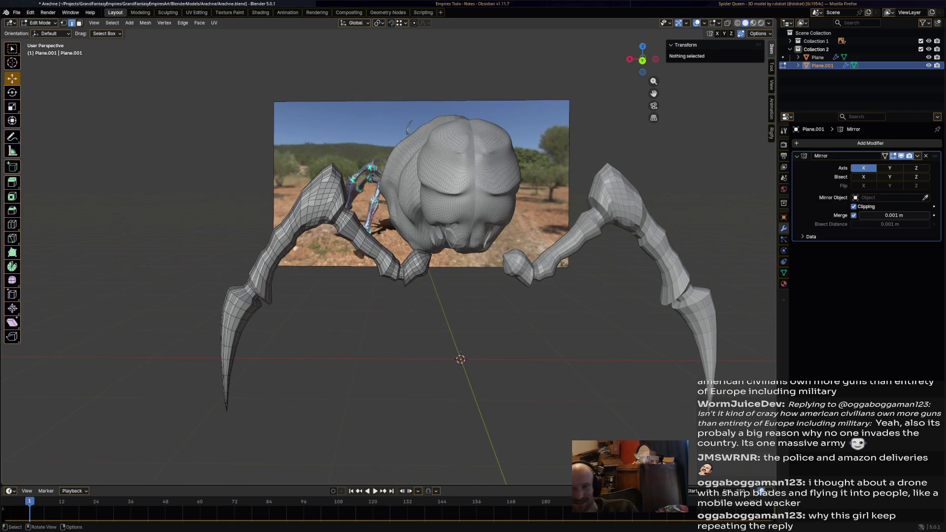
scroll(388, 251, up, 3)
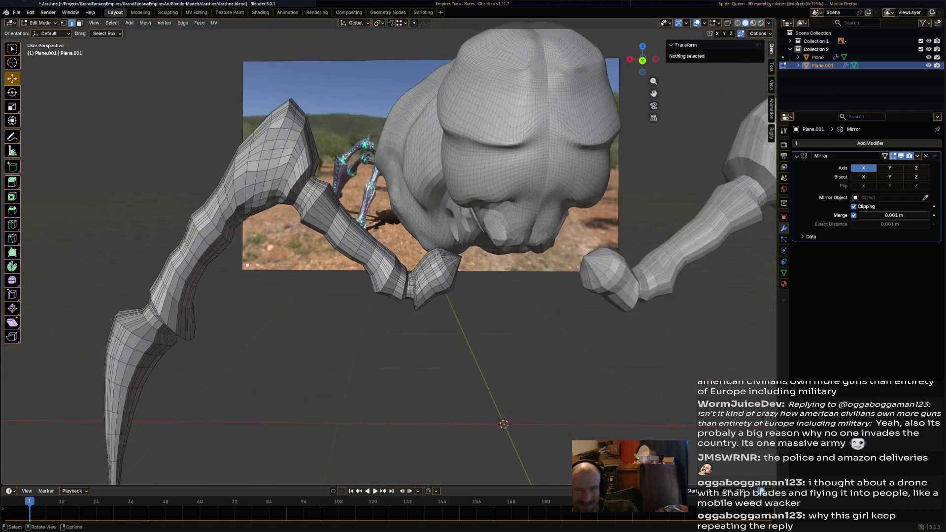
mouse_move(388, 251)
middle_down()
mouse_move(443, 222)
mouse_move(444, 192)
mouse_move(414, 177)
middle_up()
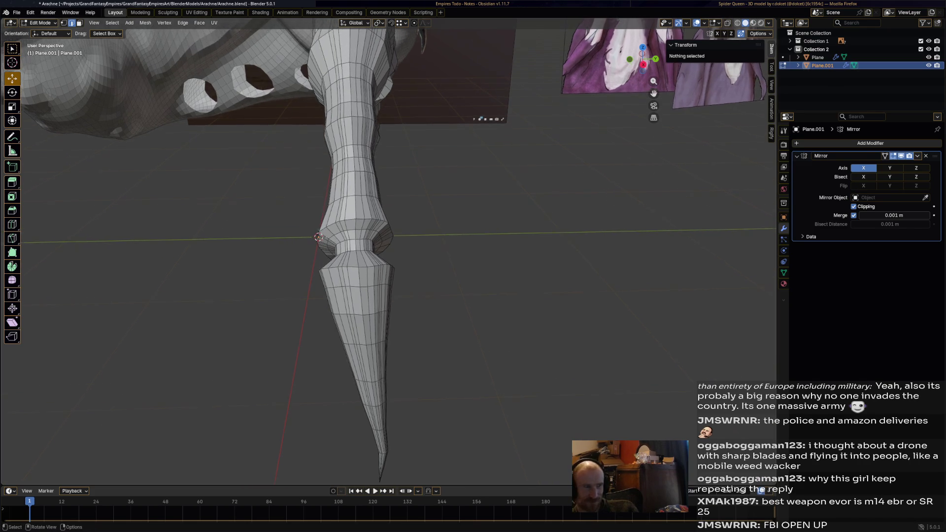
mouse_move(388, 251)
middle_down()
mouse_move(422, 247)
mouse_move(444, 259)
middle_up()
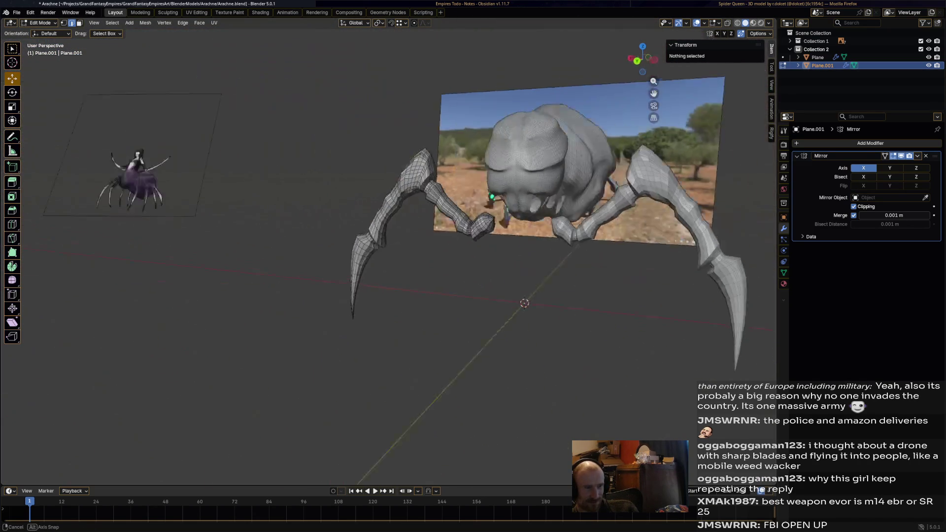
scroll(444, 259, up, 3)
mouse_move(388, 252)
middle_down()
mouse_move(444, 252)
mouse_move(414, 222)
middle_up()
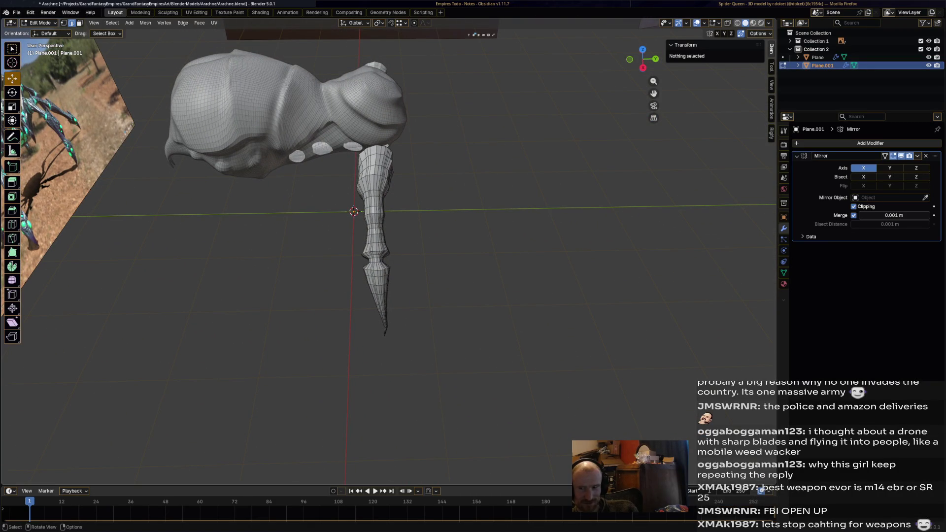
middle_drag(388, 251, 466, 244)
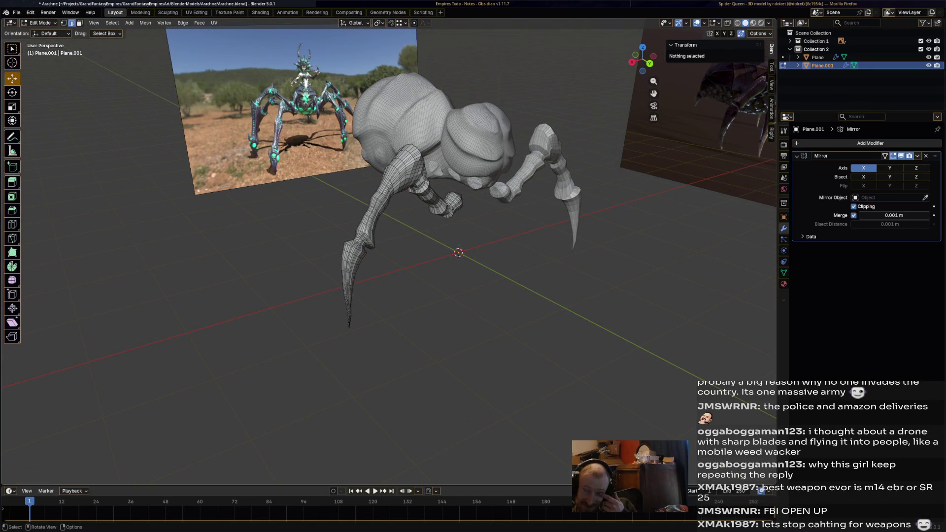
middle_drag(458, 251, 489, 244)
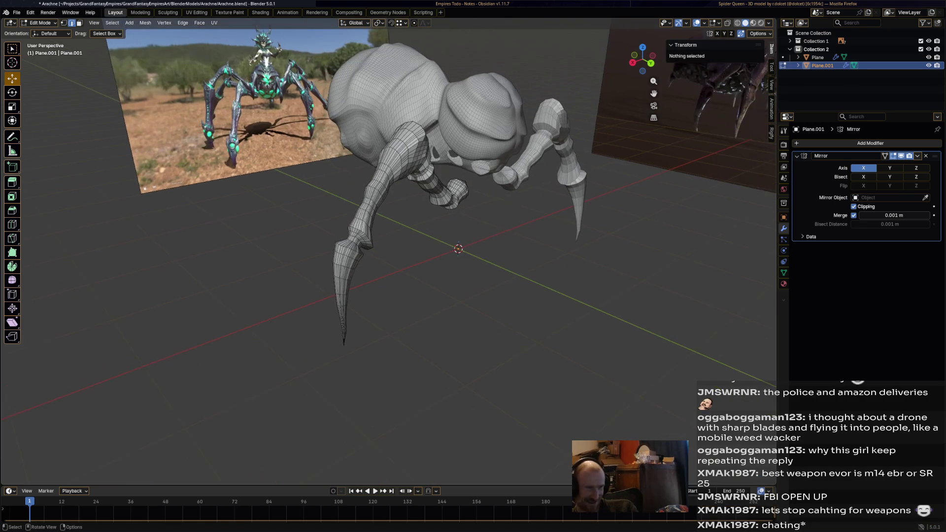
key(l)
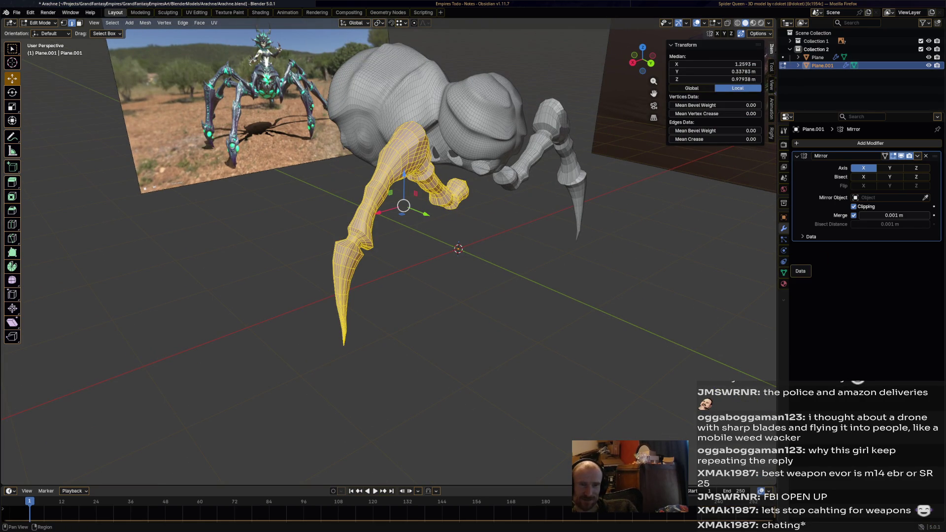
Browse the legs' property pages, deselect the mesh and return to Object Mode
click(783, 272)
click(785, 261)
click(784, 239)
click(784, 273)
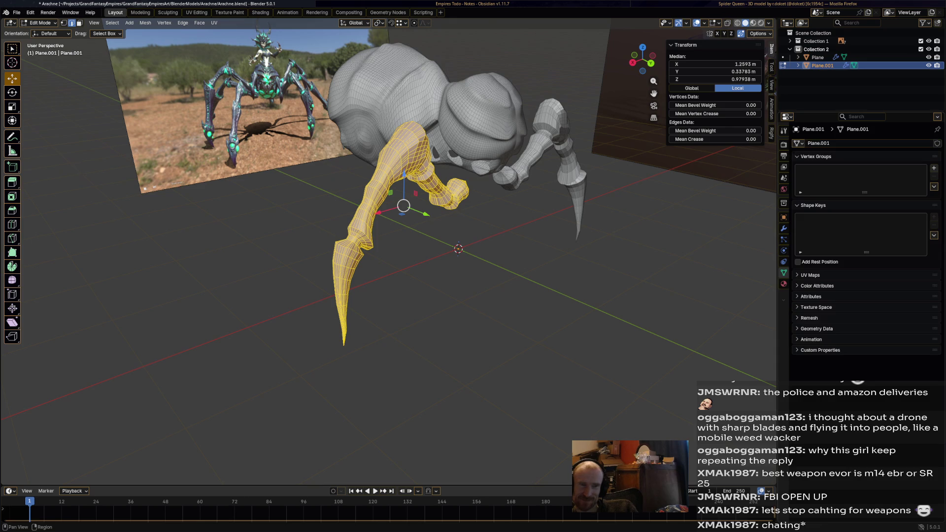
key(alt+a)
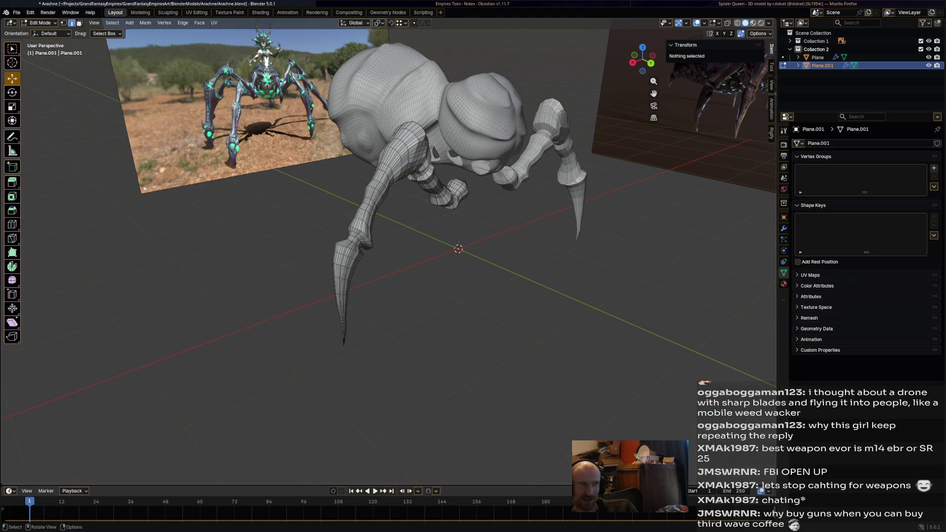
click(42, 22)
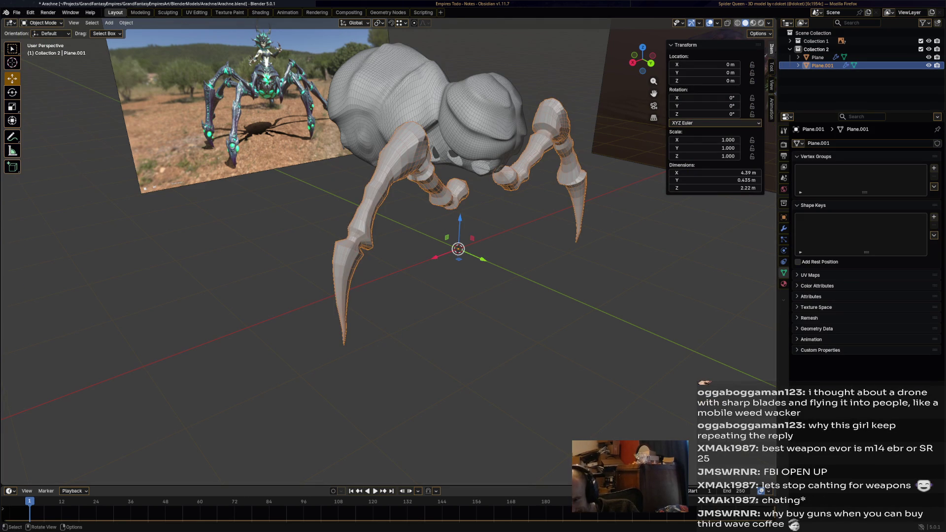
Flip through the object's property pages, including the Mirror modifier stack, and orbit the spider
click(451, 189)
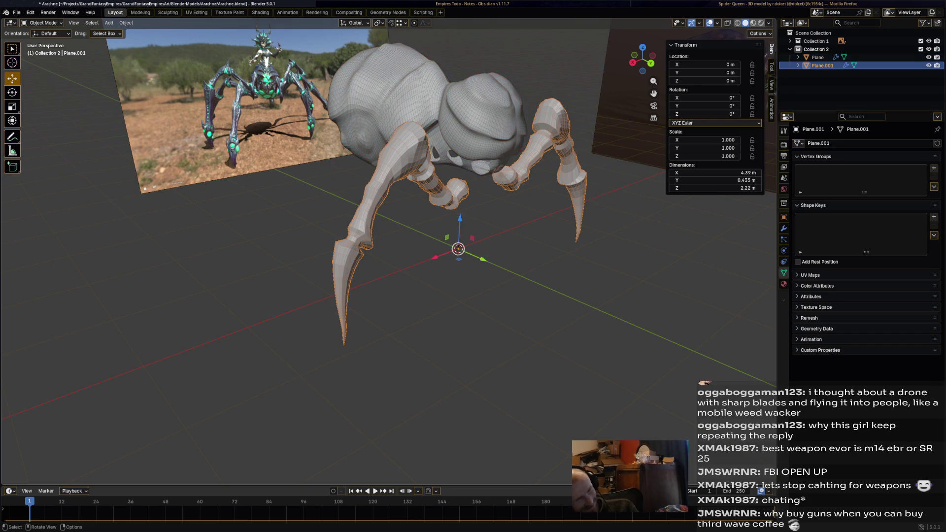
click(785, 261)
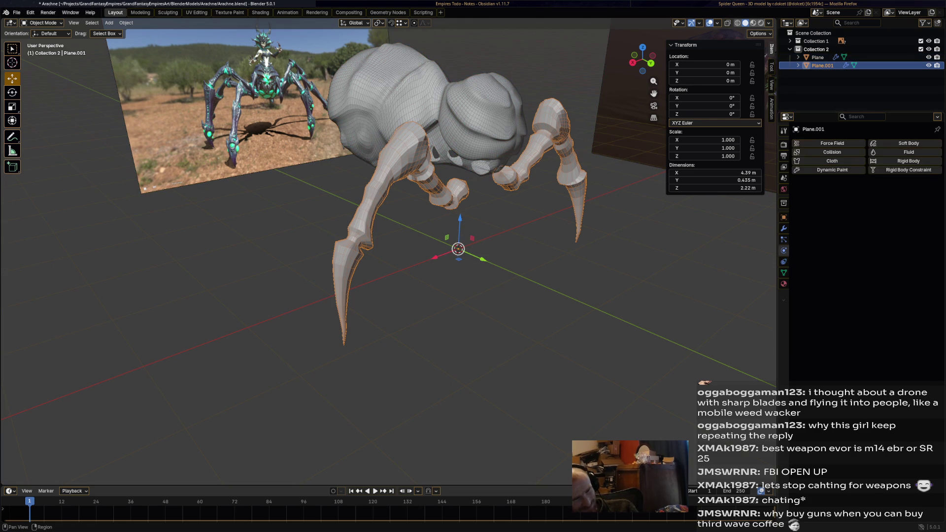
click(785, 228)
click(785, 238)
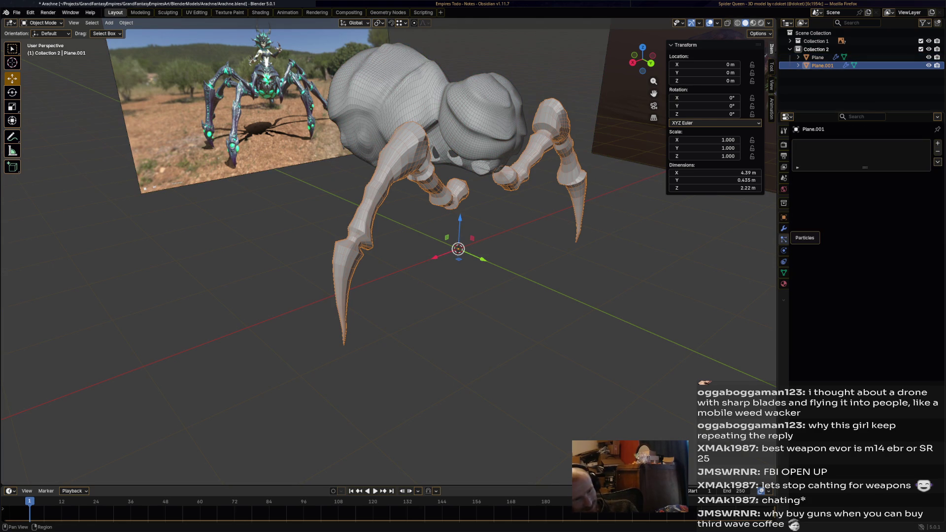
click(785, 217)
click(785, 229)
click(785, 251)
click(785, 273)
click(785, 273)
click(784, 262)
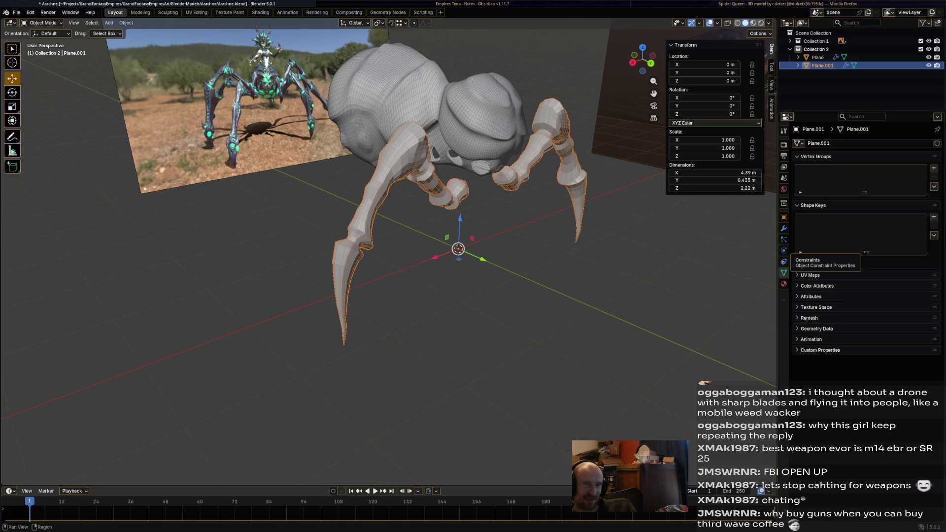
middle_drag(458, 296, 621, 279)
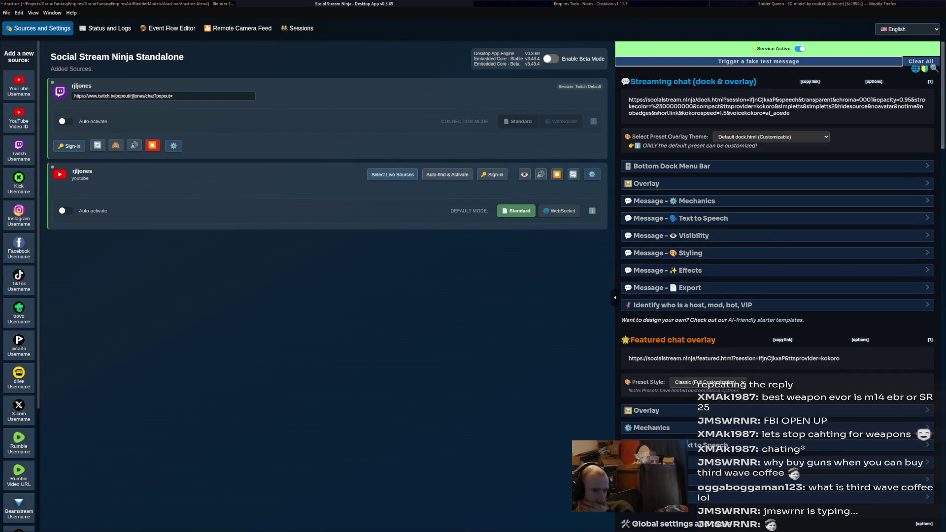
Expand the Text to Speech message settings and enable 'Do not read out reflections (your replies)'
click(703, 218)
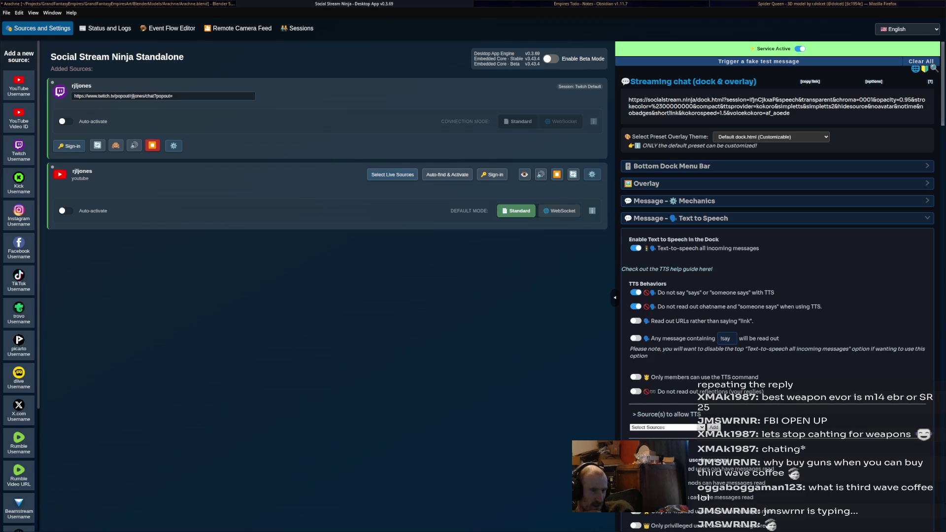
scroll(777, 296, down, 3)
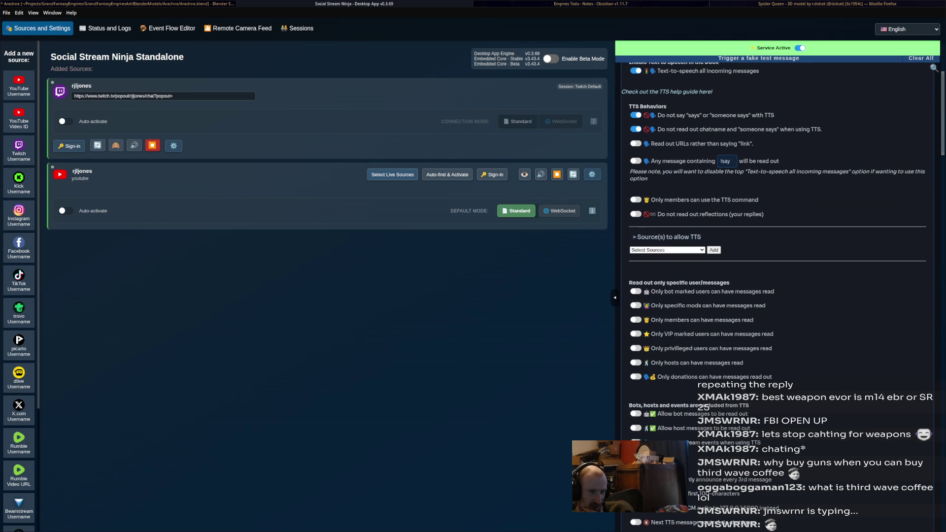
scroll(777, 386, down, 1)
scroll(777, 386, down, 4)
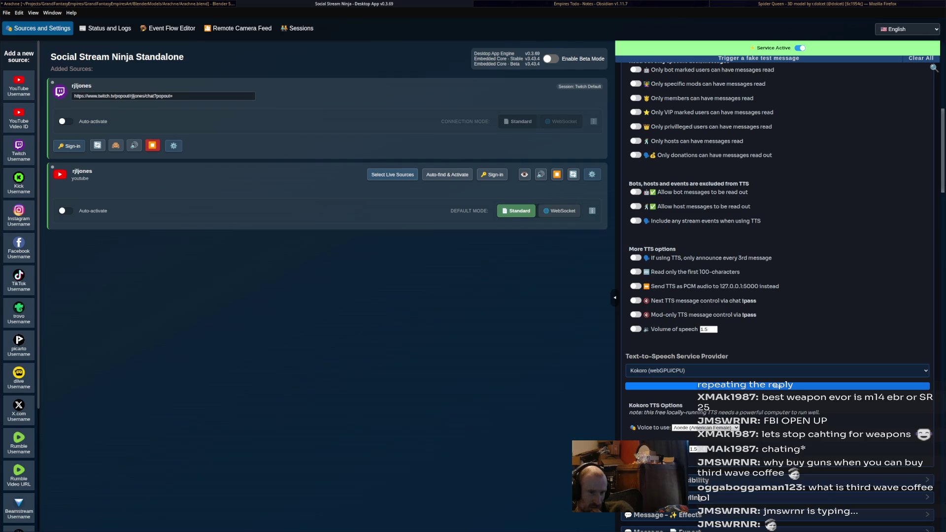
scroll(779, 386, up, 3)
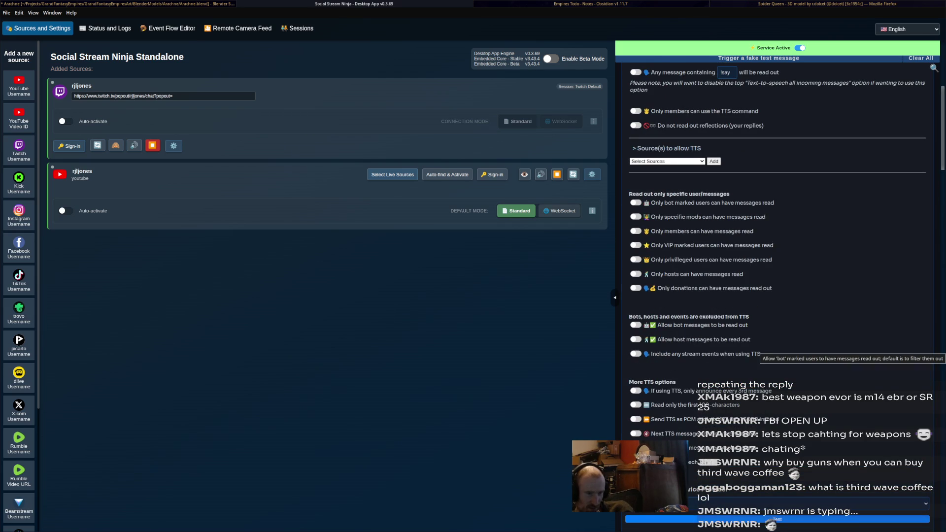
scroll(761, 354, up, 3)
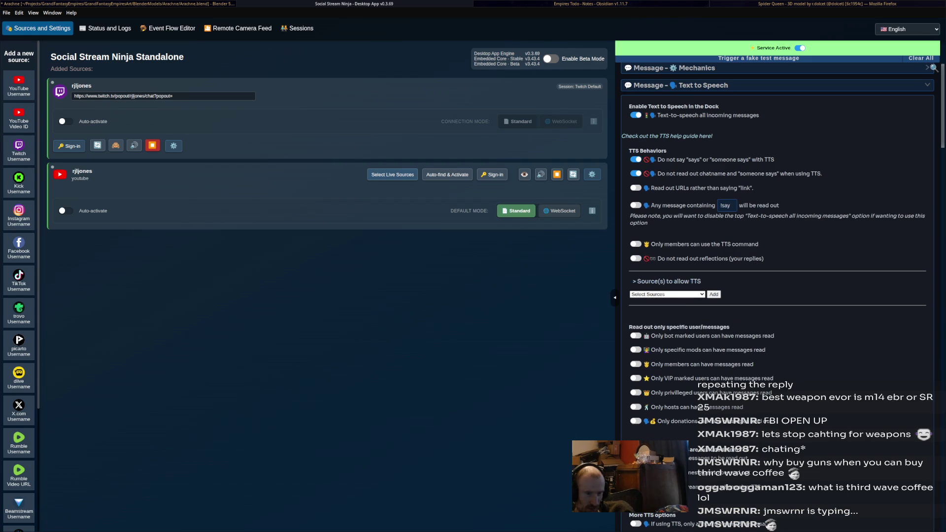
drag(657, 259, 764, 259)
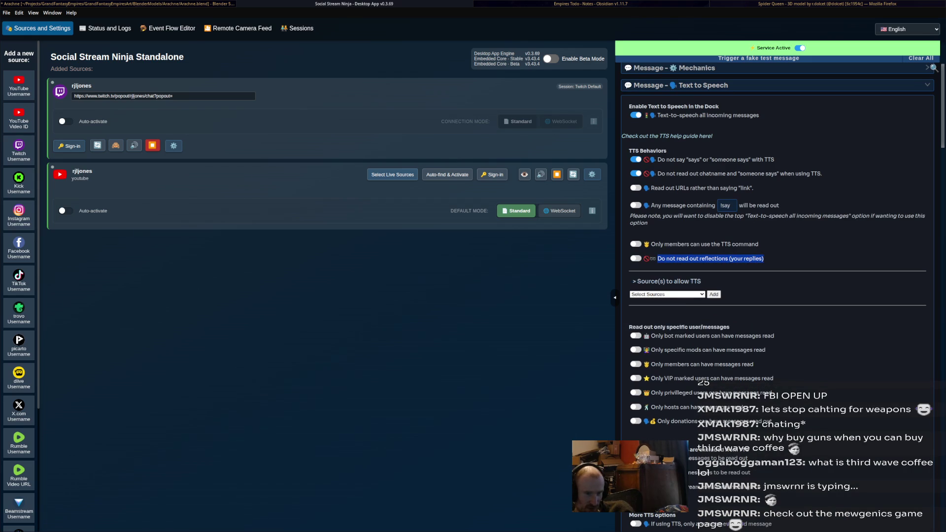
click(636, 258)
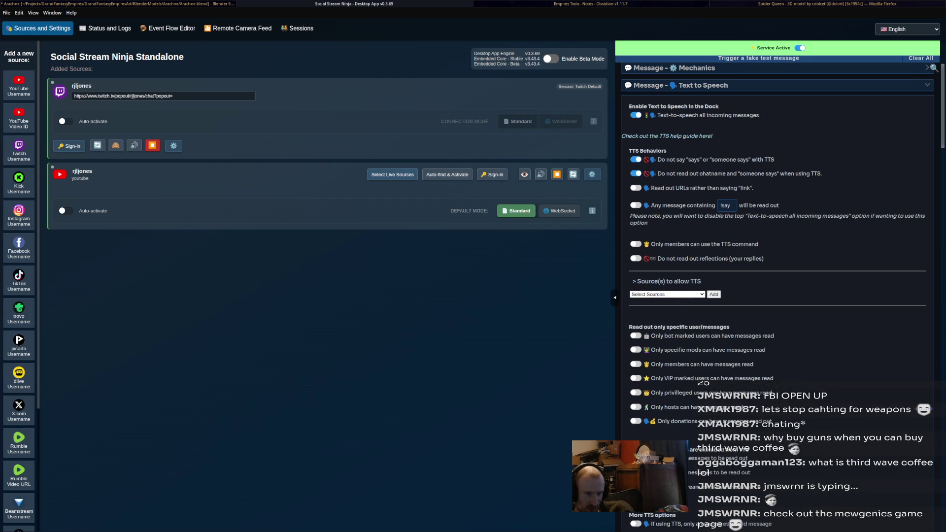
drag(657, 259, 764, 259)
click(765, 259)
scroll(776, 295, down, 3)
scroll(776, 296, down, 3)
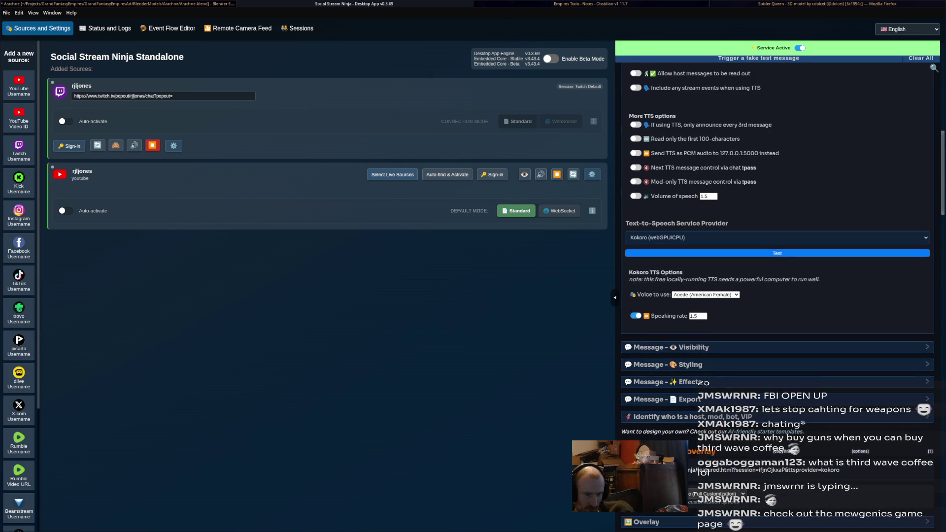
scroll(776, 296, down, 3)
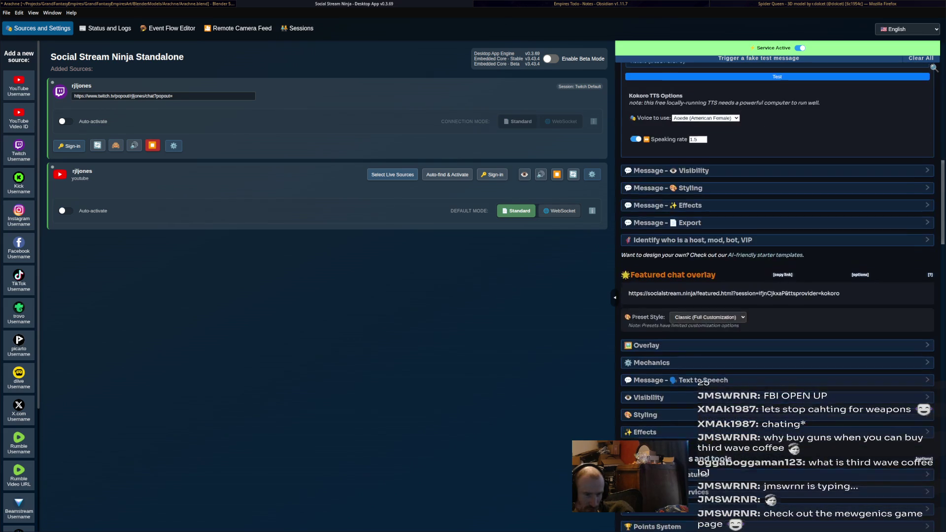
scroll(777, 296, up, 2)
scroll(777, 296, down, 3)
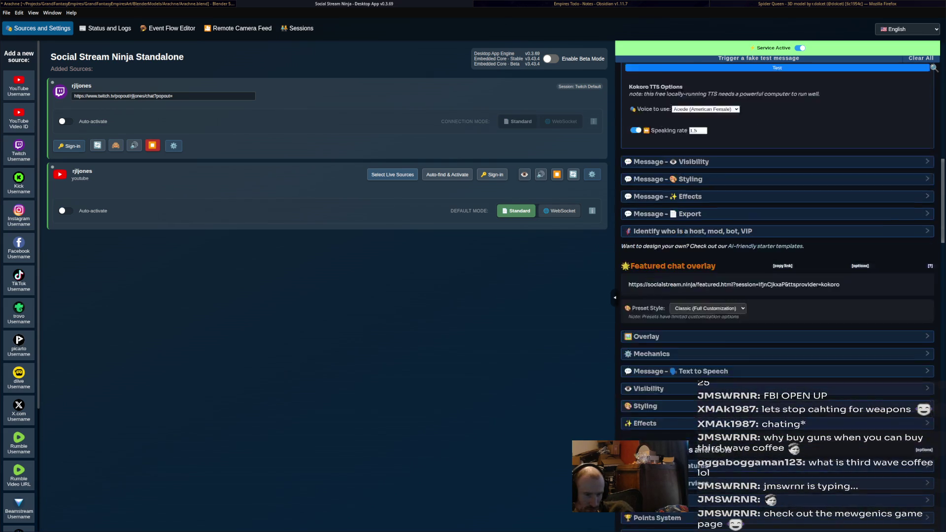
click(680, 335)
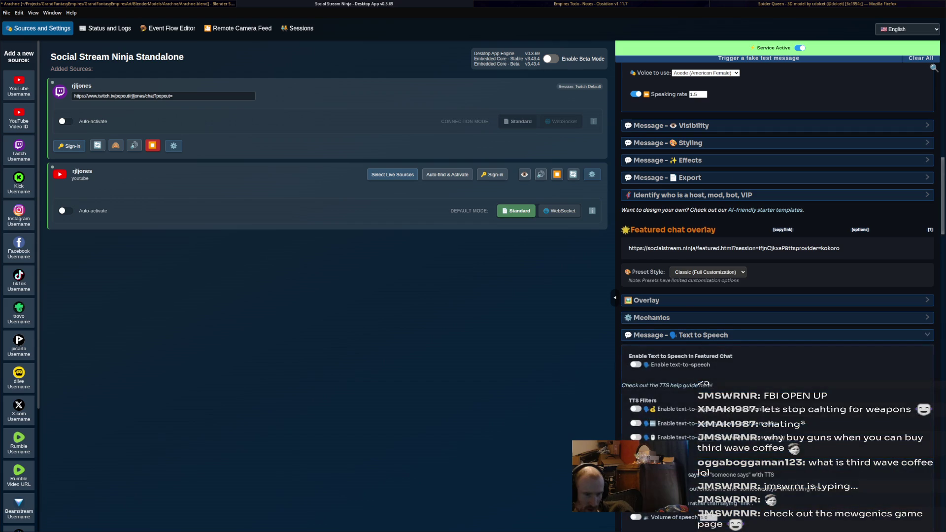
scroll(776, 296, down, 3)
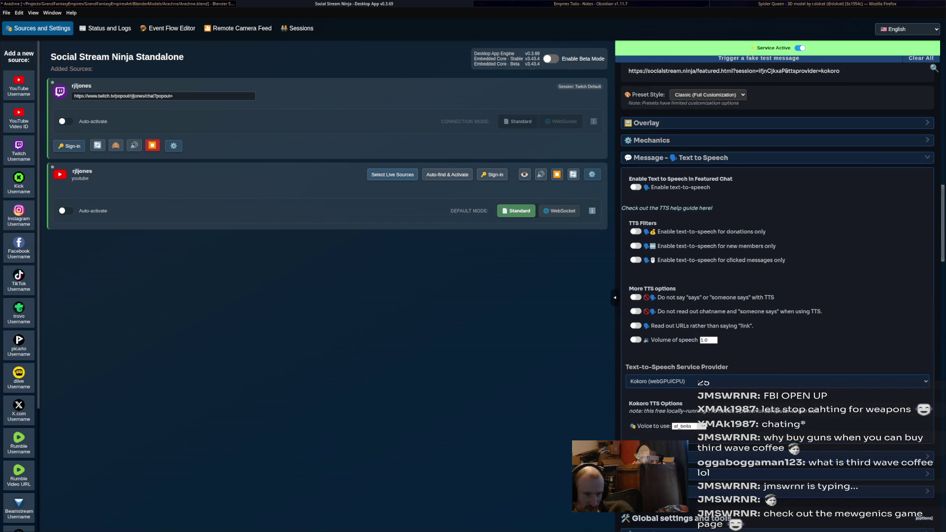
scroll(777, 296, down, 1)
scroll(776, 295, down, 2)
scroll(776, 296, down, 2)
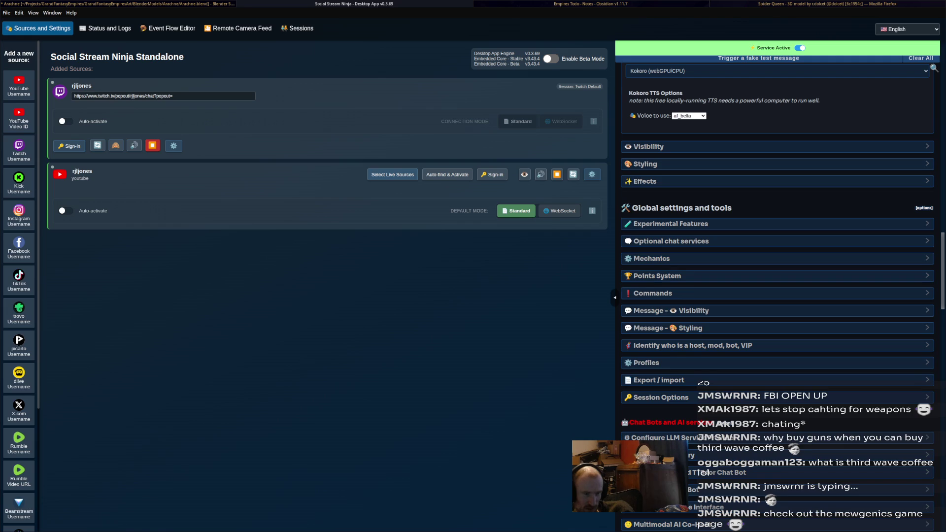
Expand the Experimental Features and Mechanics settings, then return to the Blender spider scene
click(670, 223)
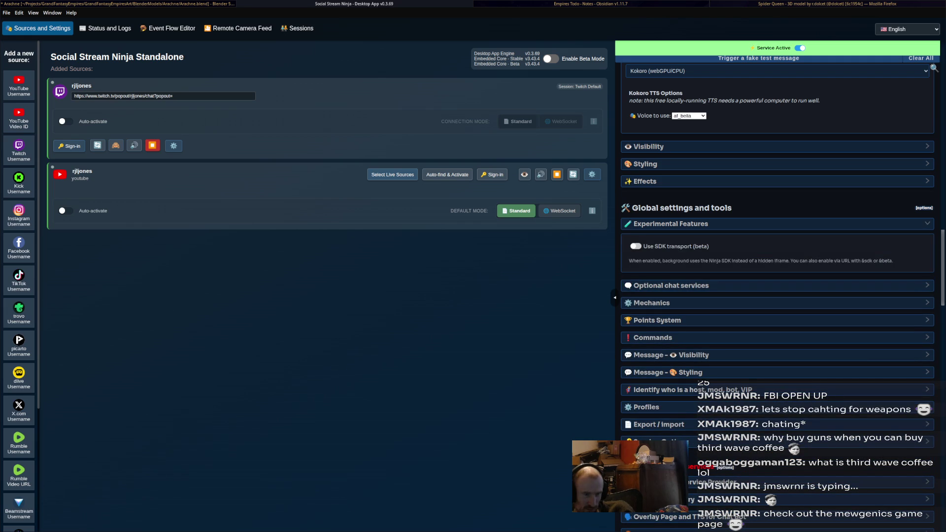
click(651, 303)
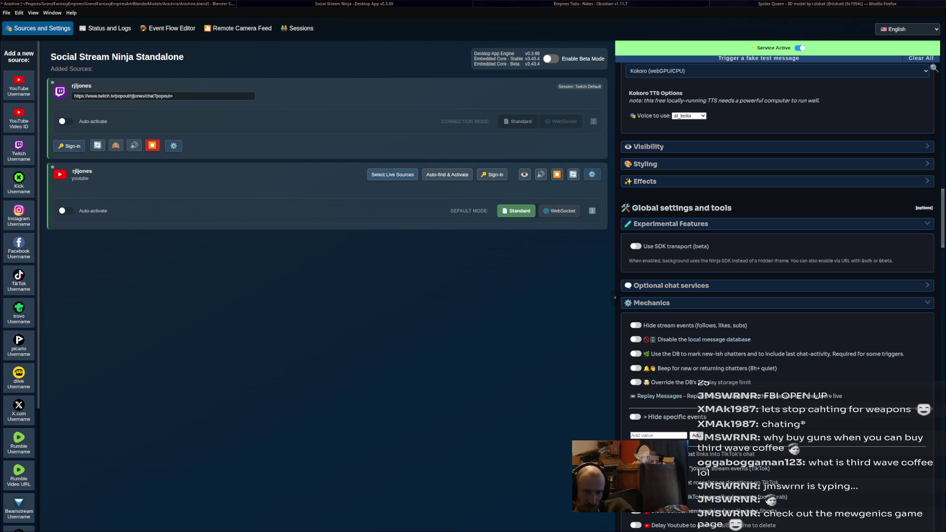
scroll(776, 295, down, 2)
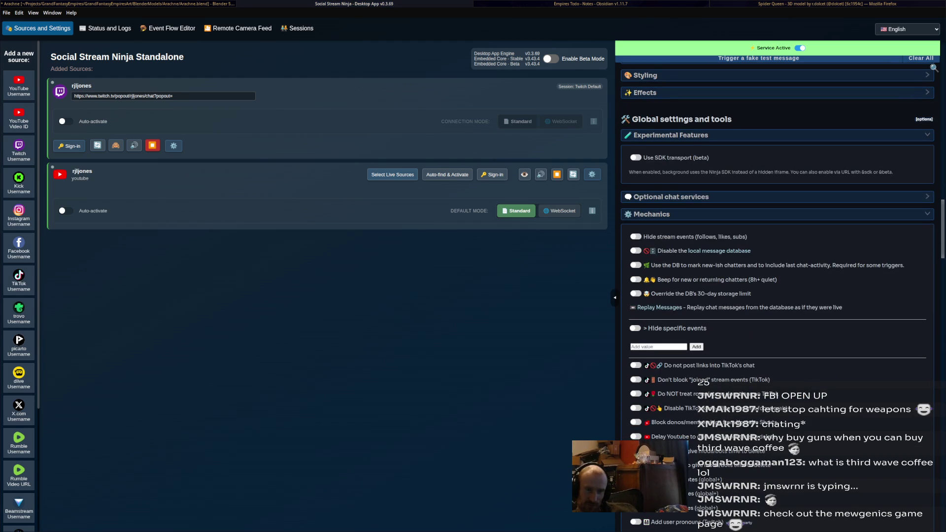
drag(721, 365, 755, 366)
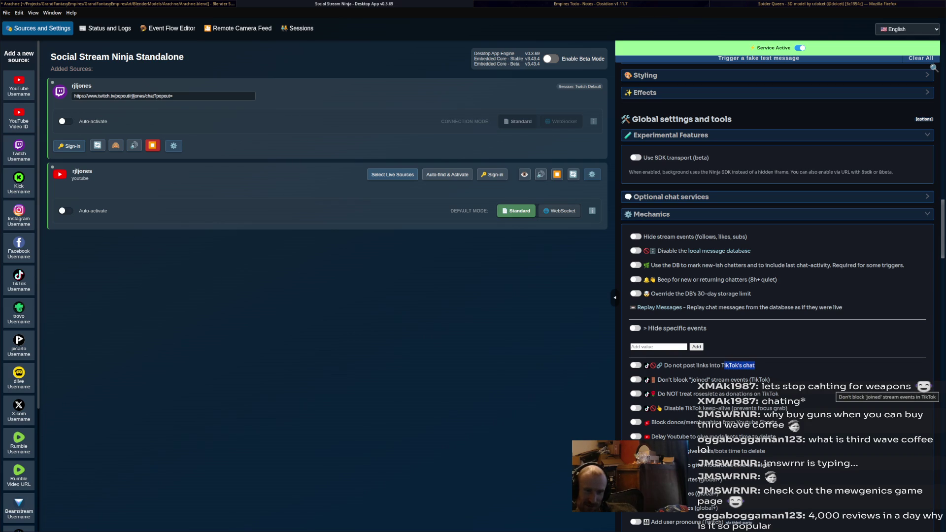
scroll(776, 386, up, 3)
scroll(776, 386, up, 3)
scroll(777, 385, up, 3)
scroll(776, 385, up, 3)
scroll(777, 296, up, 3)
scroll(776, 296, up, 5)
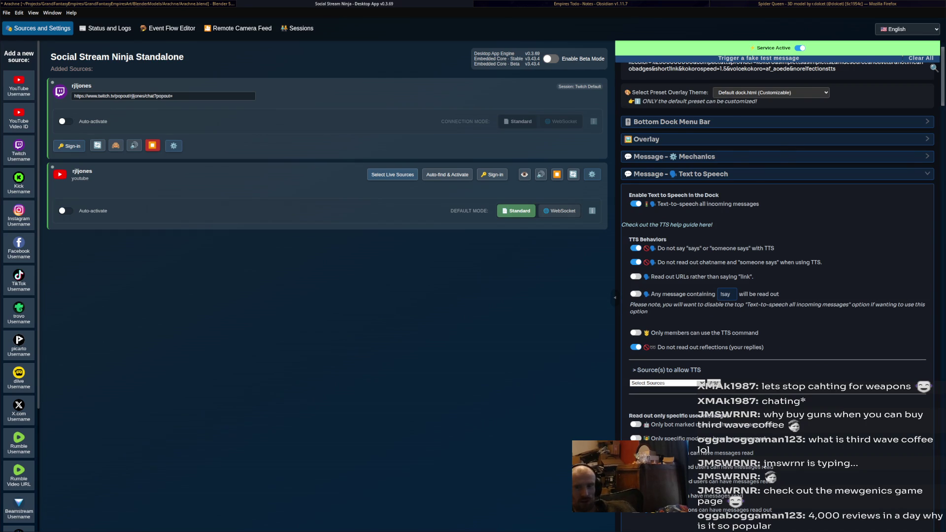
key(alt+Tab)
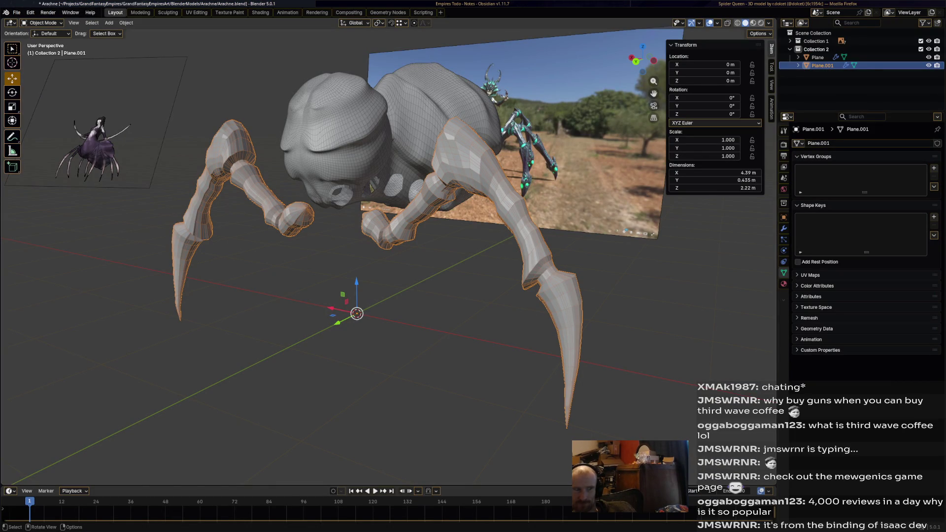
middle_drag(384, 296, 333, 295)
middle_drag(384, 260, 503, 260)
scroll(385, 259, up, 3)
scroll(385, 259, up, 2)
scroll(388, 259, down, 3)
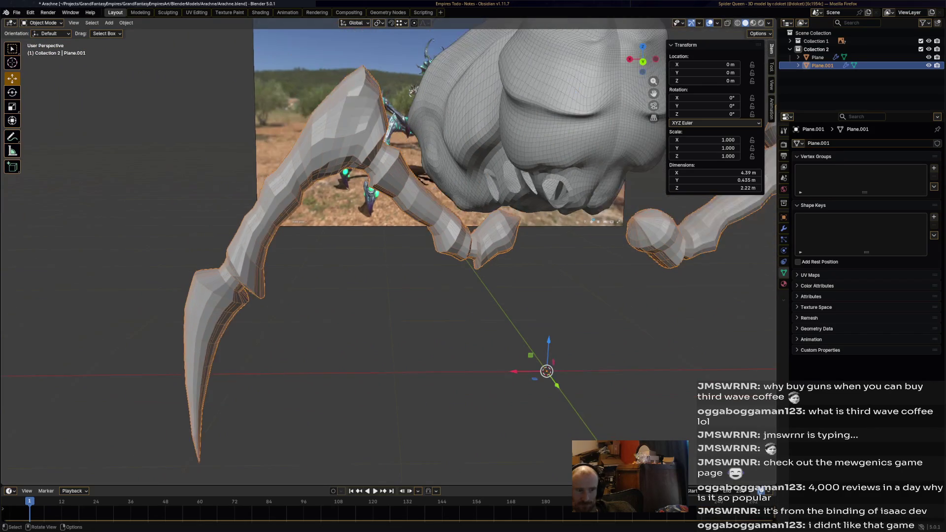
scroll(389, 259, down, 2)
scroll(388, 258, up, 1)
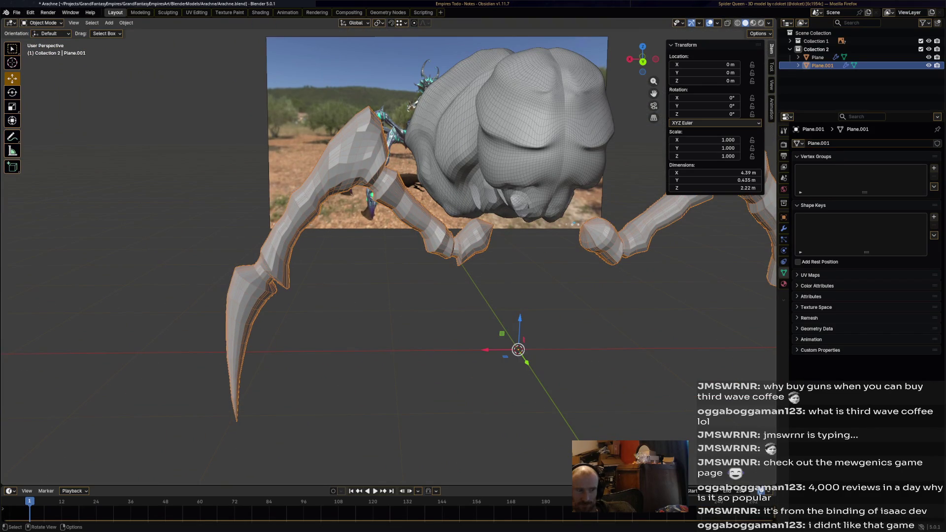
mouse_move(387, 259)
middle_down()
mouse_move(488, 233)
mouse_move(518, 244)
mouse_move(488, 251)
middle_up()
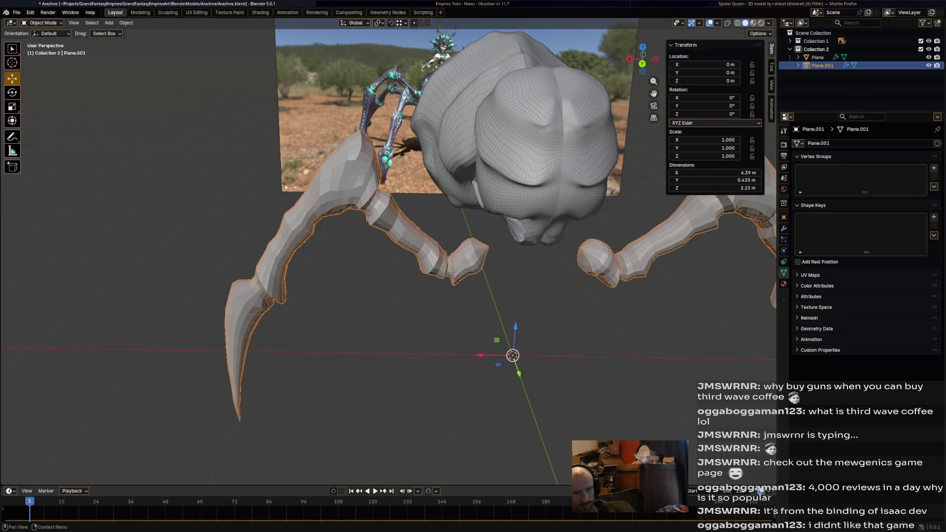
Restore the accidentally removed Mirror modifier and add a Subdivision Surface modifier after it
click(784, 229)
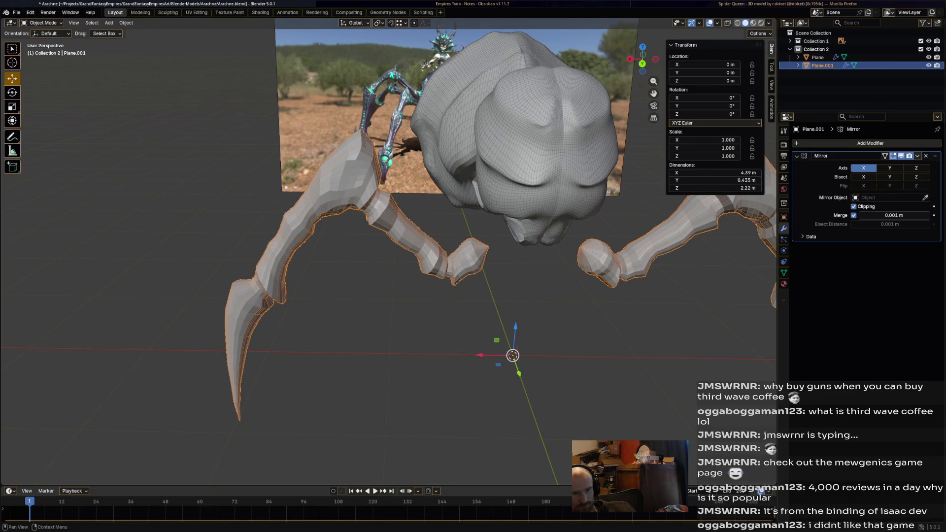
click(926, 155)
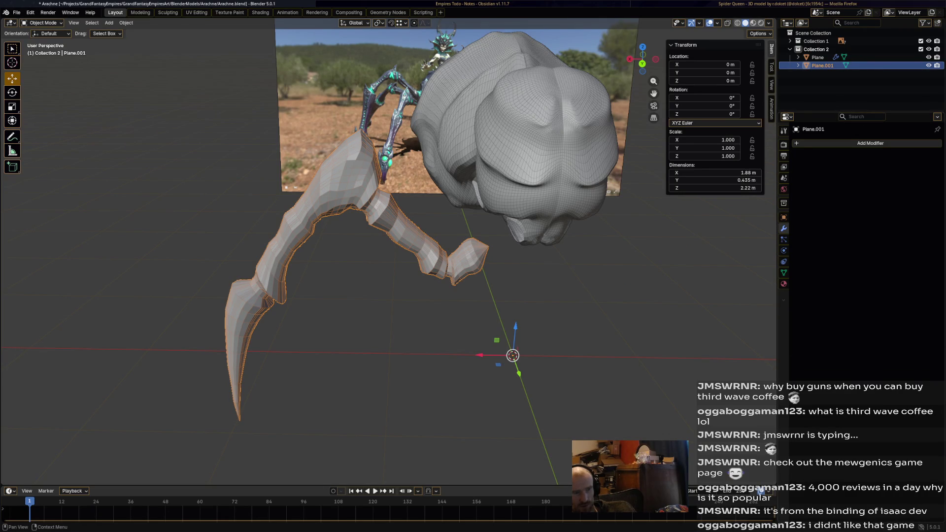
key(ctrl+z)
click(870, 143)
mouse_move(880, 142)
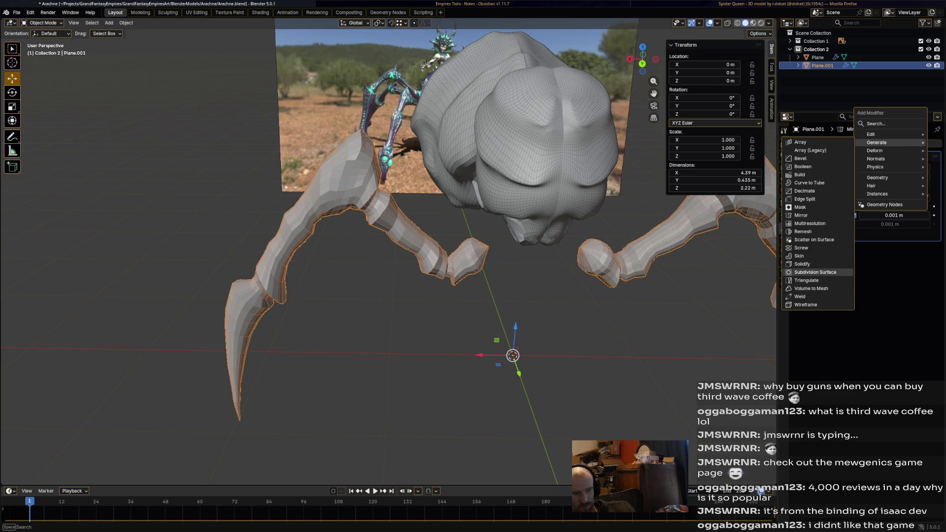
click(815, 273)
mouse_move(444, 297)
middle_down()
mouse_move(370, 281)
mouse_move(459, 266)
mouse_move(473, 222)
middle_up()
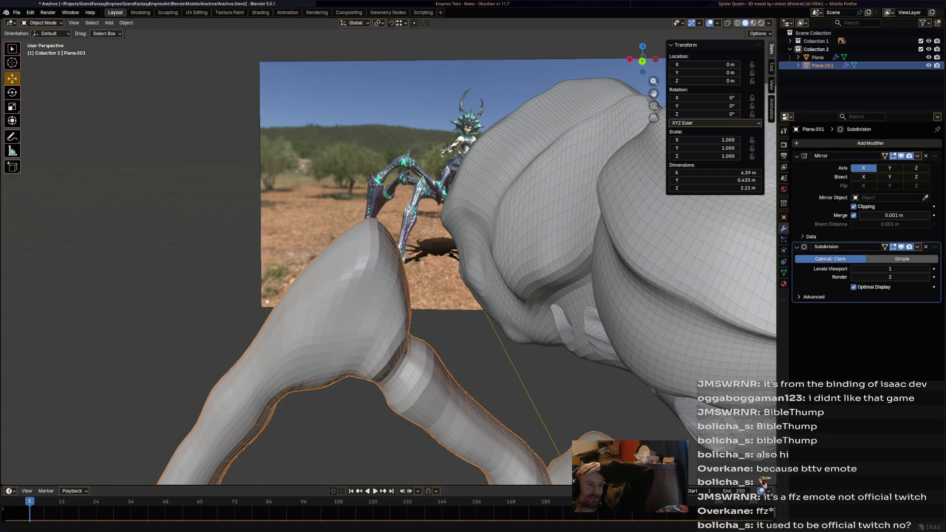
Orbit in close on the smoothed spider leg and bring up the interaction mode list
middle_drag(384, 266, 518, 252)
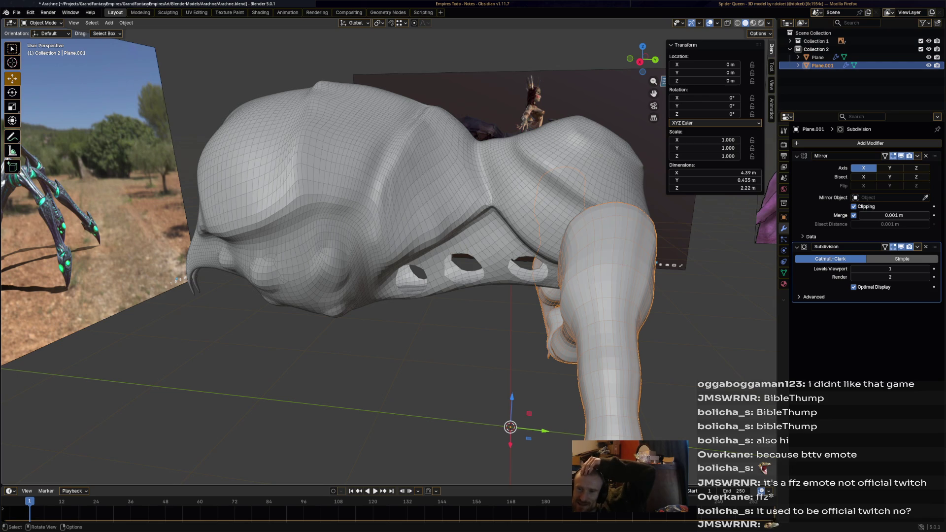
mouse_move(444, 295)
middle_down()
mouse_move(34, 481)
mouse_move(32, 453)
mouse_move(45, 444)
middle_up()
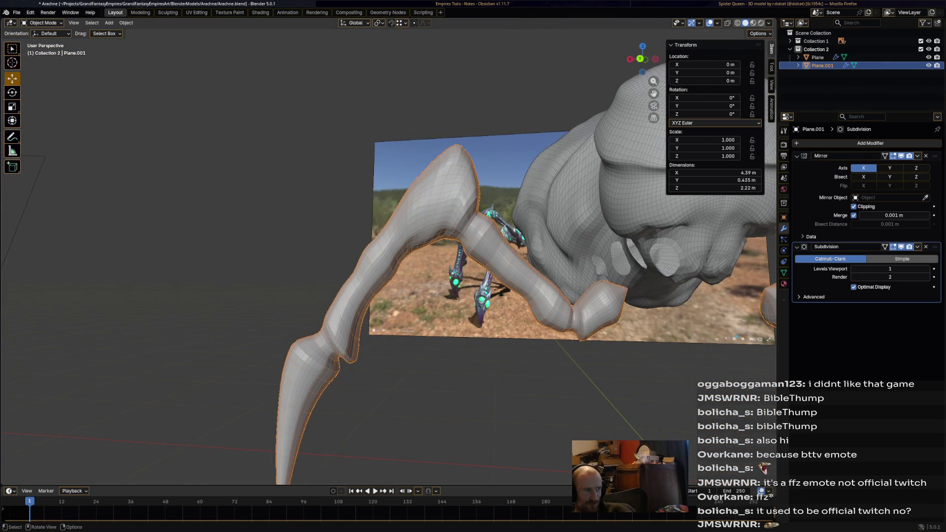
click(43, 22)
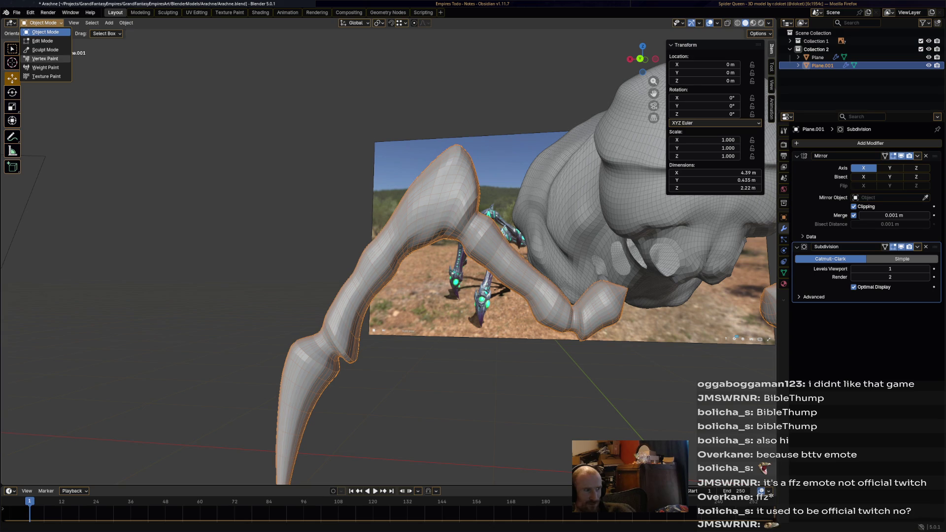
Enter Sculpt Mode on the spider and select the Inflate/Deflate brush
click(44, 49)
mouse_move(44, 48)
middle_down()
mouse_move(41, 55)
mouse_move(441, 215)
mouse_move(488, 221)
mouse_move(444, 148)
mouse_move(638, 200)
mouse_move(561, 207)
middle_up()
scroll(441, 215, up, 5)
scroll(442, 215, down, 5)
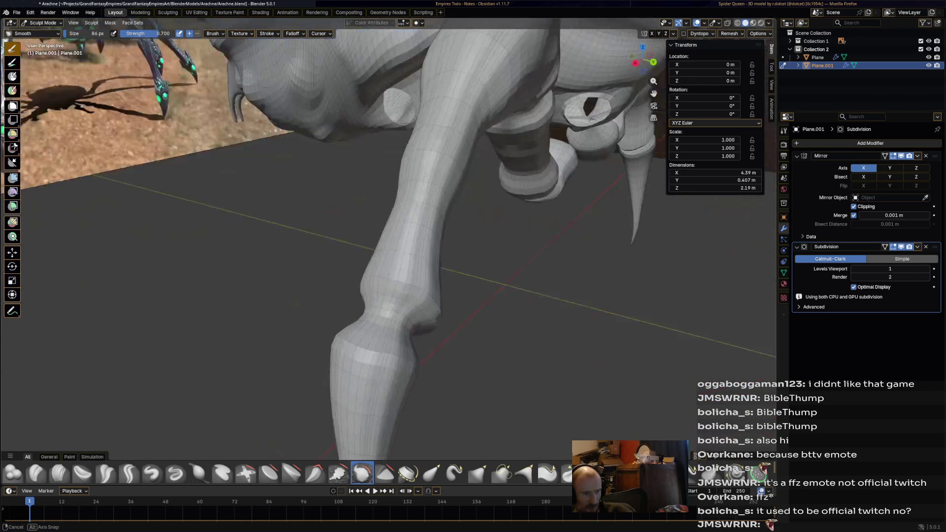
middle_drag(562, 207, 399, 355)
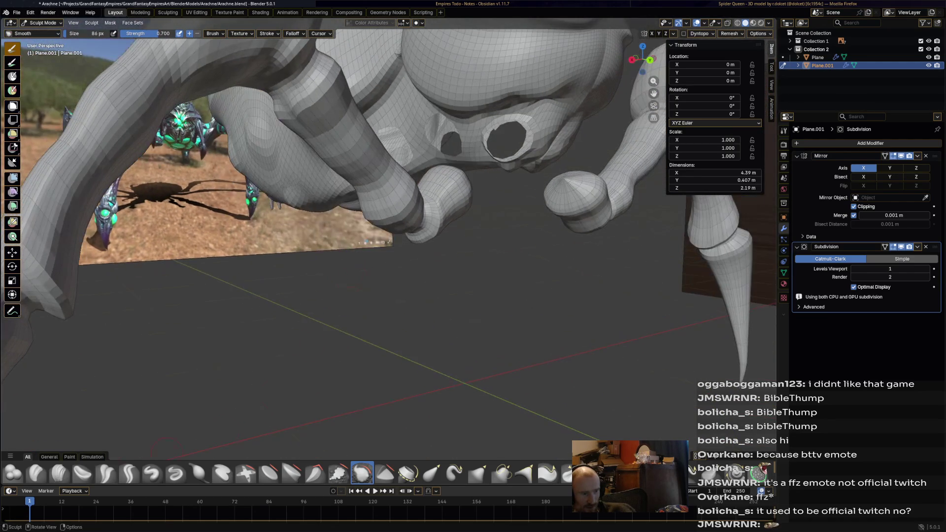
click(199, 473)
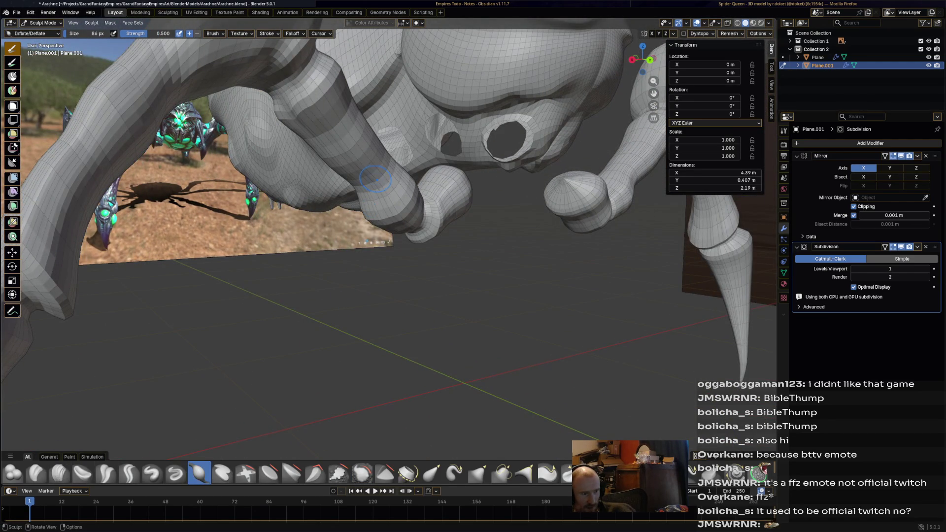
Orbit around the spider to compare its body and legs against the reference image
middle_drag(375, 176, 414, 221)
mouse_move(281, 119)
middle_down()
mouse_move(310, 170)
mouse_move(377, 197)
middle_up()
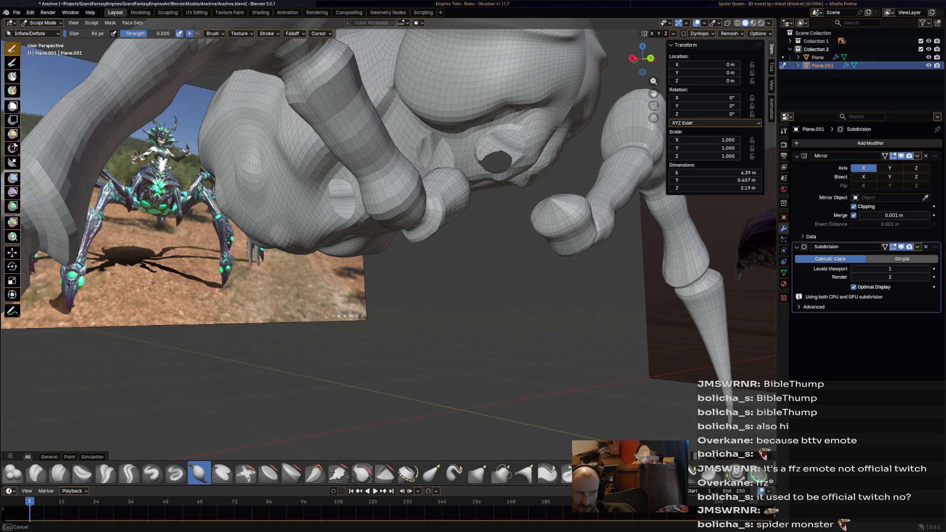
mouse_move(388, 236)
middle_down()
mouse_move(414, 222)
mouse_move(399, 133)
middle_up()
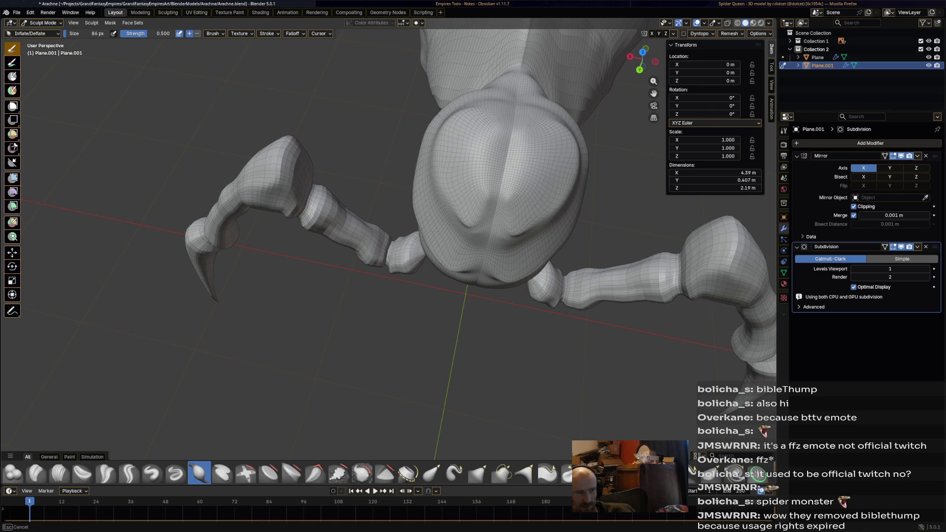
mouse_move(381, 248)
middle_down()
mouse_move(414, 185)
mouse_move(319, 152)
middle_up()
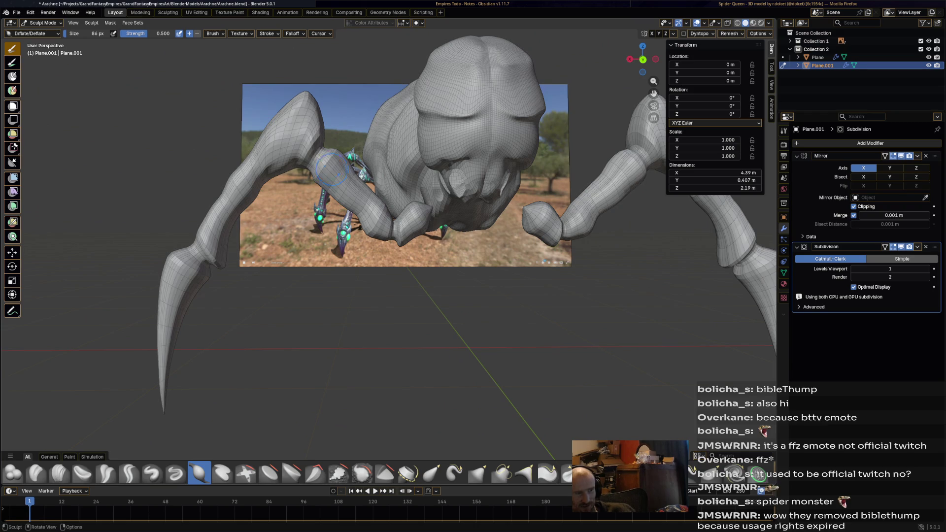
middle_drag(388, 248, 414, 222)
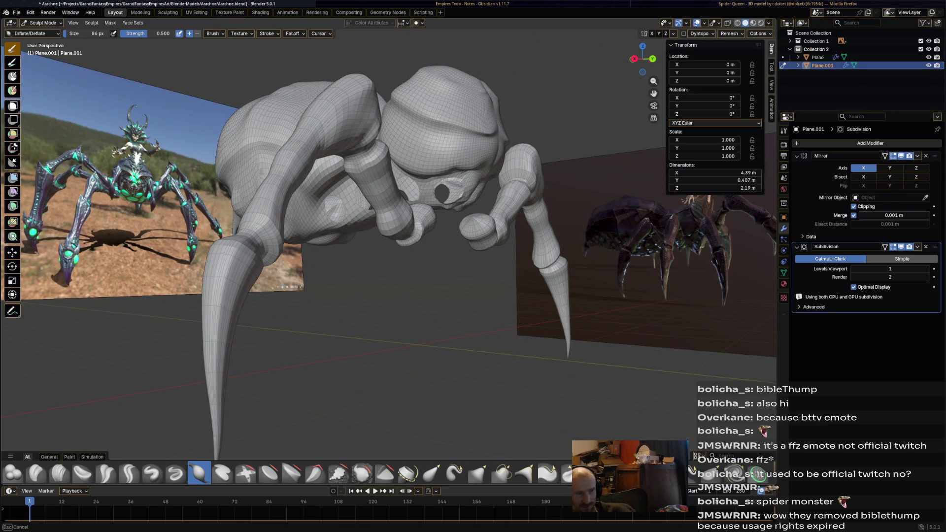
middle_drag(223, 248, 355, 245)
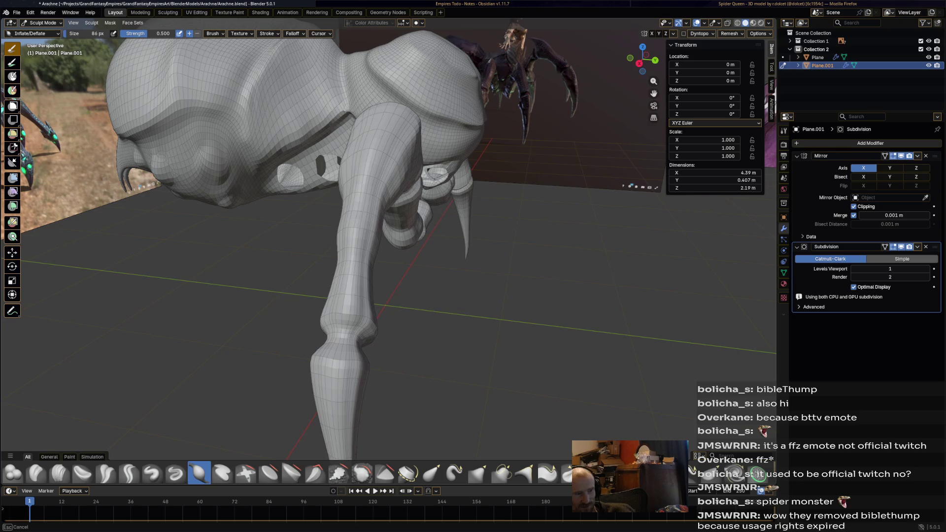
middle_drag(243, 277, 302, 278)
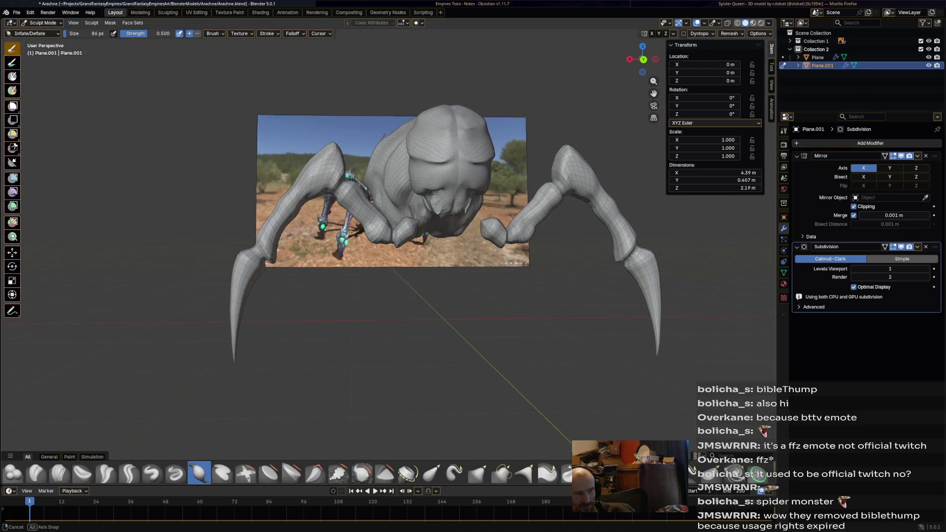
mouse_move(303, 280)
middle_down()
mouse_move(397, 215)
mouse_move(347, 207)
middle_up()
scroll(396, 215, up, 5)
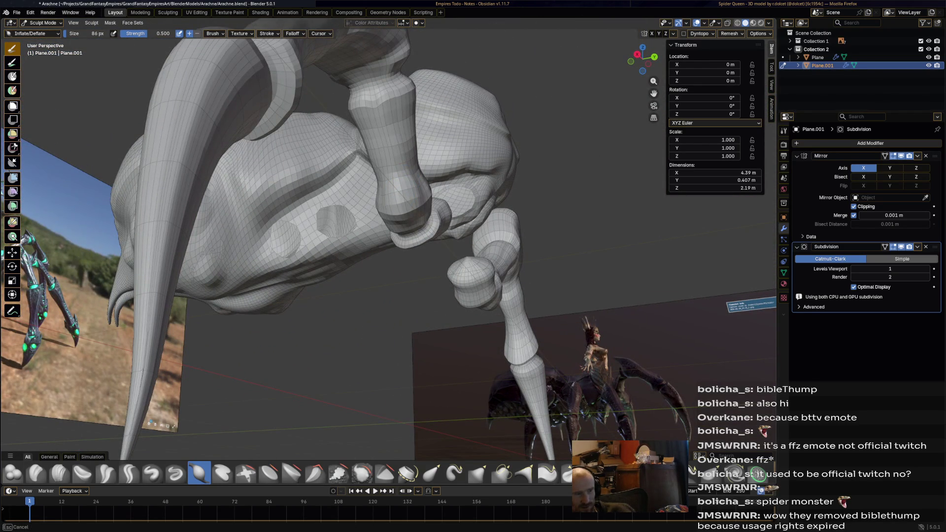
mouse_move(348, 208)
middle_down()
mouse_move(385, 222)
mouse_move(303, 284)
mouse_move(332, 279)
mouse_move(260, 290)
mouse_move(414, 285)
middle_up()
scroll(303, 285, up, 3)
scroll(331, 279, down, 2)
scroll(319, 281, up, 3)
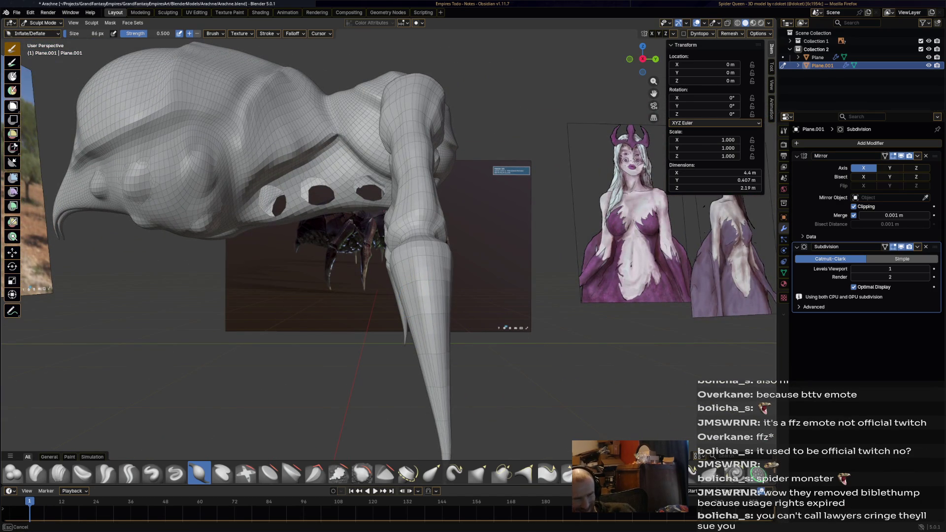
mouse_move(414, 285)
middle_down()
mouse_move(517, 289)
mouse_move(398, 330)
middle_up()
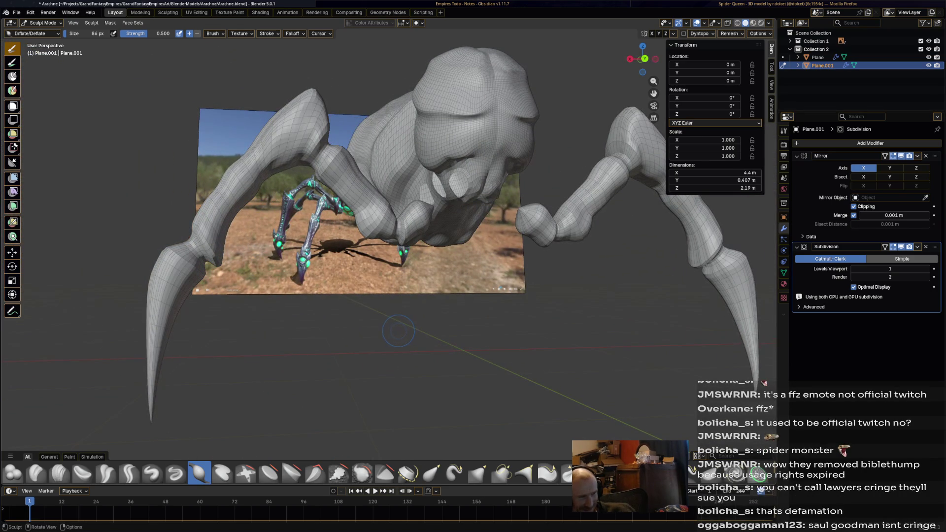
mouse_move(399, 331)
middle_down()
mouse_move(473, 326)
mouse_move(234, 346)
middle_up()
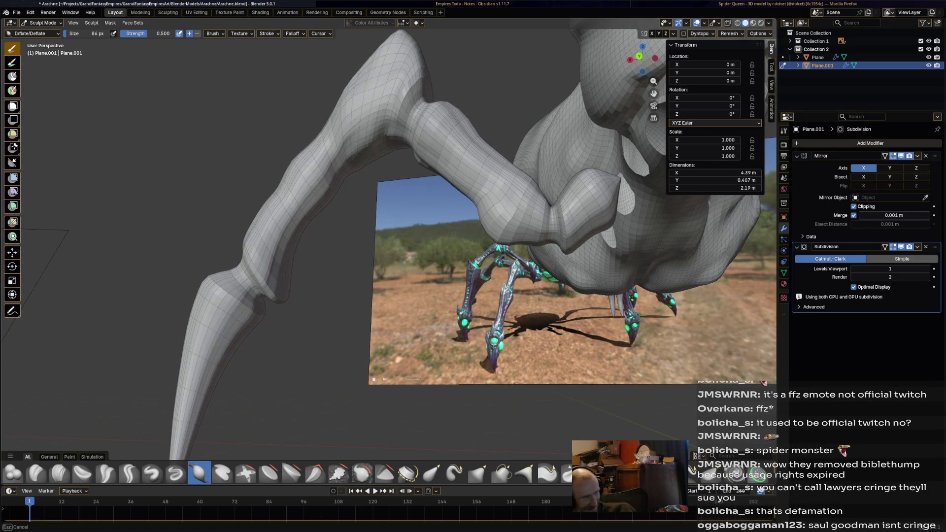
Inflate the lower leg surfaces slightly, then switch to the browser's Spider Queen reference page
drag(230, 326, 211, 356)
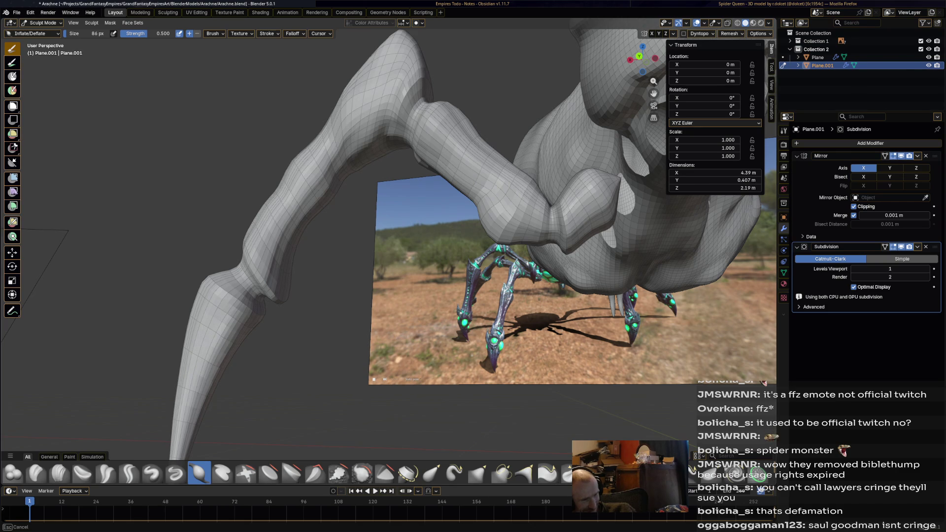
drag(306, 345, 306, 345)
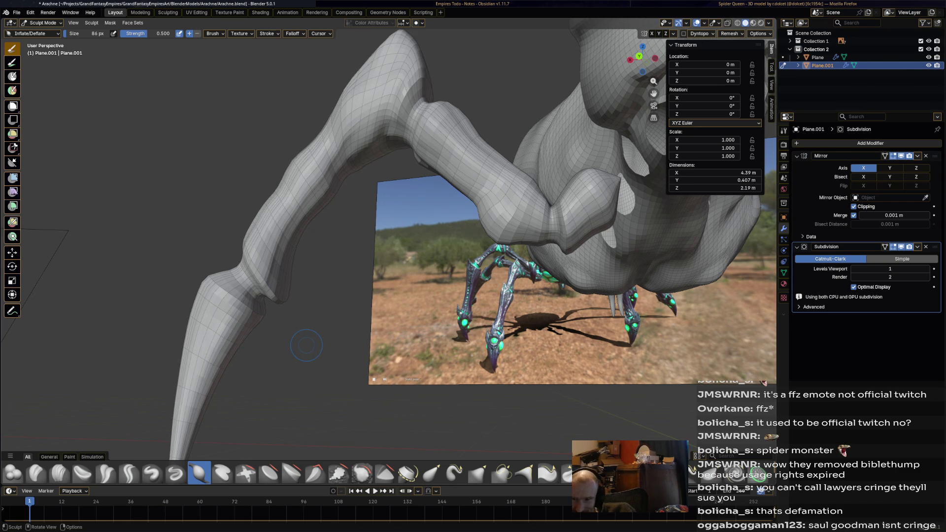
middle_drag(303, 343, 362, 348)
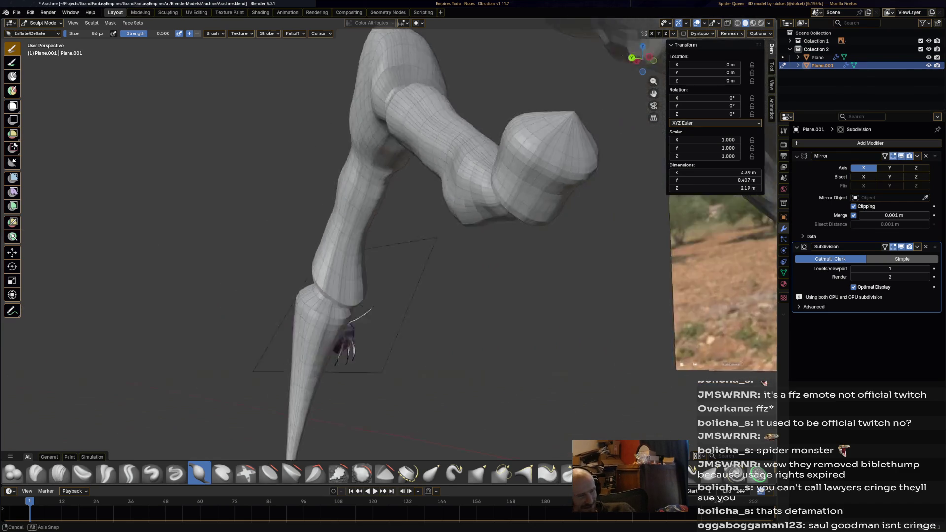
drag(467, 333, 465, 340)
middle_drag(466, 340, 368, 364)
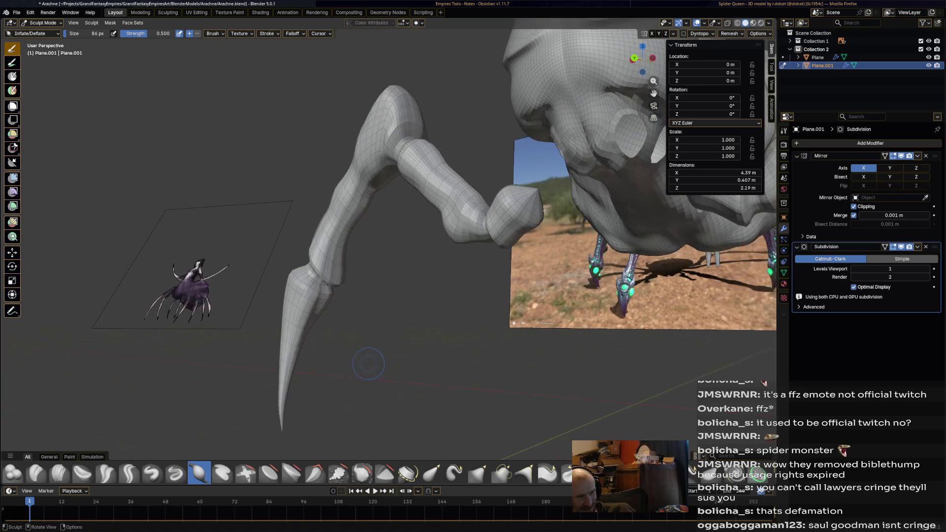
key(alt+Tab)
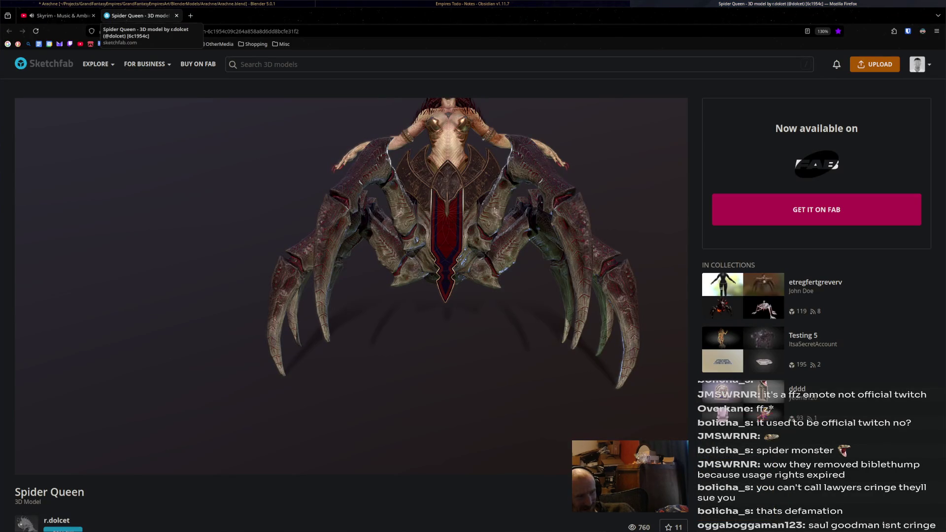
Search YouTube for 'saul goodman' in Firefox
click(63, 16)
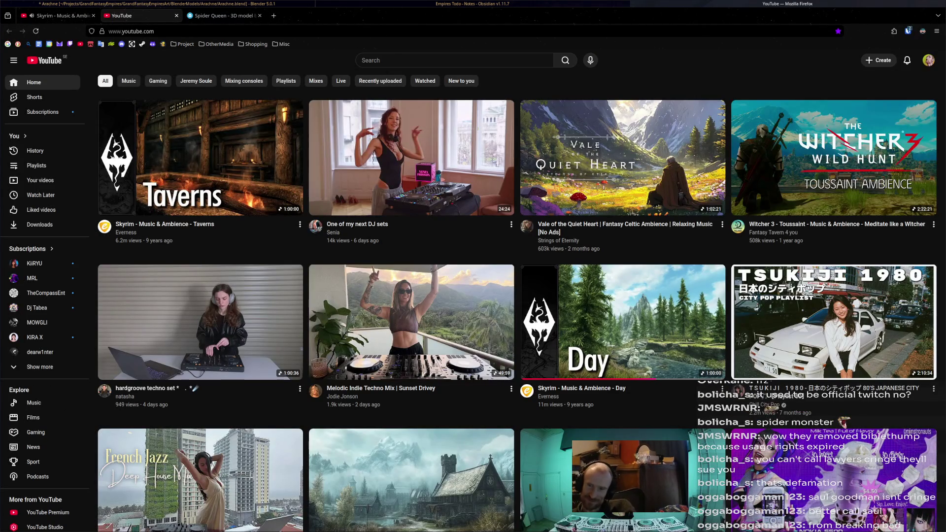
key(slash)
text(aul goodman)
key(Return)
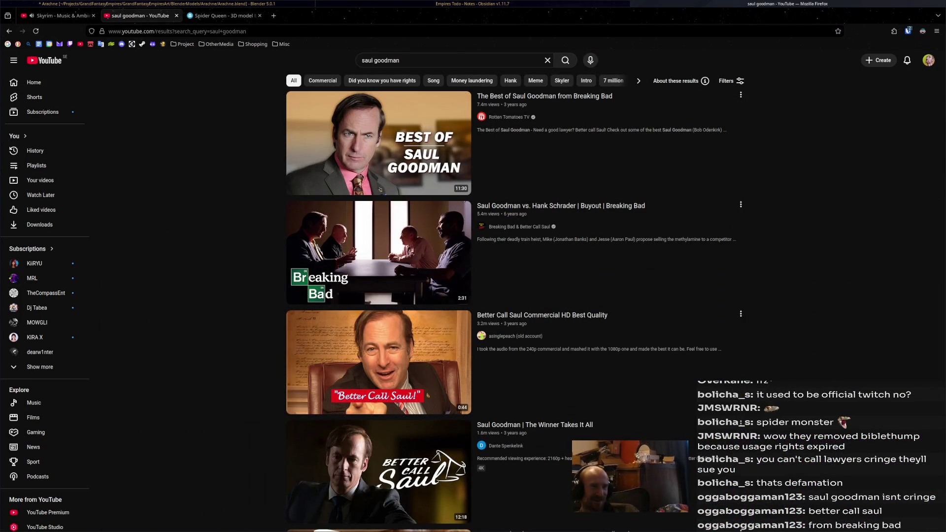
Return through the notes window to Blender and orbit around the spider sculpt
key(alt+Tab)
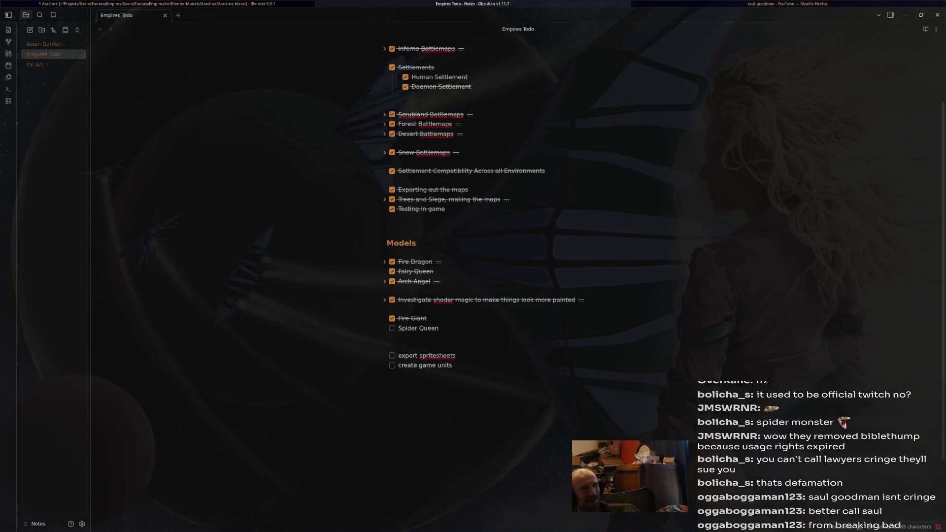
key(alt+Tab)
middle_drag(385, 244, 469, 209)
middle_drag(607, 260, 396, 194)
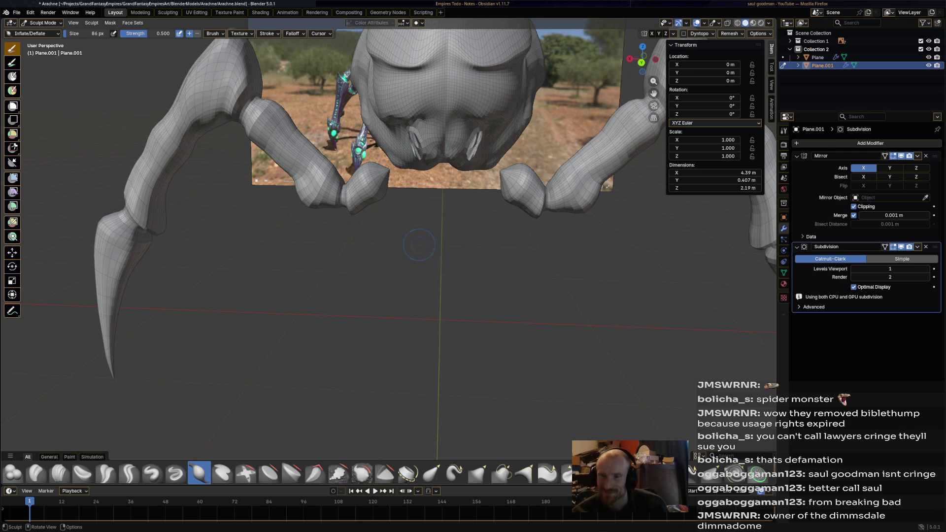
Make the Elastic Snake Hook brush active while orbiting around the spider's leg
mouse_move(414, 177)
middle_down()
mouse_move(503, 185)
mouse_move(369, 185)
mouse_move(385, 222)
mouse_move(444, 223)
mouse_move(473, 214)
mouse_move(332, 192)
middle_up()
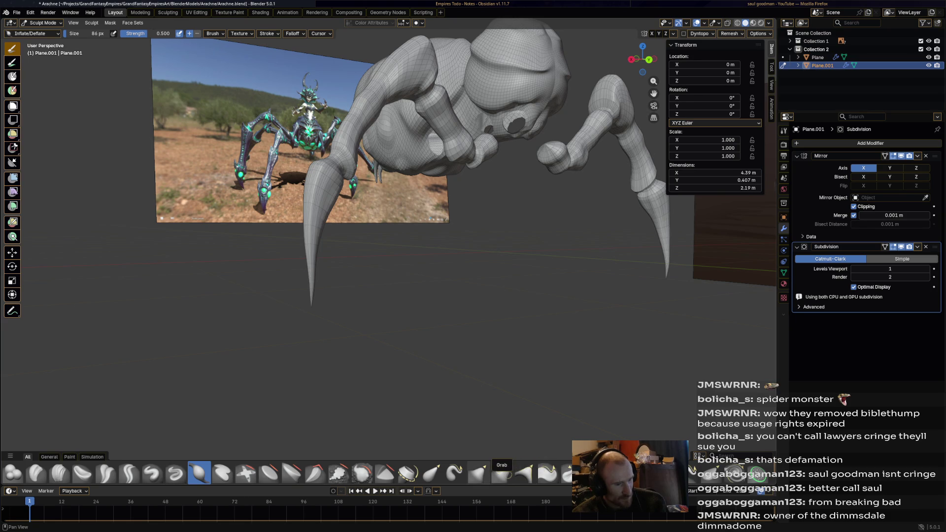
click(455, 472)
mouse_move(429, 370)
middle_down()
mouse_move(351, 328)
mouse_move(345, 230)
middle_up()
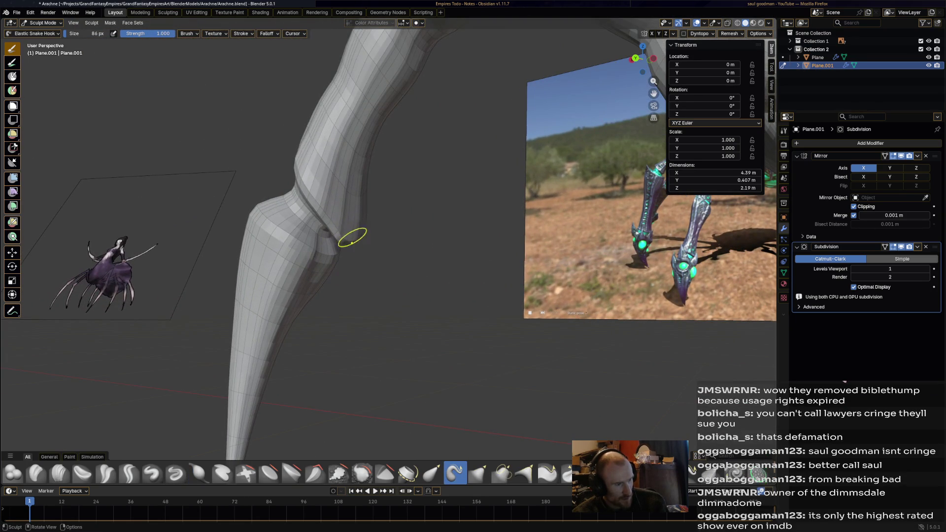
Pull the spider's thigh into a new shape with Elastic Snake Hook, checking against the photo
mouse_move(318, 207)
middle_down()
mouse_move(362, 222)
mouse_move(346, 252)
middle_up()
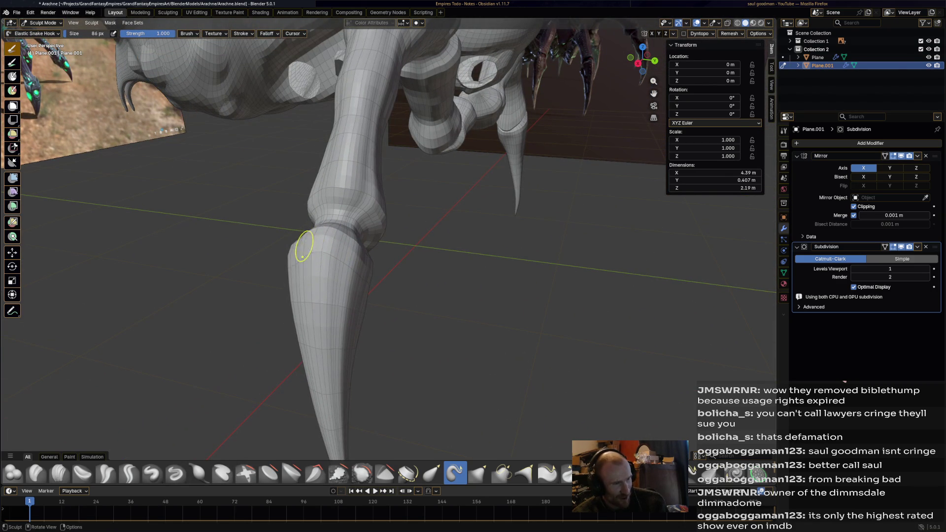
mouse_move(342, 254)
middle_down()
mouse_move(414, 239)
mouse_move(440, 255)
mouse_move(425, 222)
mouse_move(470, 207)
middle_up()
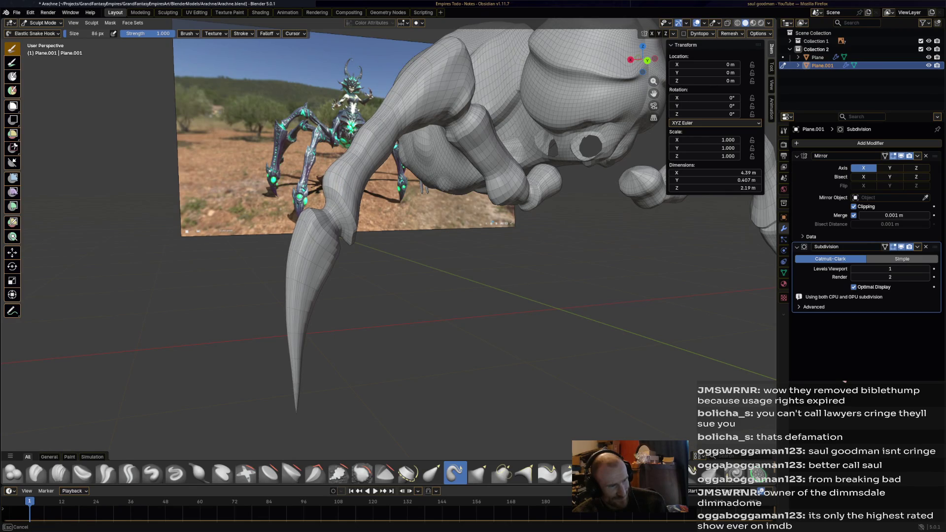
ctrl+middle_drag(397, 187, 420, 198)
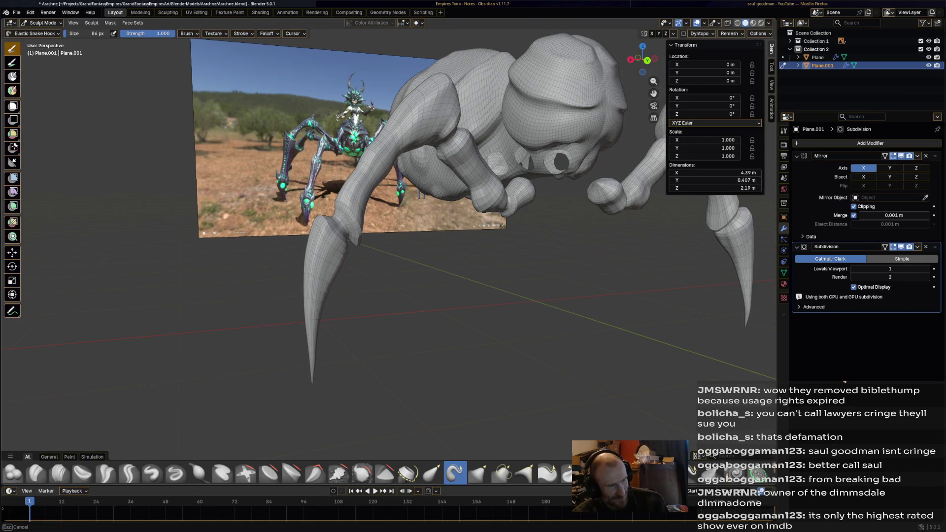
mouse_move(348, 196)
ctrl+middle_down()
mouse_move(403, 145)
mouse_move(429, 169)
ctrl+middle_up()
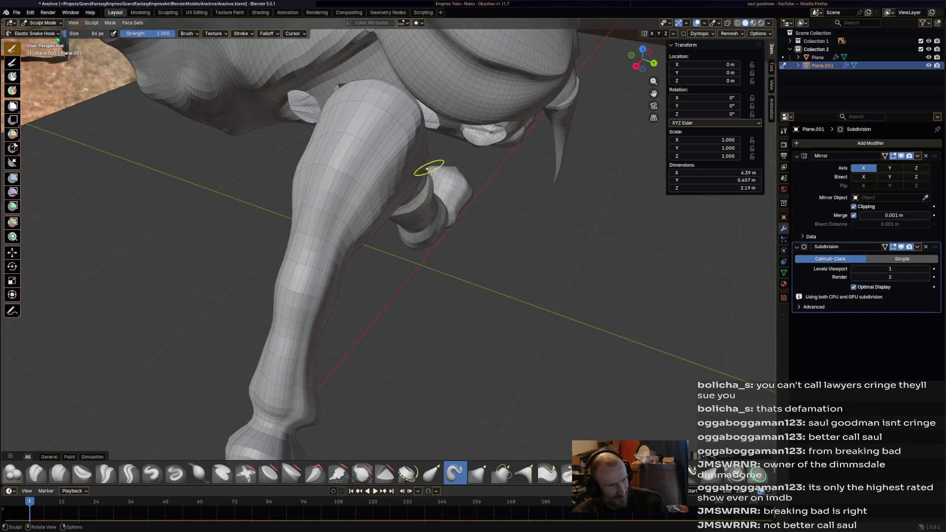
mouse_move(418, 125)
mouse_down()
mouse_move(393, 96)
mouse_move(382, 106)
mouse_move(399, 133)
mouse_move(396, 158)
mouse_up()
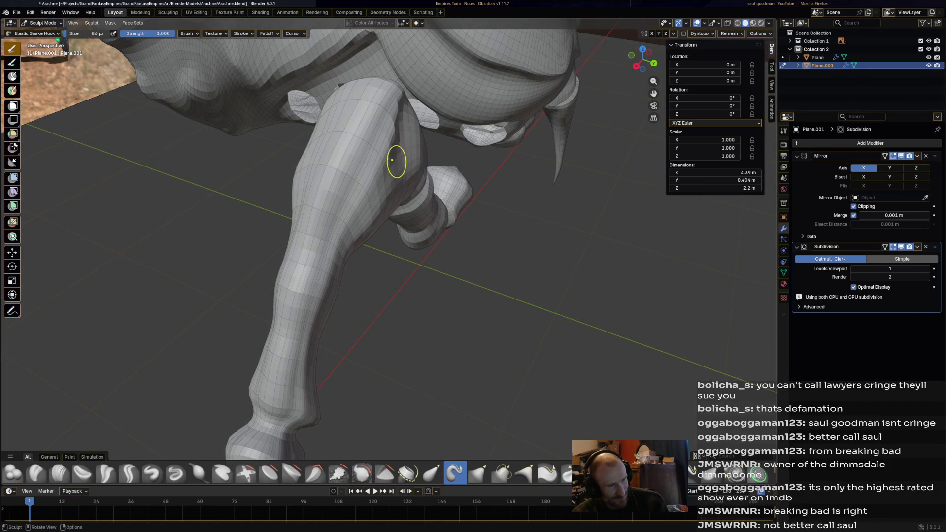
mouse_move(395, 158)
middle_down()
mouse_move(440, 167)
mouse_move(427, 174)
middle_up()
Reshape the thigh and lower leg joint further with additional Elastic Snake Hook strokes
middle_drag(321, 167, 334, 152)
shift+middle_drag(382, 119, 373, 217)
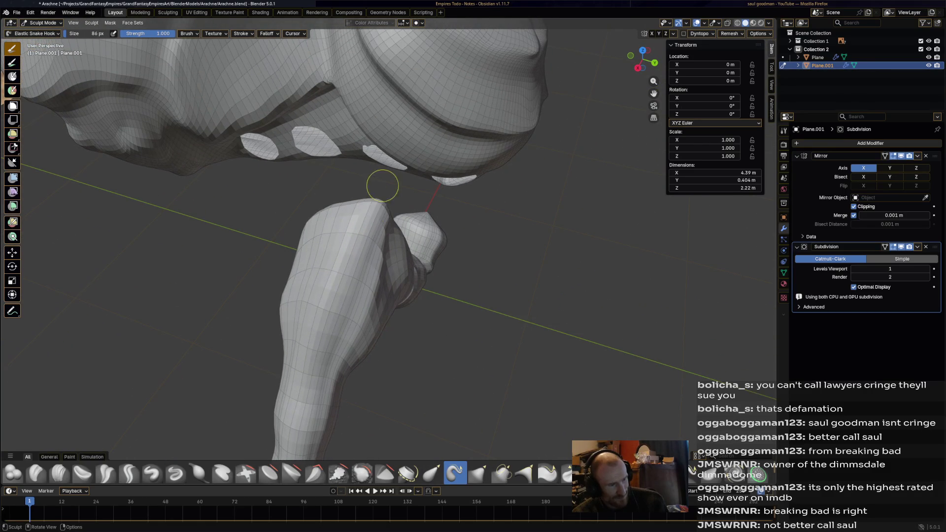
middle_drag(351, 204, 388, 185)
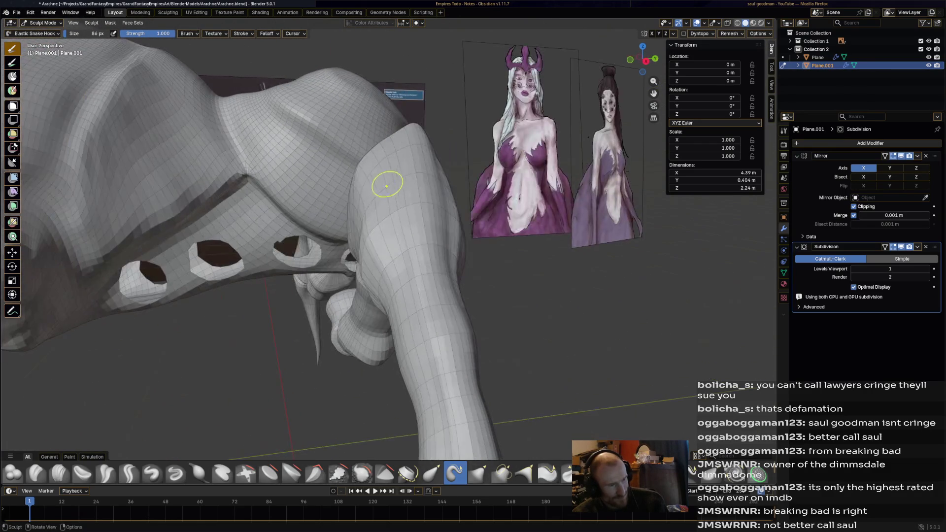
drag(354, 209, 364, 203)
drag(371, 247, 379, 247)
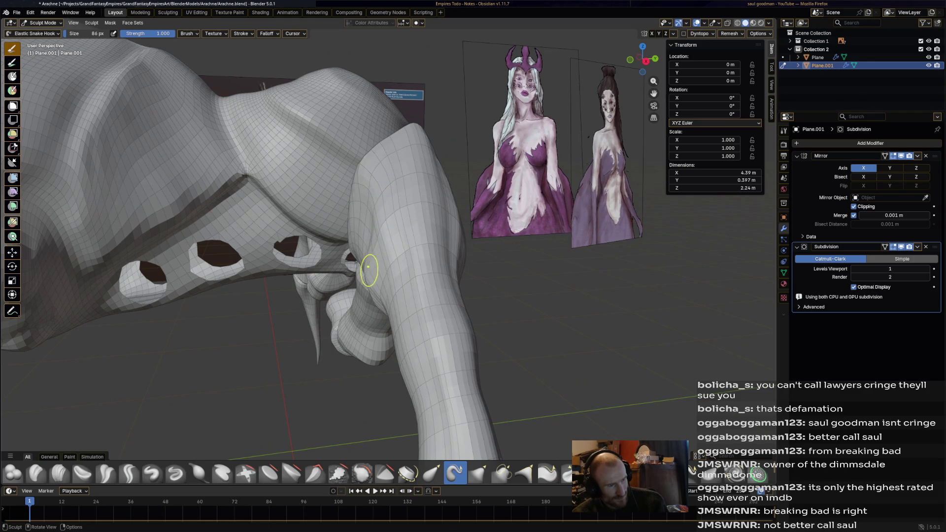
middle_drag(369, 271, 431, 278)
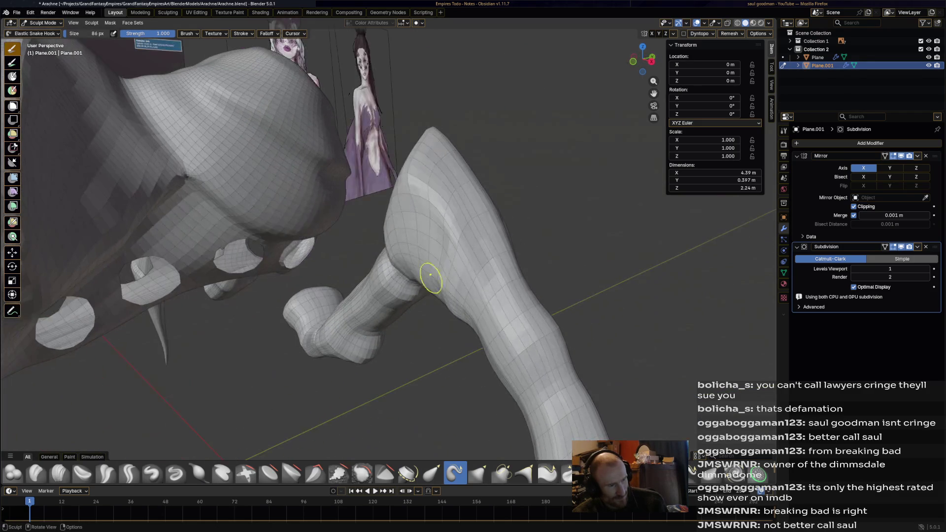
mouse_move(441, 240)
middle_down()
mouse_move(501, 216)
mouse_move(444, 222)
mouse_move(313, 338)
mouse_move(448, 258)
mouse_move(477, 274)
middle_up()
drag(448, 312, 440, 288)
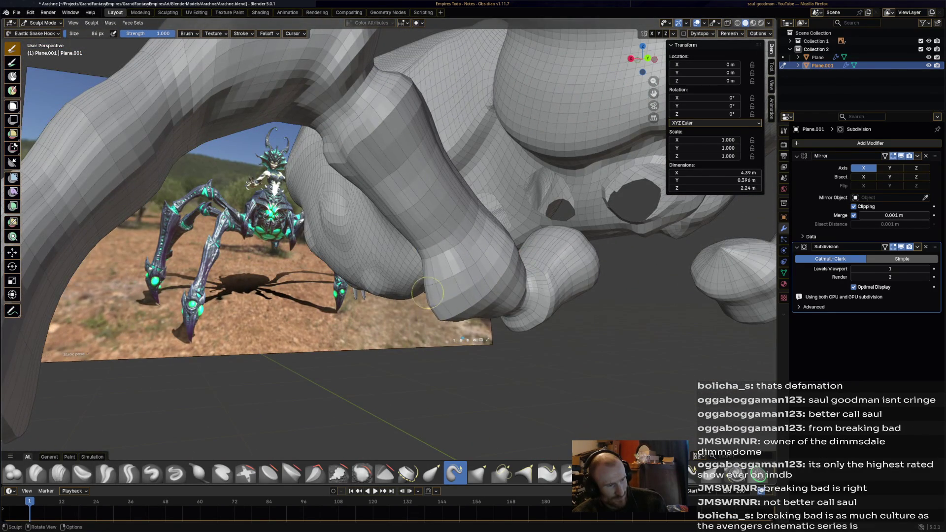
middle_drag(461, 281, 498, 320)
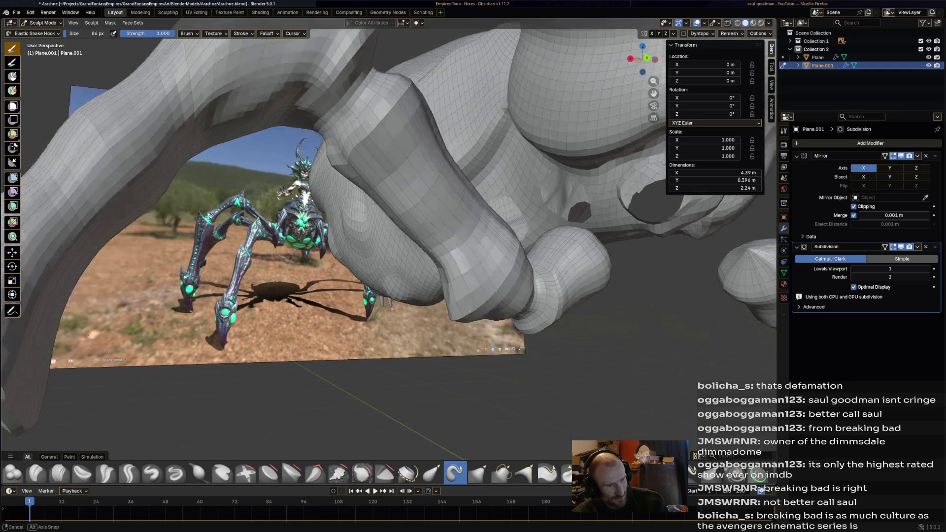
drag(514, 328, 556, 323)
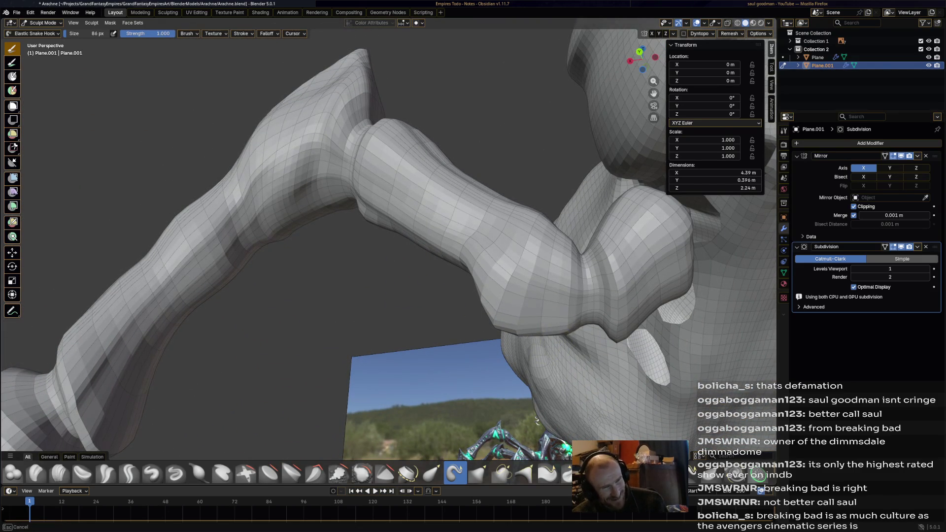
mouse_move(560, 333)
middle_down()
mouse_move(179, 332)
mouse_move(556, 382)
middle_up()
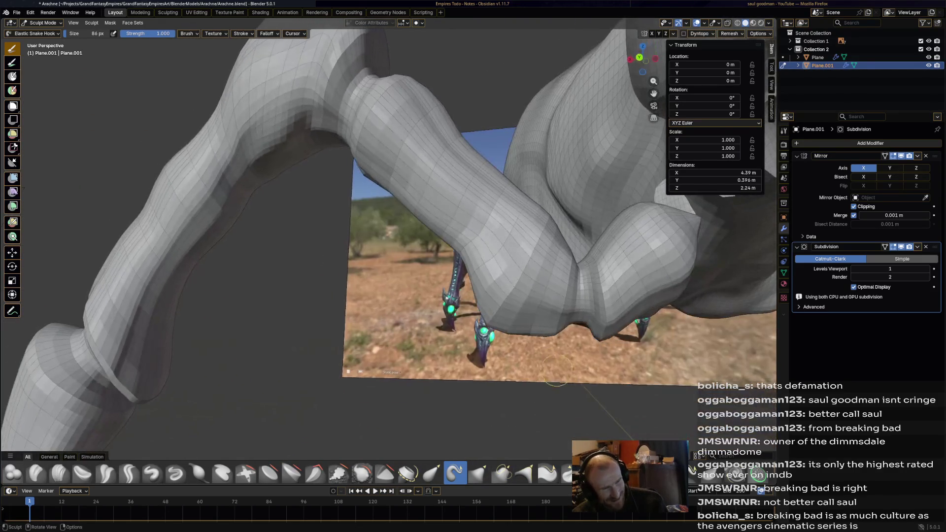
middle_drag(555, 320, 587, 303)
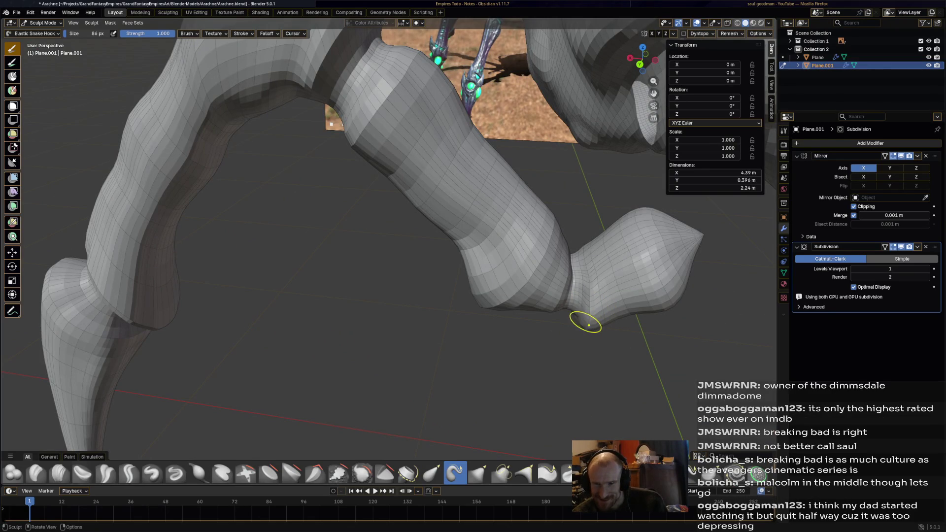
key(ctrl+z)
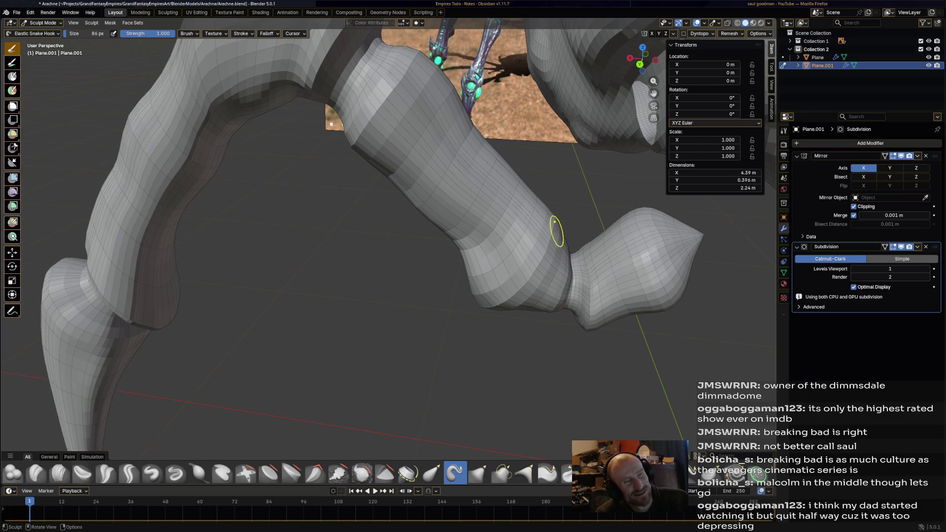
drag(582, 255, 592, 244)
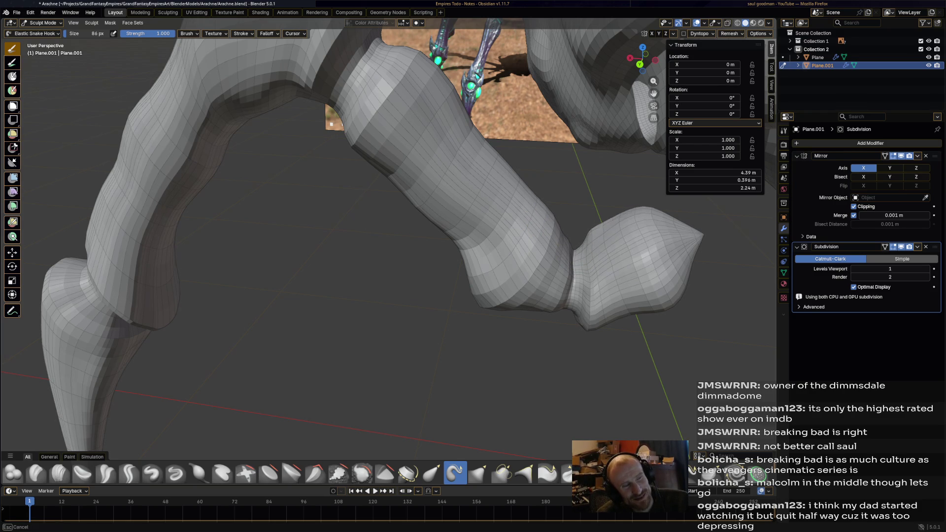
mouse_move(628, 316)
middle_down()
mouse_move(626, 278)
mouse_move(525, 253)
middle_up()
mouse_move(472, 173)
middle_down()
mouse_move(380, 173)
mouse_move(419, 142)
middle_up()
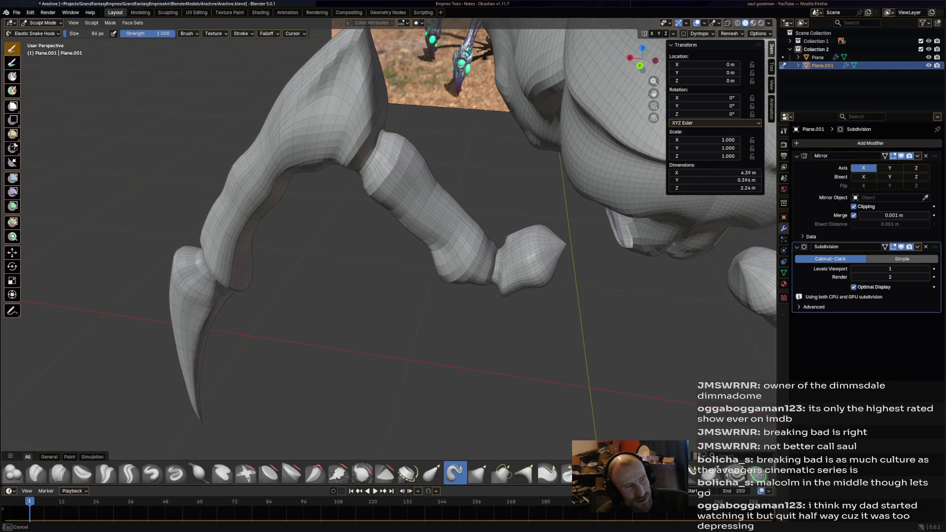
middle_drag(405, 174, 403, 141)
mouse_move(415, 185)
middle_down()
mouse_move(421, 190)
mouse_move(406, 207)
mouse_move(392, 314)
mouse_move(413, 303)
mouse_move(403, 296)
mouse_move(443, 280)
middle_up()
mouse_move(385, 222)
middle_down()
mouse_move(364, 205)
mouse_move(490, 280)
middle_up()
scroll(490, 279, up, 3)
scroll(494, 259, up, 2)
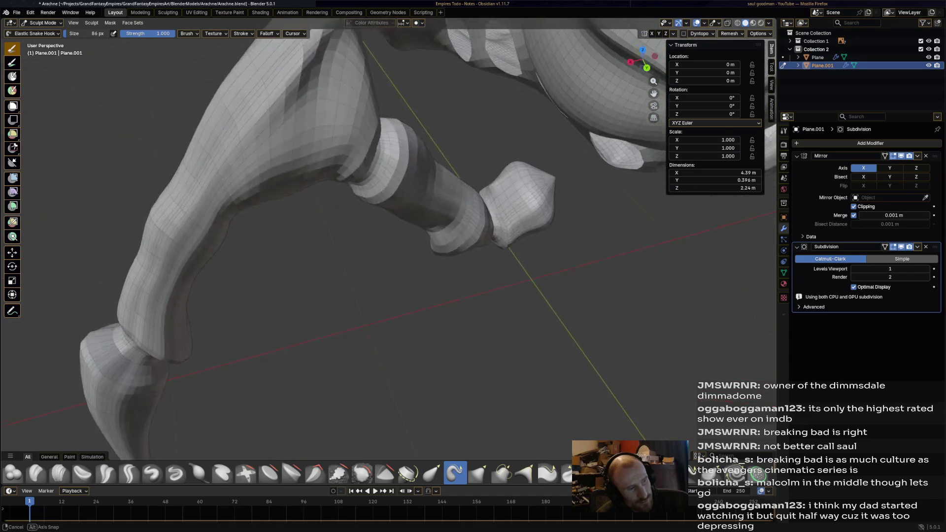
scroll(539, 239, down, 5)
Nudge the front upper leg with Elastic Snake Hook and review it against the reference image
mouse_move(539, 239)
middle_down()
mouse_move(547, 219)
mouse_move(338, 189)
middle_up()
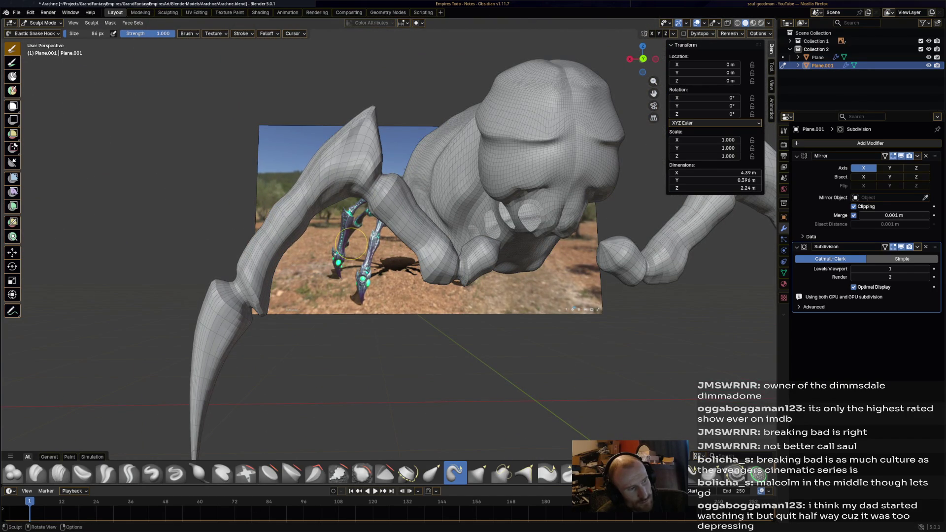
mouse_move(350, 236)
middle_down()
mouse_move(473, 252)
mouse_move(443, 227)
middle_up()
scroll(444, 244, up, 4)
scroll(443, 226, down, 3)
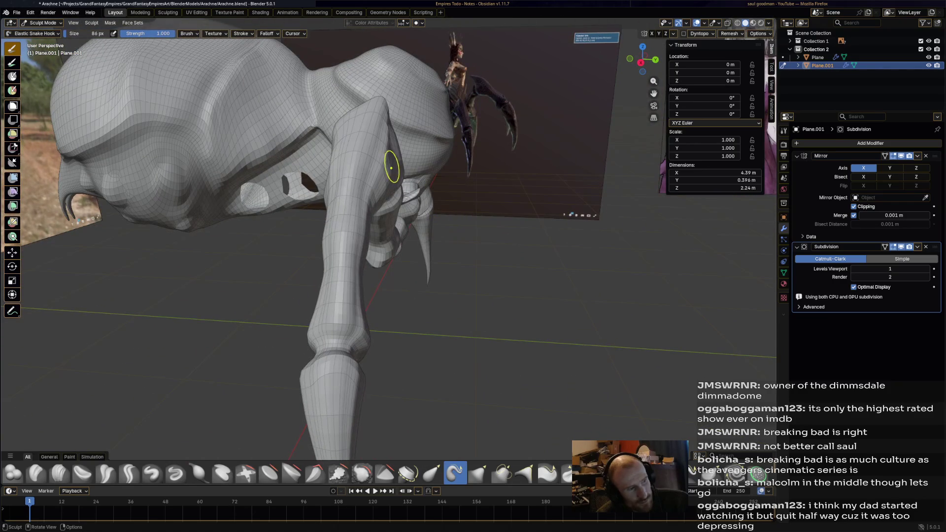
drag(337, 400, 330, 399)
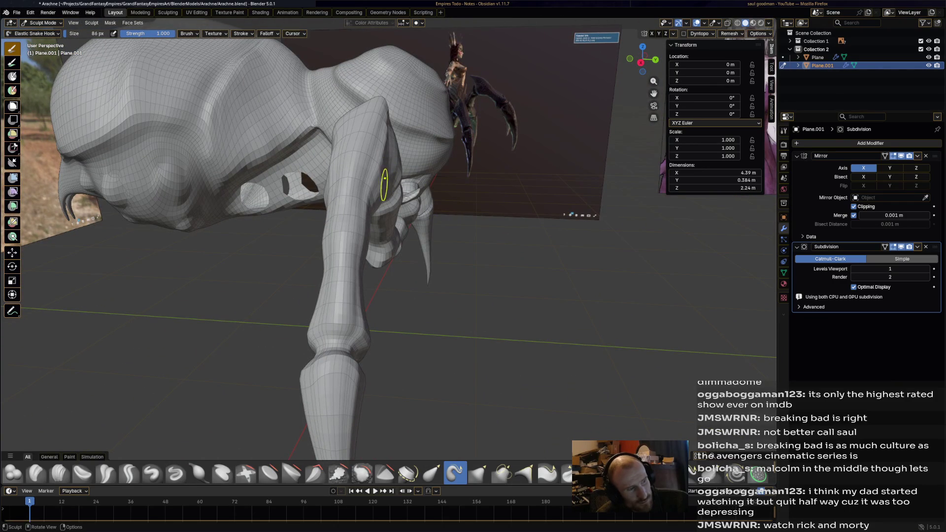
mouse_move(386, 182)
middle_down()
mouse_move(480, 192)
mouse_move(383, 143)
mouse_move(380, 133)
mouse_move(414, 111)
mouse_move(381, 130)
middle_up()
middle_drag(391, 178, 400, 185)
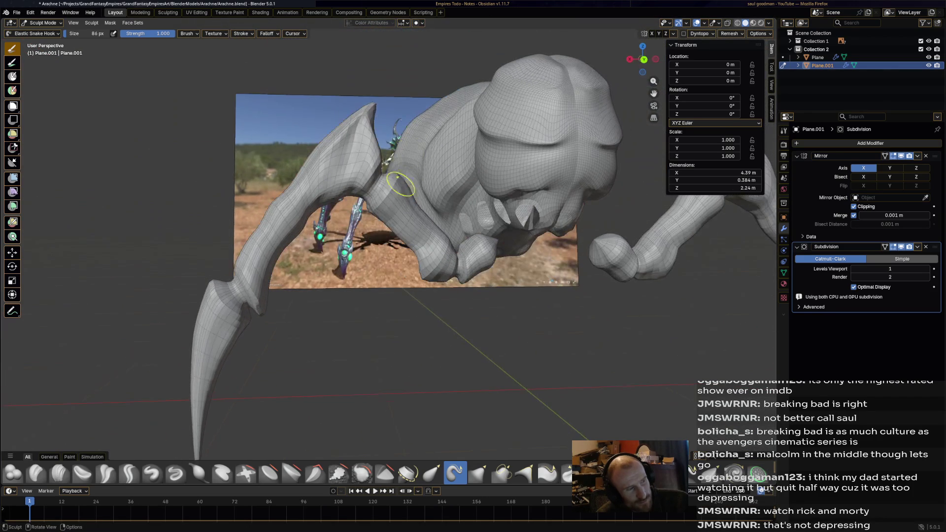
scroll(401, 271, up, 2)
scroll(369, 244, up, 2)
scroll(340, 219, up, 2)
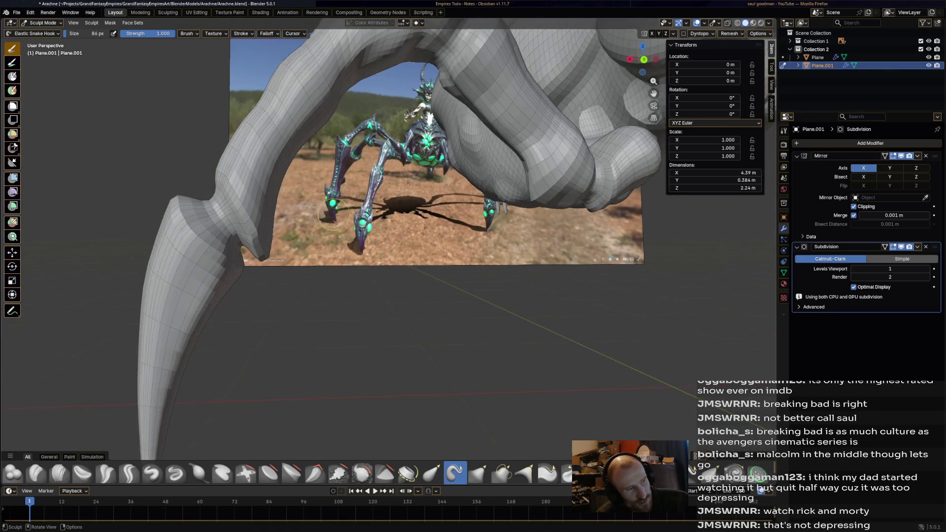
mouse_move(427, 219)
middle_down()
mouse_move(373, 215)
mouse_move(394, 287)
middle_up()
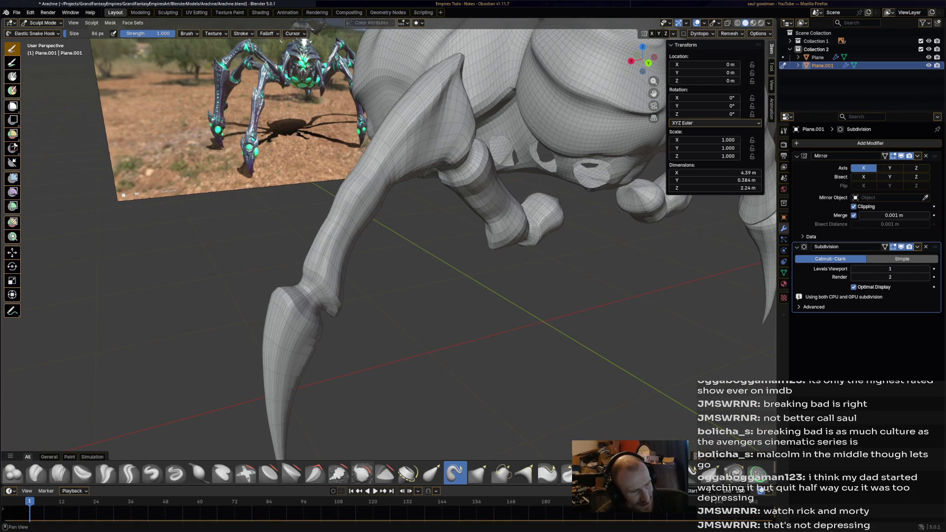
click(338, 473)
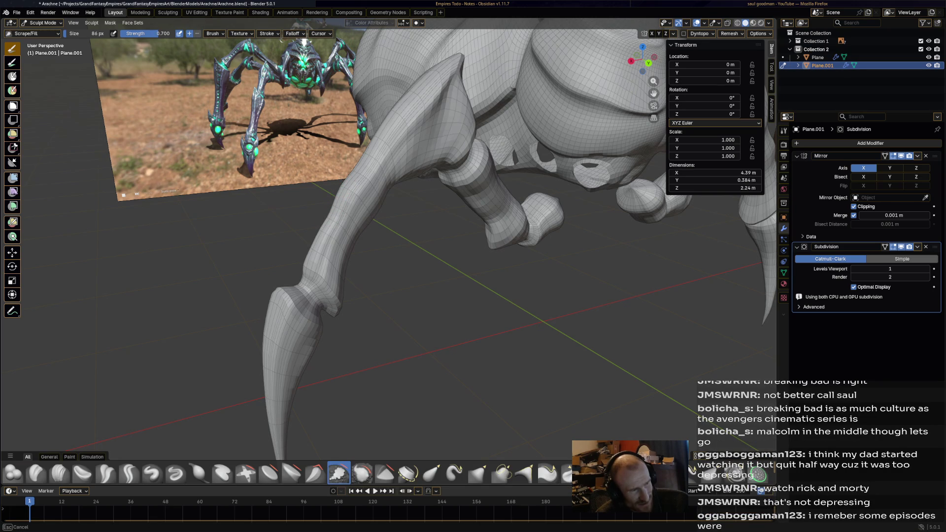
Smooth a band along the leg's lower segment with the Smooth brush
middle_drag(363, 180, 426, 195)
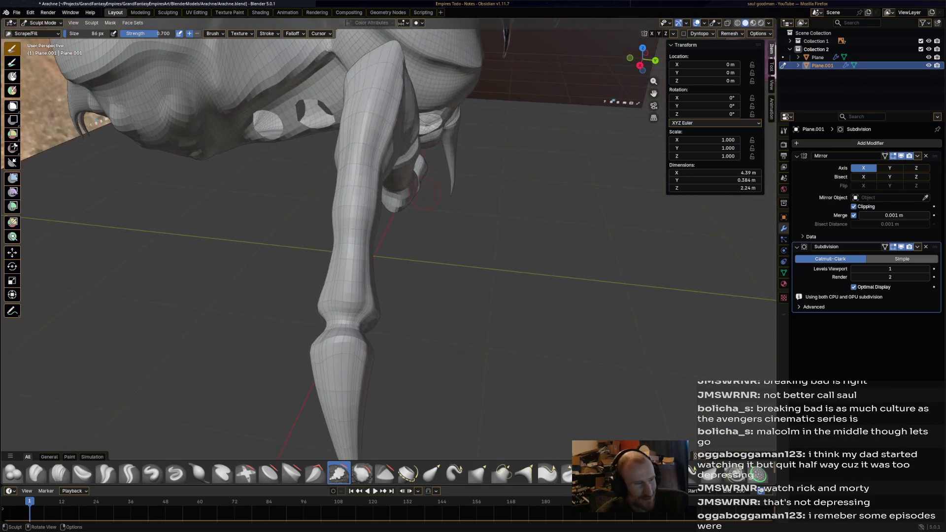
click(363, 474)
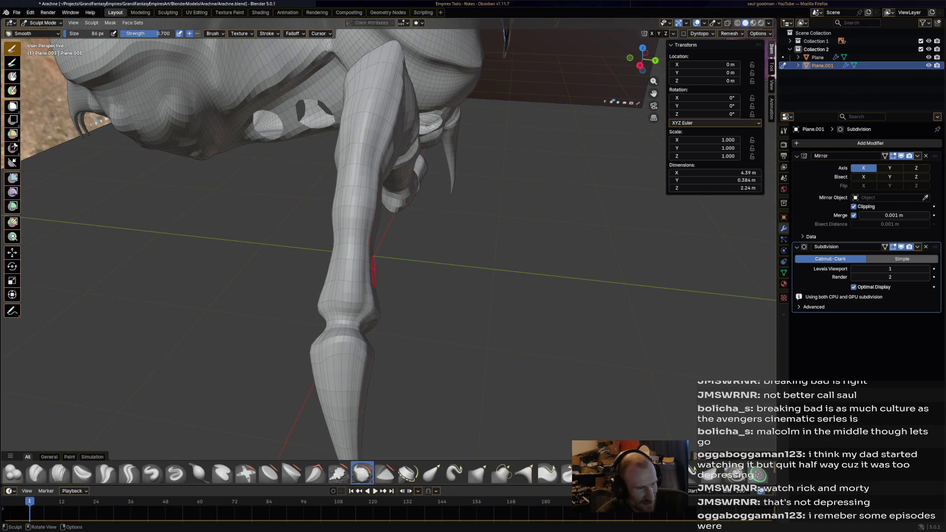
drag(362, 176, 363, 229)
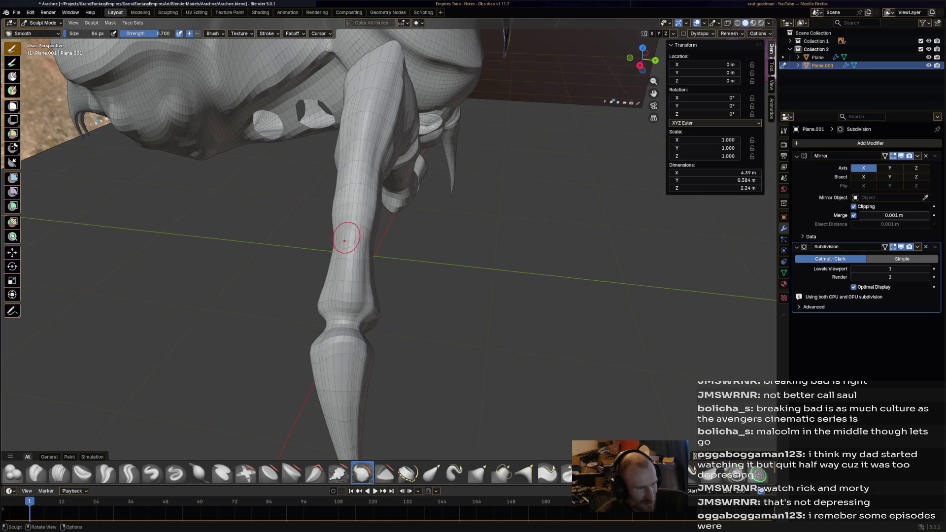
middle_drag(344, 240, 329, 225)
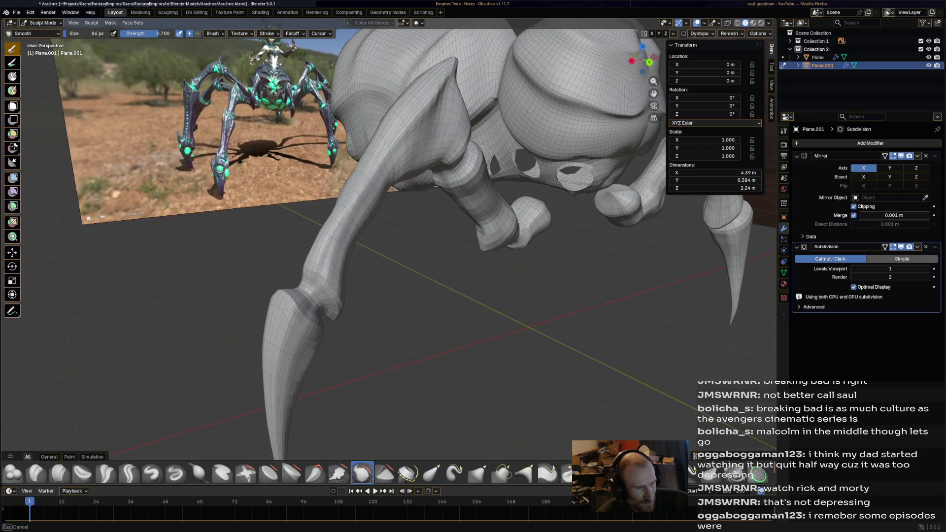
middle_drag(378, 178, 370, 198)
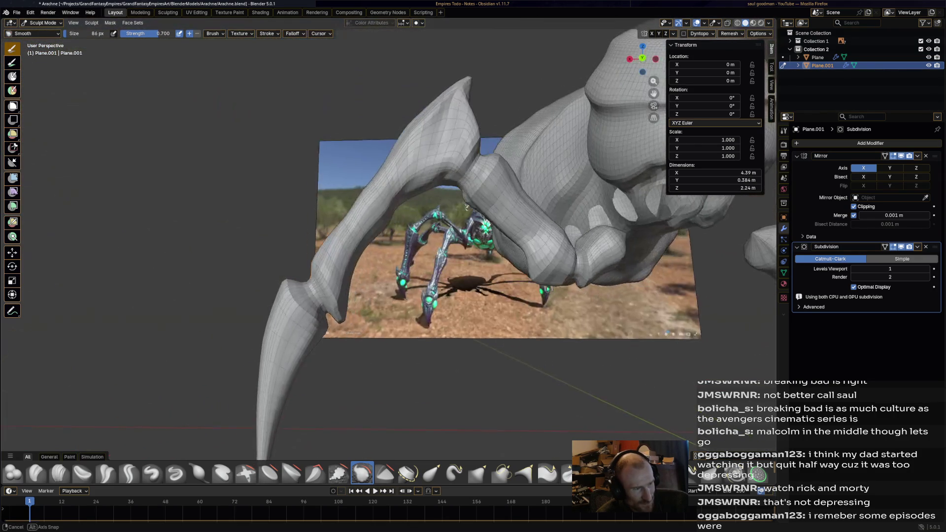
Review the leg from several angles and ready the Elastic Grab brush
mouse_move(349, 236)
middle_down()
mouse_move(311, 244)
mouse_move(427, 230)
middle_up()
mouse_move(311, 244)
middle_down()
mouse_move(355, 264)
mouse_move(533, 236)
middle_up()
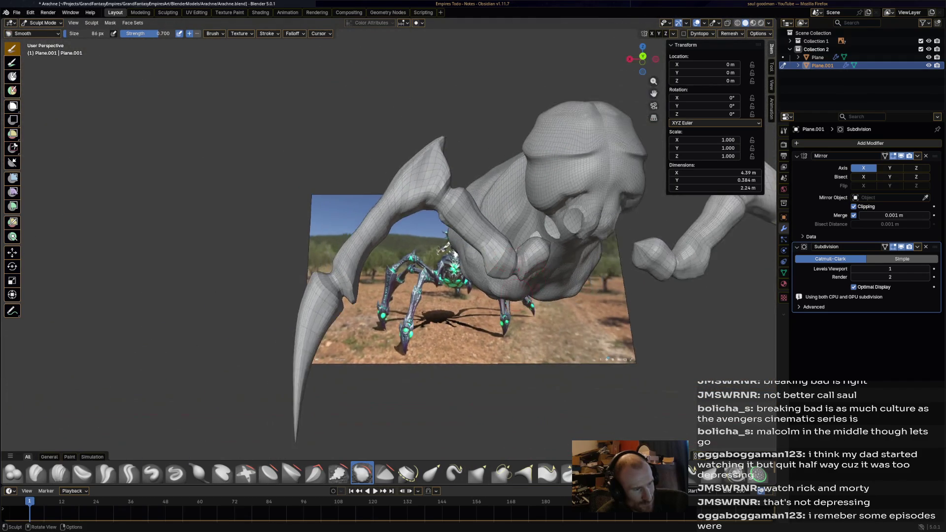
mouse_move(533, 237)
middle_down()
mouse_move(507, 318)
mouse_move(399, 285)
middle_up()
scroll(405, 225, up, 2)
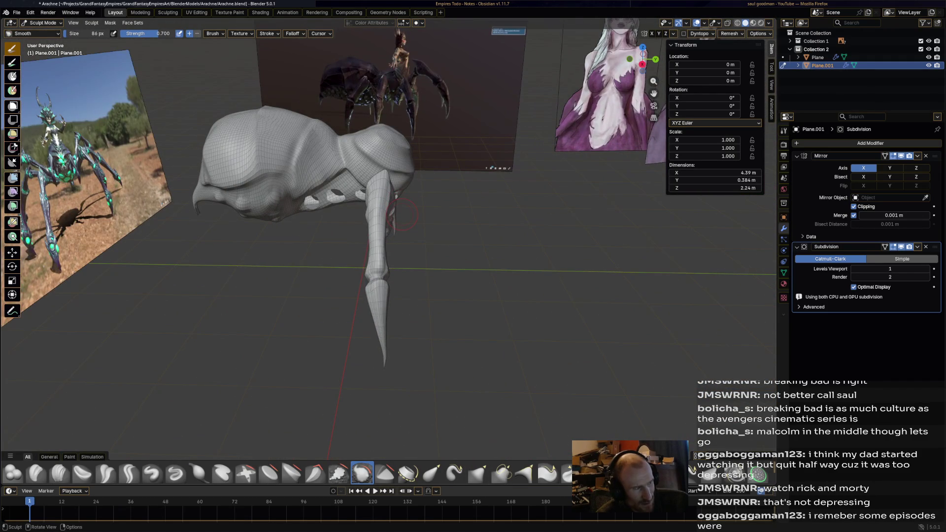
middle_drag(405, 214, 318, 222)
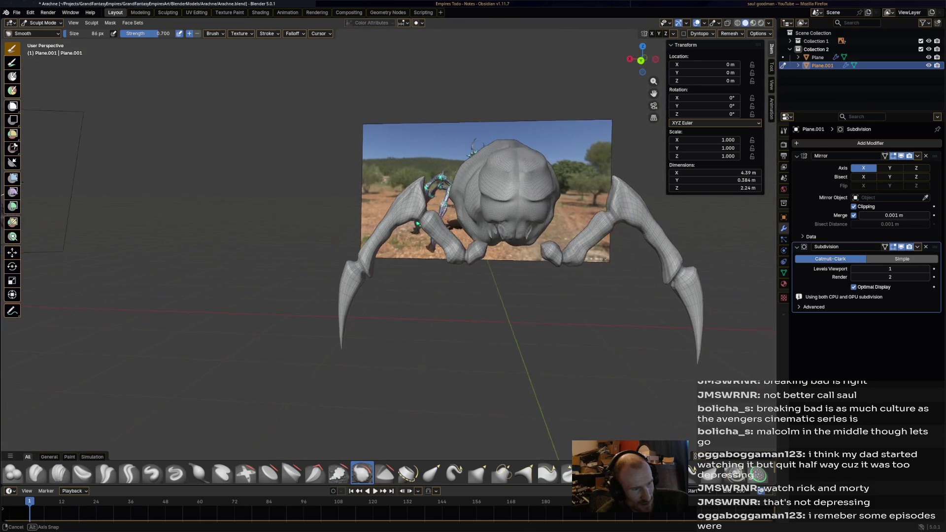
scroll(473, 243, up, 3)
scroll(473, 245, up, 3)
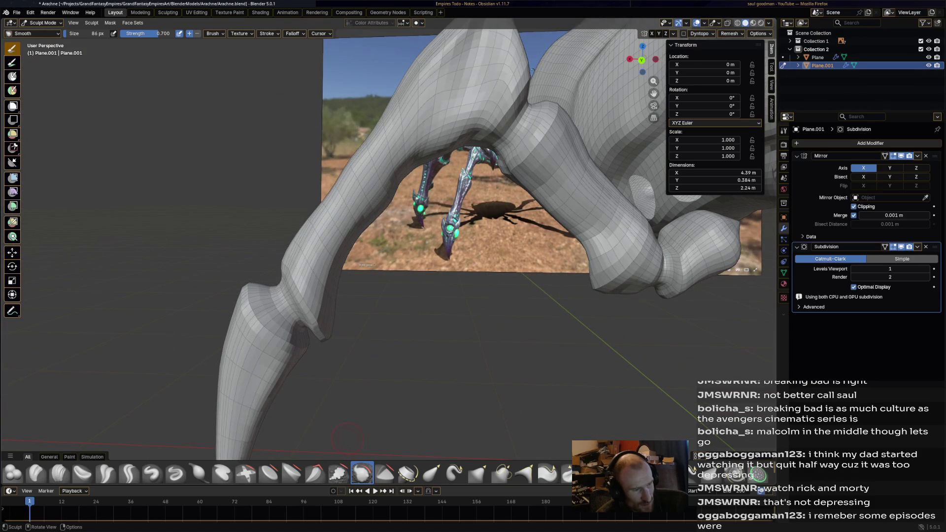
click(432, 474)
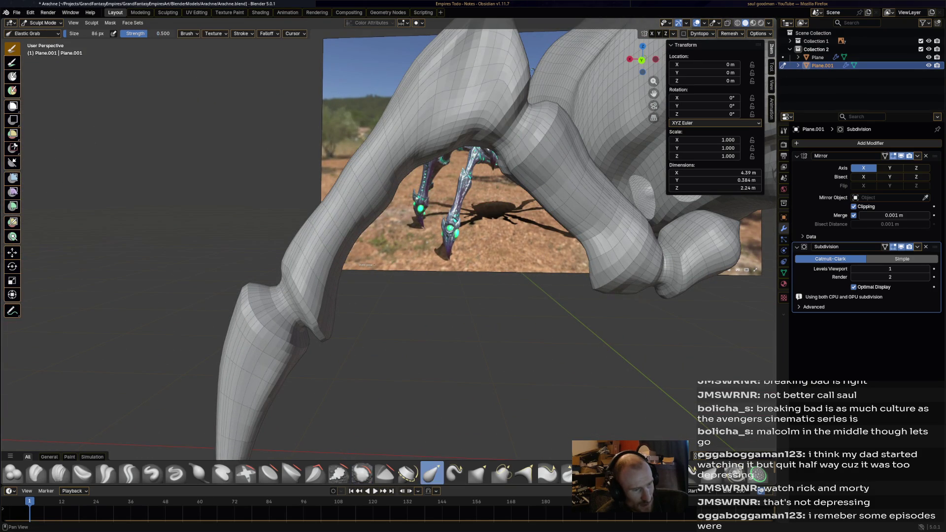
Pull the leg's knee area into shape with an Elastic Grab stroke
middle_drag(439, 333, 299, 284)
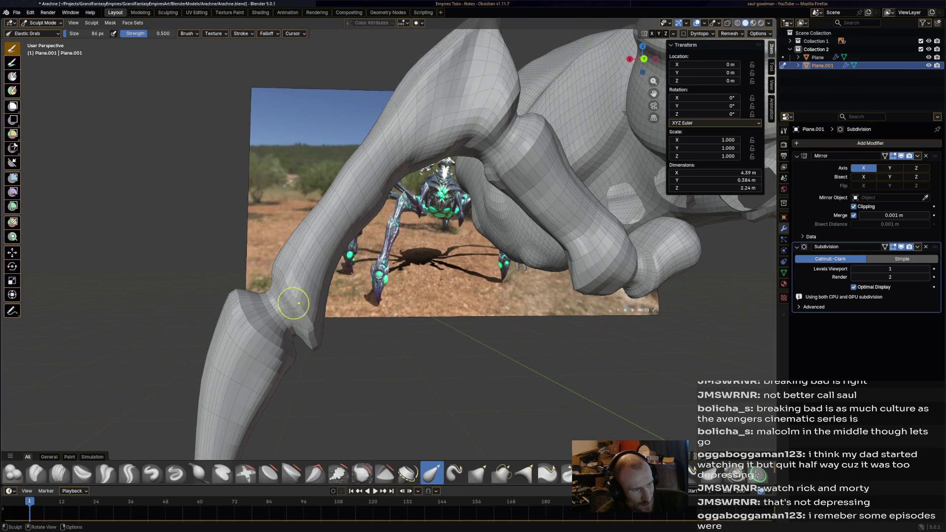
mouse_move(282, 272)
mouse_down()
mouse_move(242, 312)
mouse_move(244, 291)
mouse_move(261, 320)
mouse_up()
middle_drag(261, 320, 342, 333)
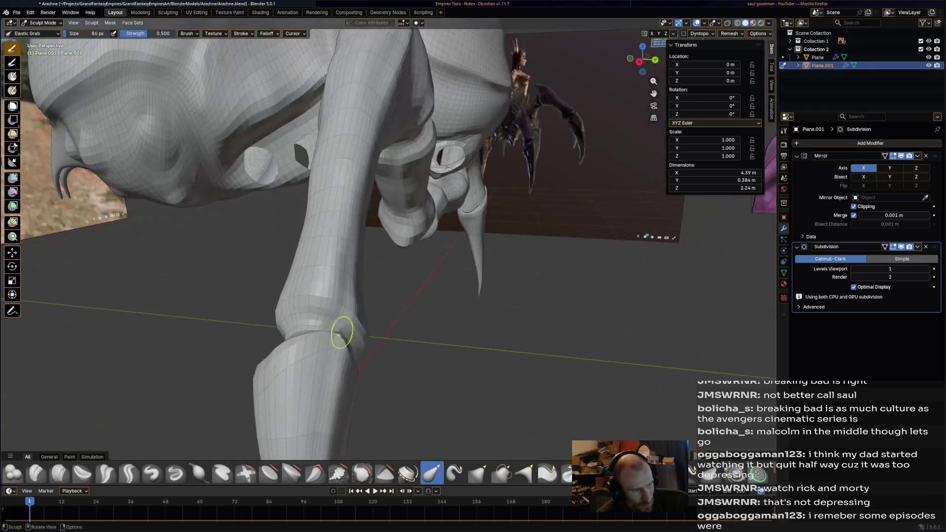
drag(328, 342, 289, 353)
mouse_move(289, 353)
middle_down()
mouse_move(384, 348)
mouse_move(448, 285)
middle_up()
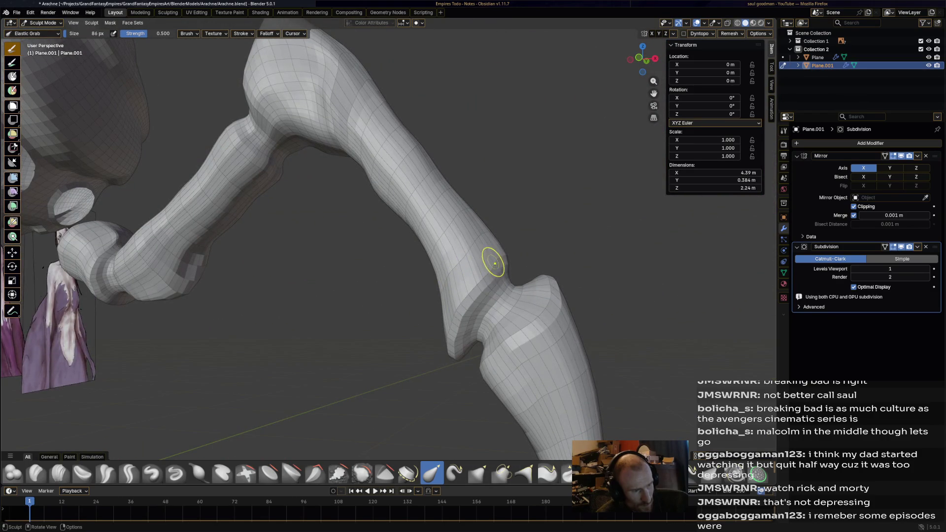
Reshape the knee joint further, pulling it outward, and save Arachne.blend
middle_drag(374, 233, 244, 163)
mouse_move(239, 158)
mouse_down()
mouse_move(254, 141)
mouse_move(236, 120)
mouse_move(278, 118)
mouse_move(264, 110)
mouse_up()
middle_drag(188, 122, 449, 169)
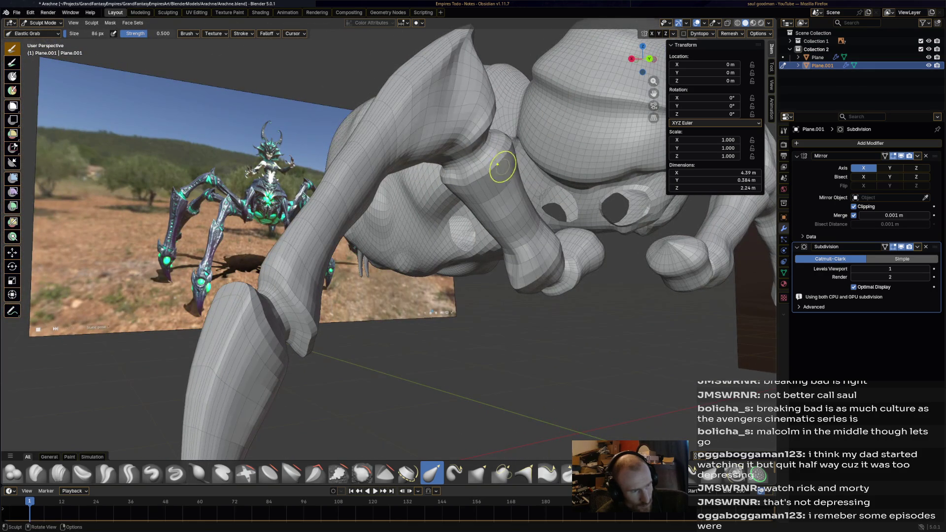
mouse_move(553, 258)
middle_down()
mouse_move(415, 252)
mouse_move(406, 239)
mouse_move(425, 237)
mouse_move(458, 266)
mouse_move(500, 328)
mouse_move(473, 268)
mouse_move(131, 74)
middle_up()
key(ctrl+s)
click(42, 22)
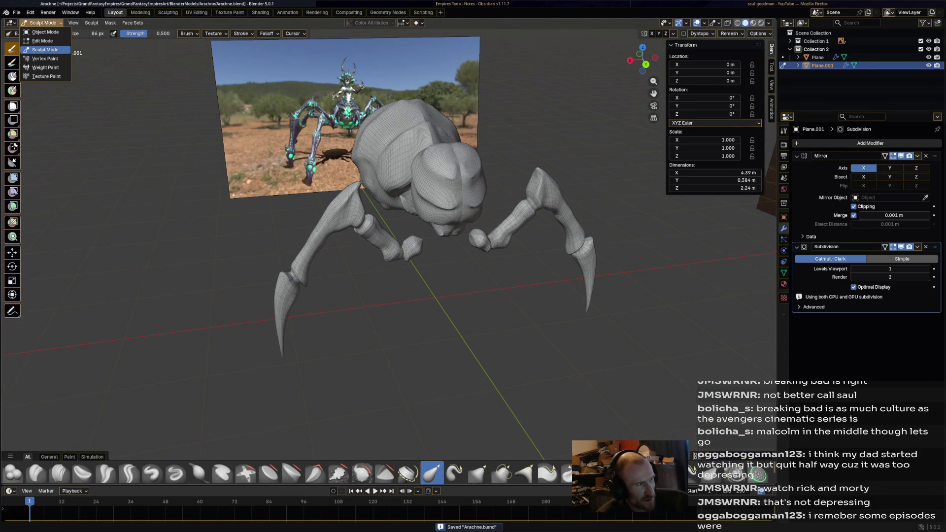
Leave sculpting for object mode, briefly entering and exiting mesh edit mode
click(44, 32)
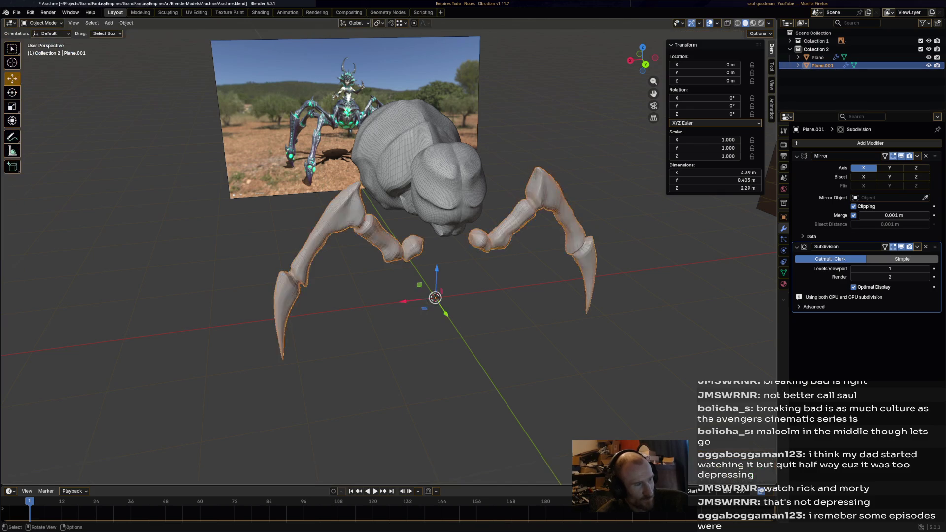
scroll(370, 259, down, 3)
middle_drag(369, 259, 444, 296)
scroll(370, 259, up, 3)
click(42, 22)
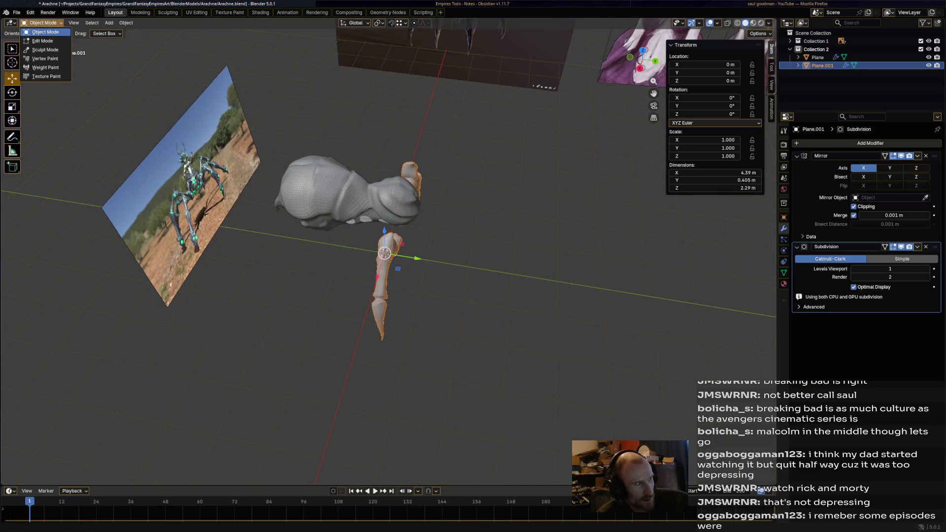
click(45, 41)
scroll(370, 260, up, 3)
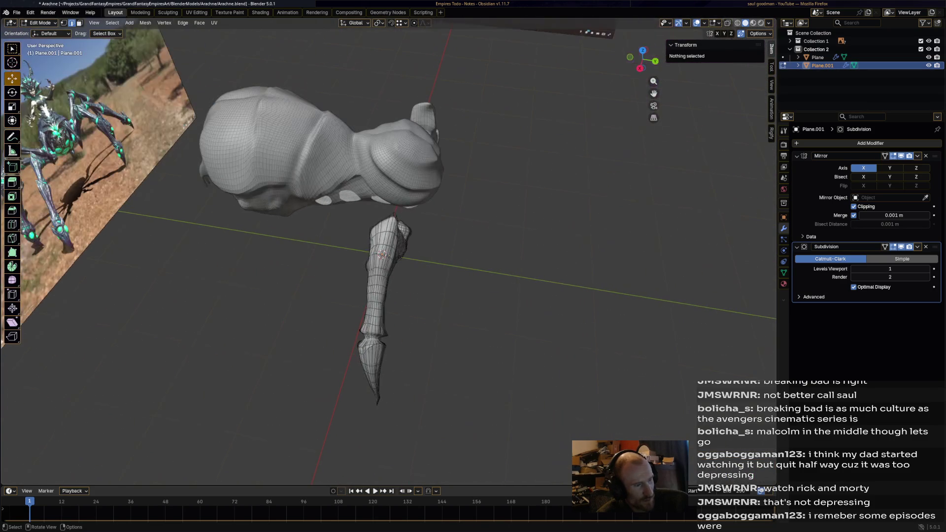
key(Tab)
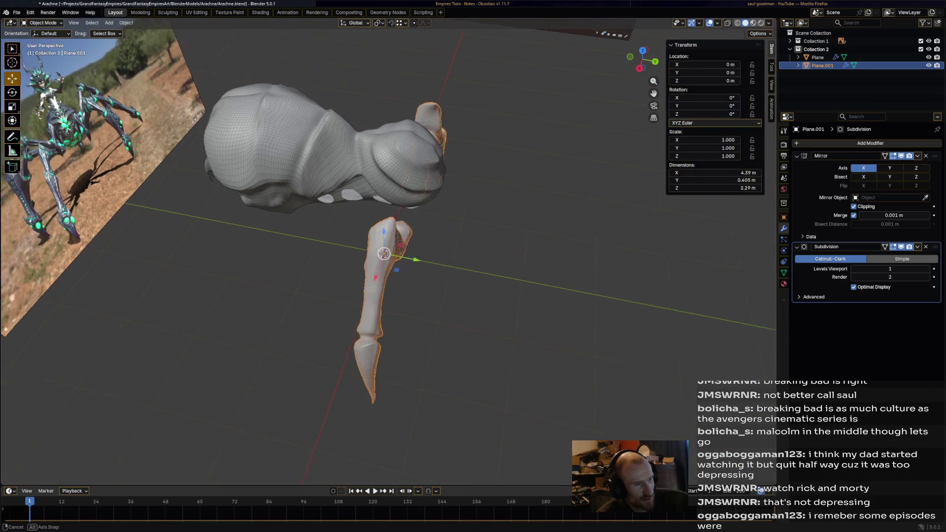
Orbit around the spider and select the body mesh (Plane) instead of the leg
middle_drag(385, 259, 443, 311)
mouse_move(384, 259)
middle_down()
mouse_move(443, 244)
mouse_move(429, 248)
middle_up()
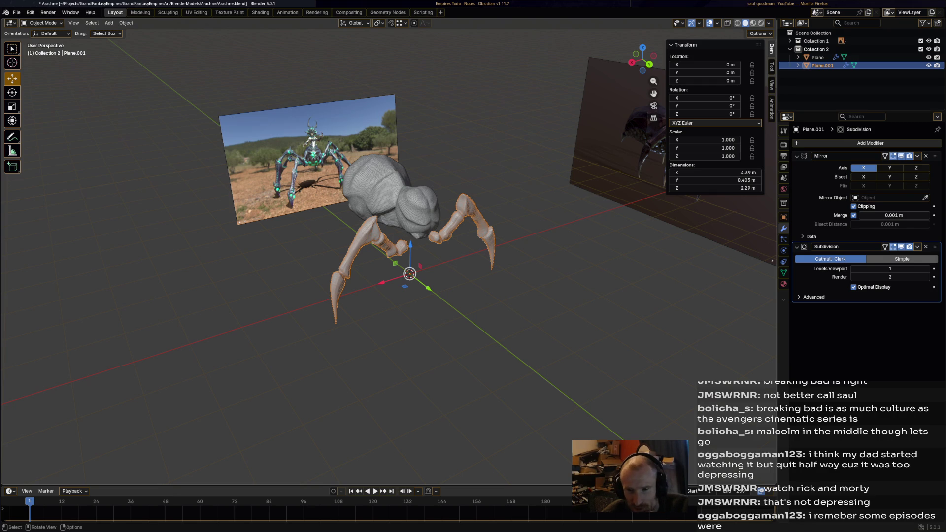
mouse_move(406, 274)
middle_down()
mouse_move(355, 288)
mouse_move(444, 273)
middle_up()
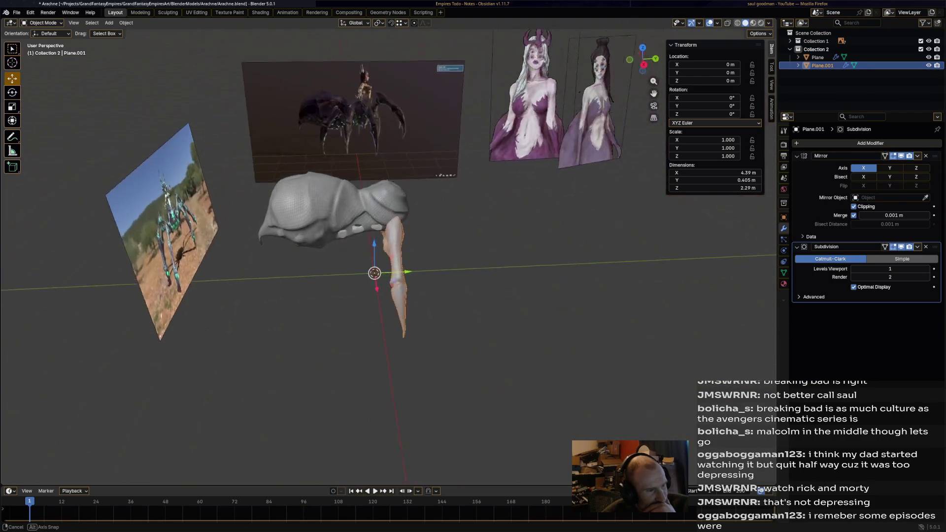
middle_drag(444, 274, 355, 307)
scroll(355, 296, up, 5)
click(222, 185)
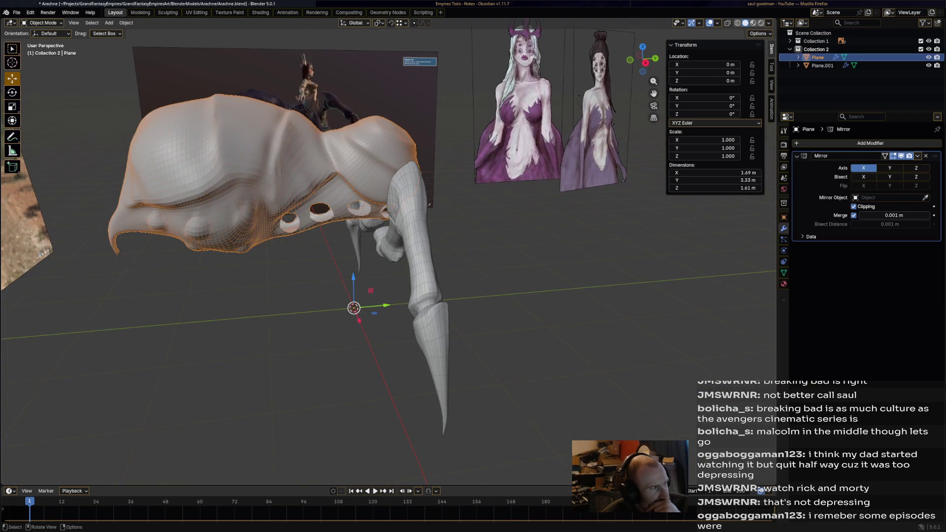
Enter Sculpt Mode on the body and carve a sharp crease beside the underside vent holes
click(45, 22)
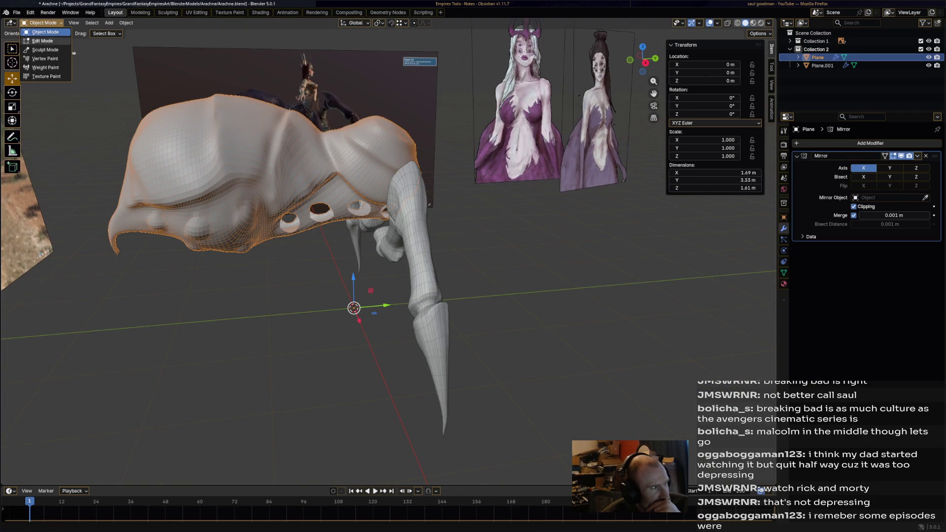
click(44, 50)
middle_drag(263, 175, 385, 222)
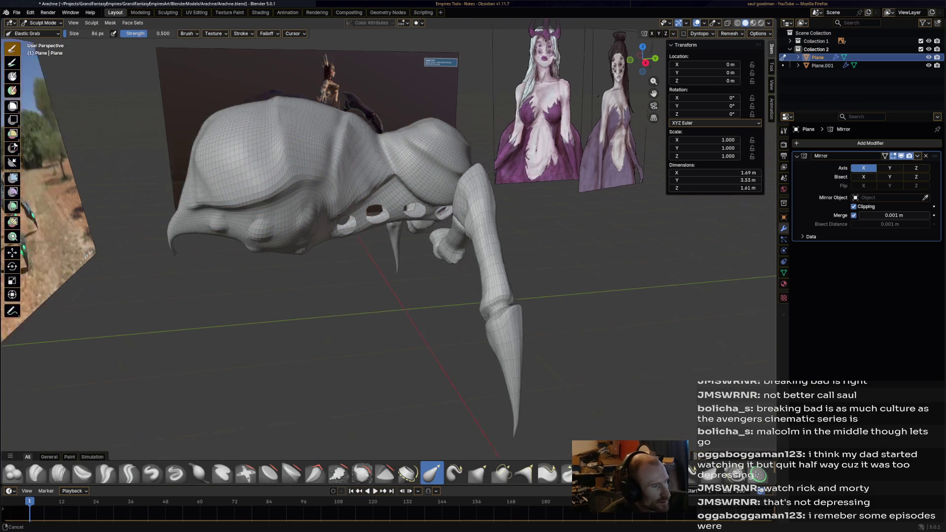
scroll(384, 222, up, 5)
scroll(469, 217, up, 3)
shift+middle_drag(469, 217, 399, 253)
scroll(399, 253, up, 2)
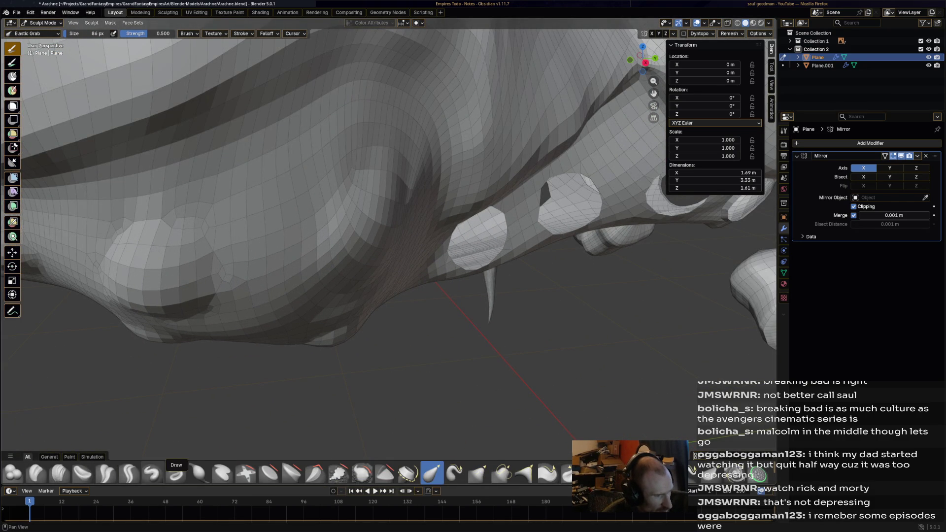
click(129, 474)
mouse_move(344, 157)
mouse_down()
mouse_move(349, 172)
mouse_move(312, 215)
mouse_move(322, 282)
mouse_up()
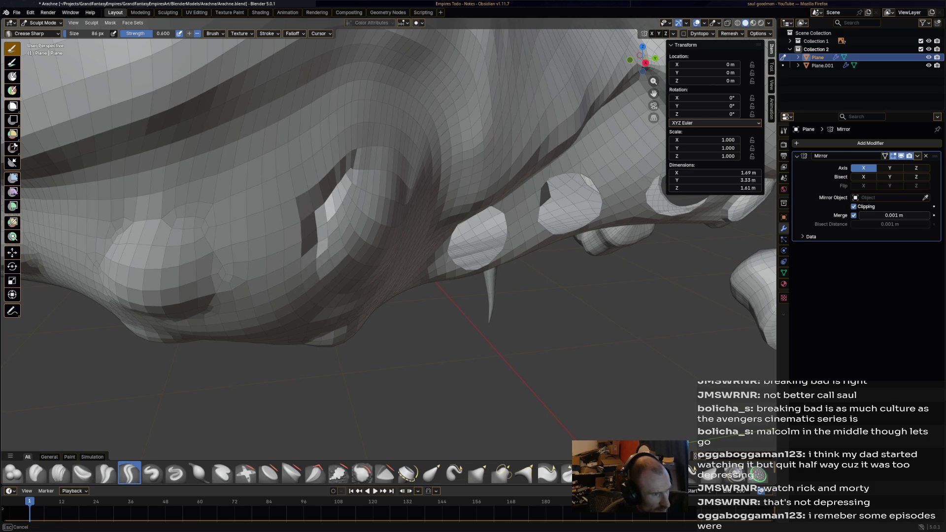
Carve sharp creases along the underside bulges and flatten the bump on the head's left
middle_drag(323, 282, 288, 246)
drag(288, 245, 368, 148)
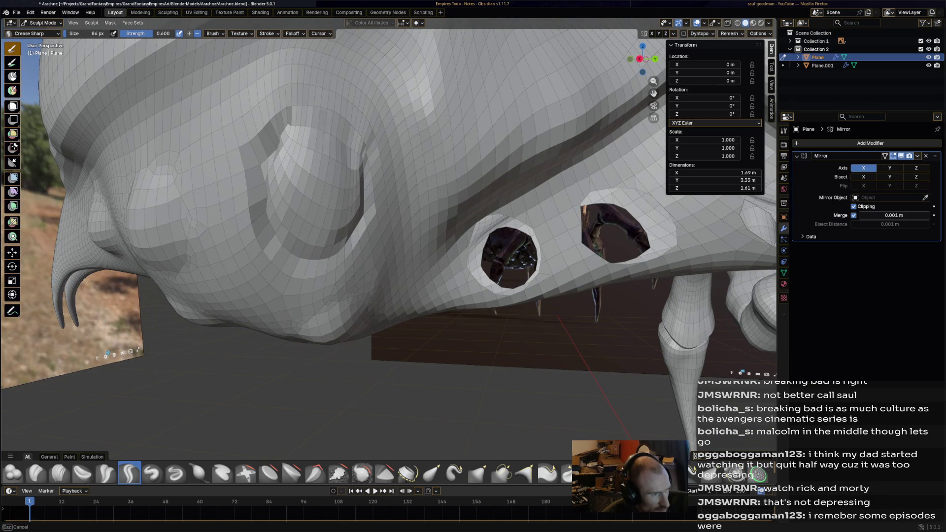
drag(358, 148, 288, 134)
middle_drag(287, 133, 299, 174)
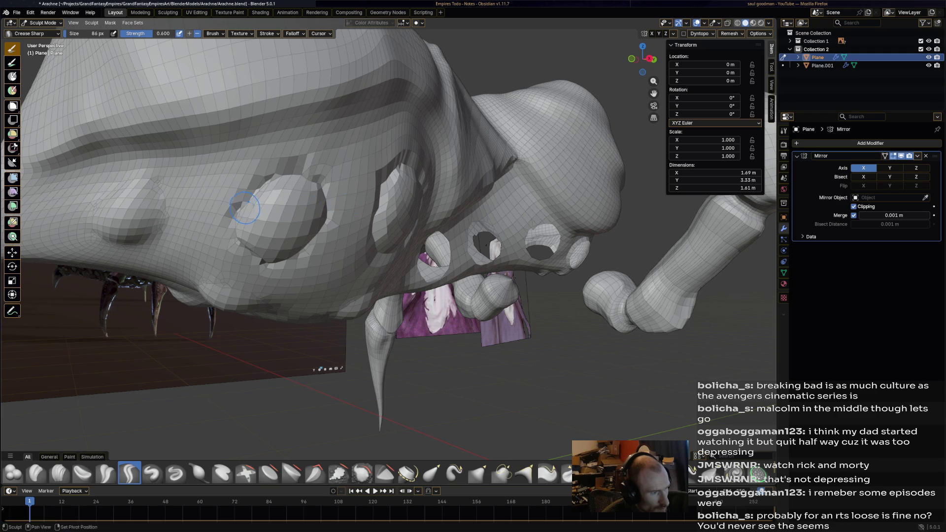
middle_drag(247, 210, 298, 202)
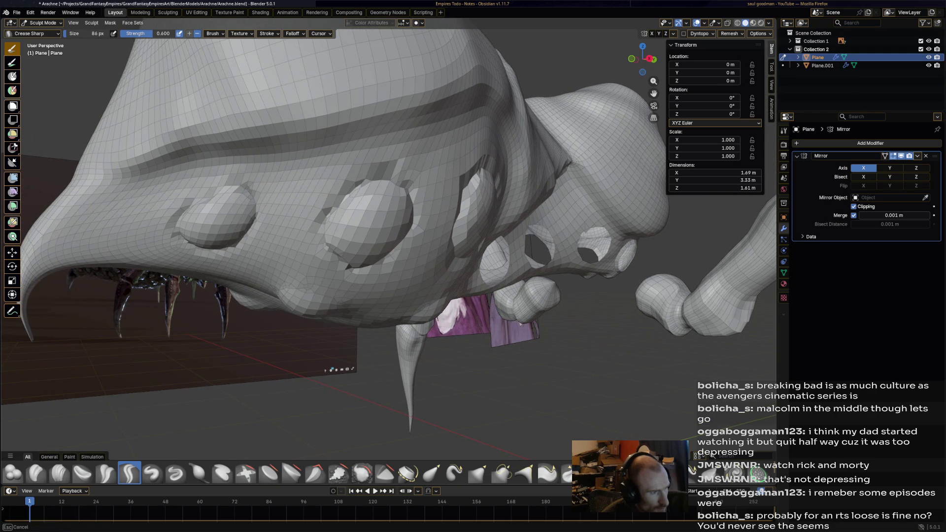
shift+drag(222, 218, 214, 185)
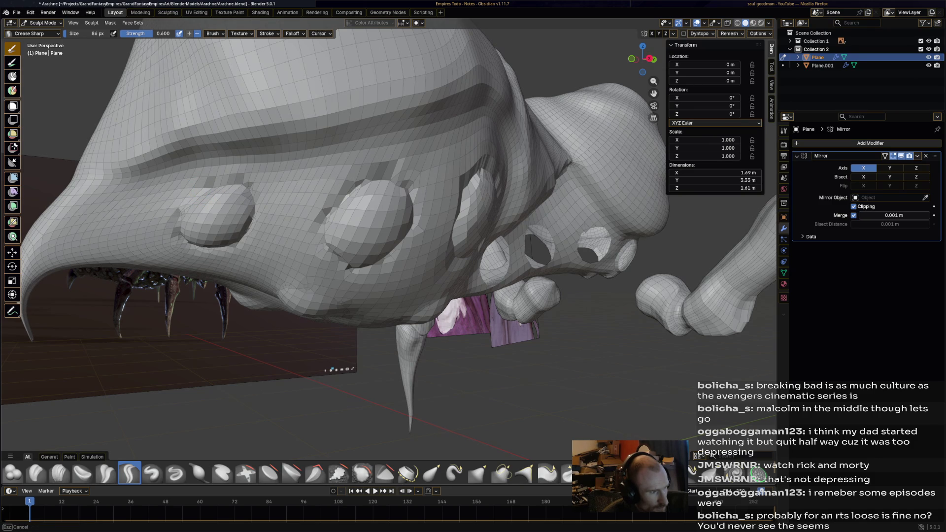
Polish the crease along a bulge with the Crease Polish brush
mouse_move(245, 198)
middle_down()
mouse_move(222, 244)
mouse_move(266, 222)
middle_up()
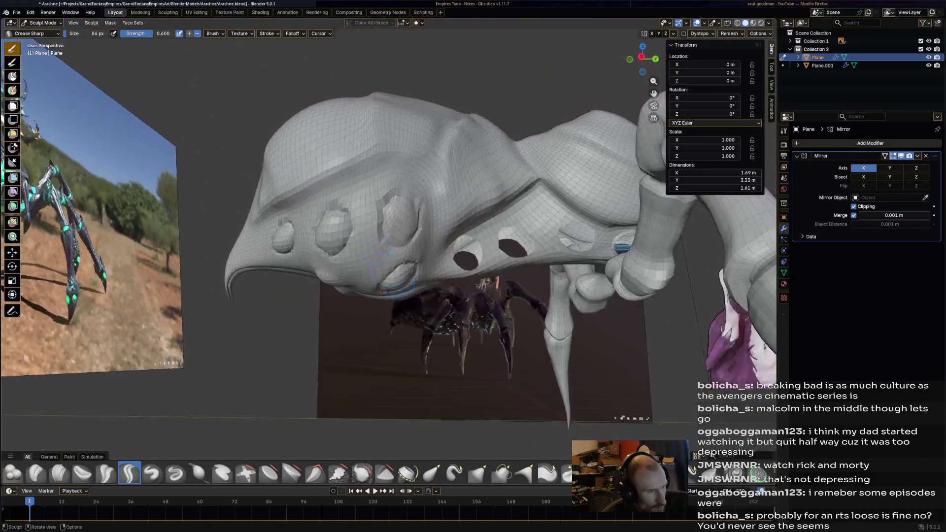
middle_drag(266, 222, 375, 249)
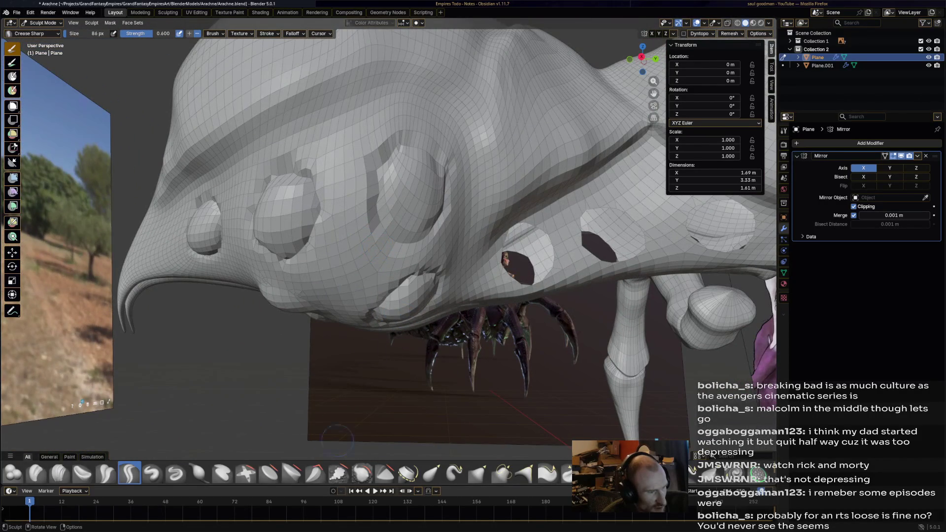
click(106, 473)
drag(292, 189, 305, 175)
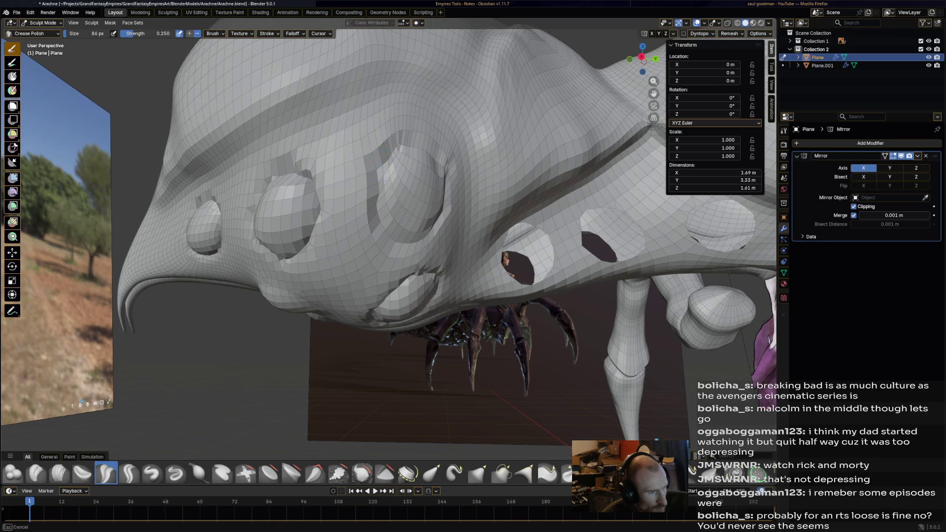
scroll(398, 154, up, 4)
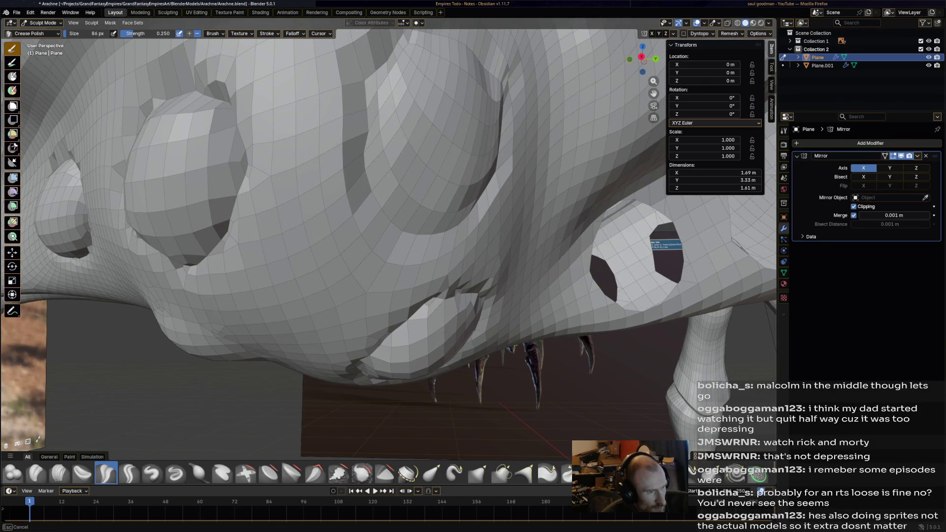
Polish the crease edge around one bulge with the Crease Polish brush, checking it from other angles
drag(432, 71, 432, 71)
middle_drag(432, 72, 431, 72)
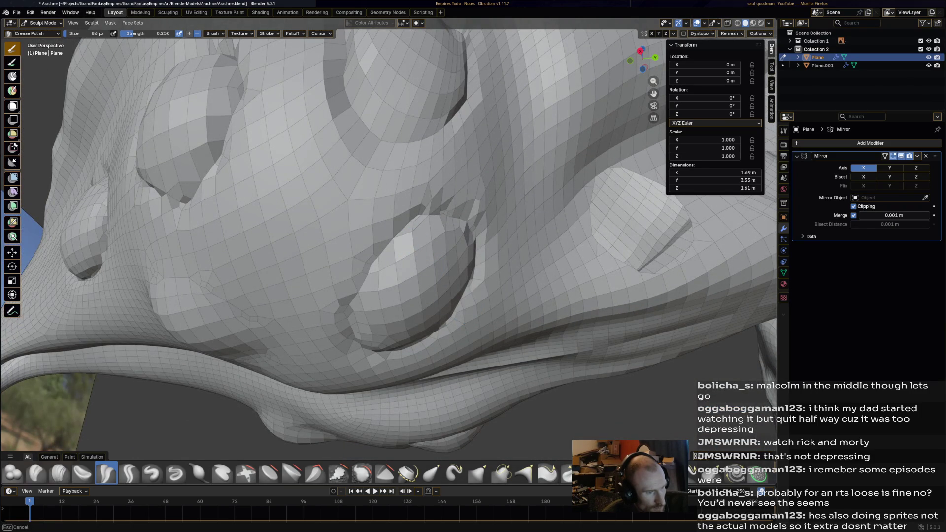
middle_drag(350, 271, 350, 271)
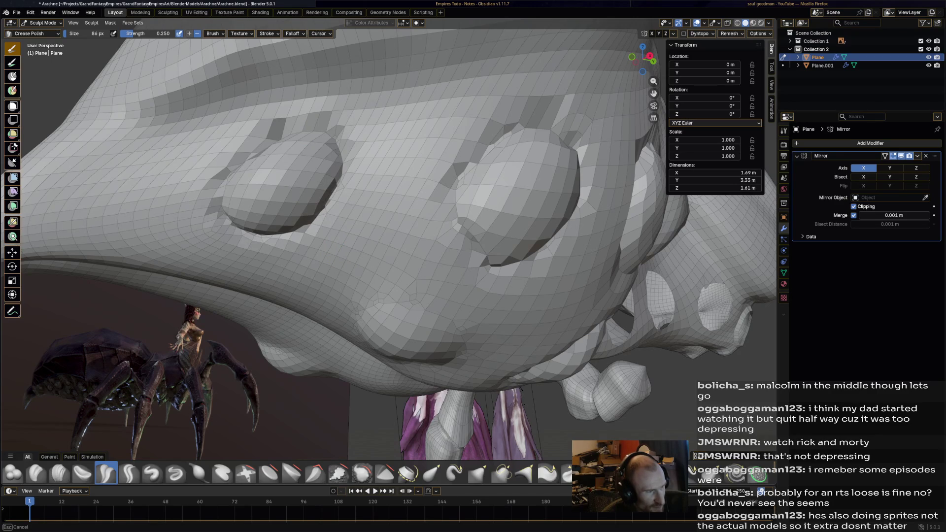
Switch to the Smooth brush and smooth along the sphere's upper edge
key(shift)
click(361, 473)
mouse_move(344, 187)
mouse_down()
mouse_move(333, 190)
mouse_move(329, 136)
mouse_move(271, 127)
mouse_up()
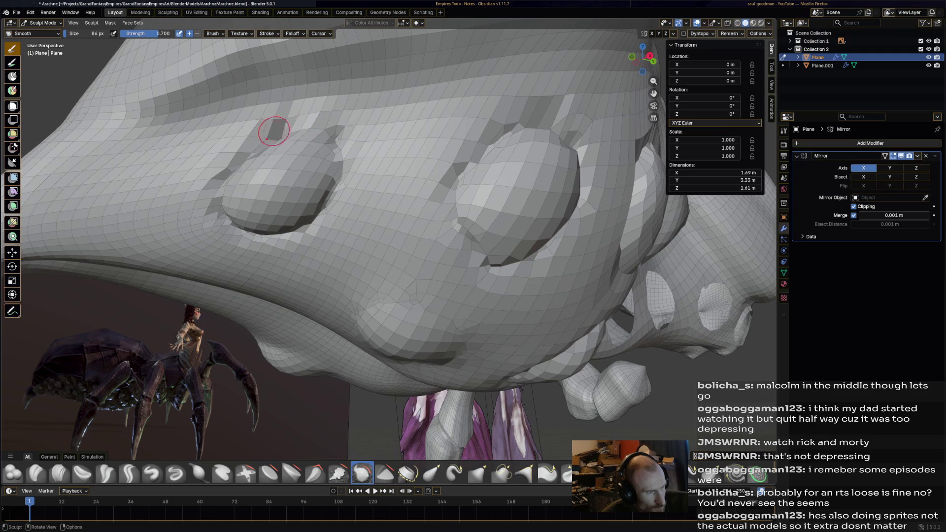
Lower the Smooth brush strength and smooth the dark strips above the left bulge, across the right sphere and between them
key(shift+f)
click(258, 147)
drag(260, 146, 232, 169)
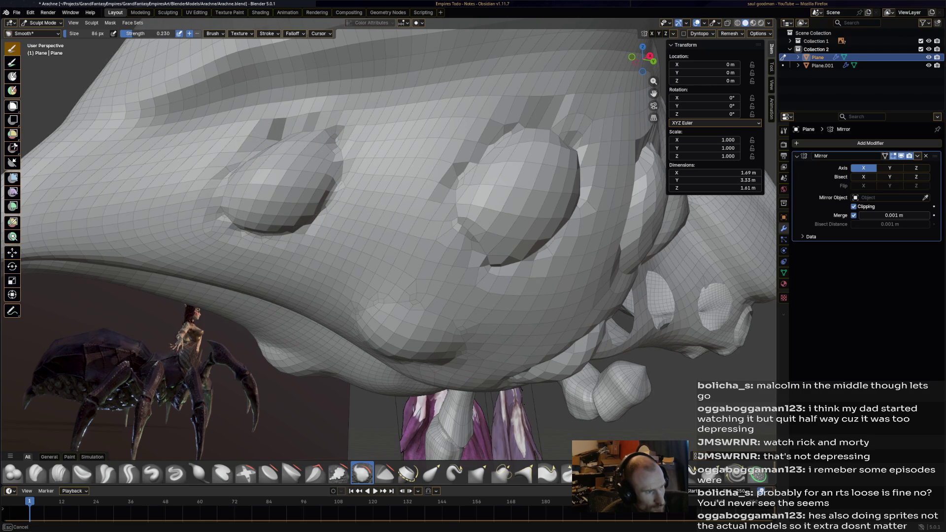
drag(313, 123, 282, 126)
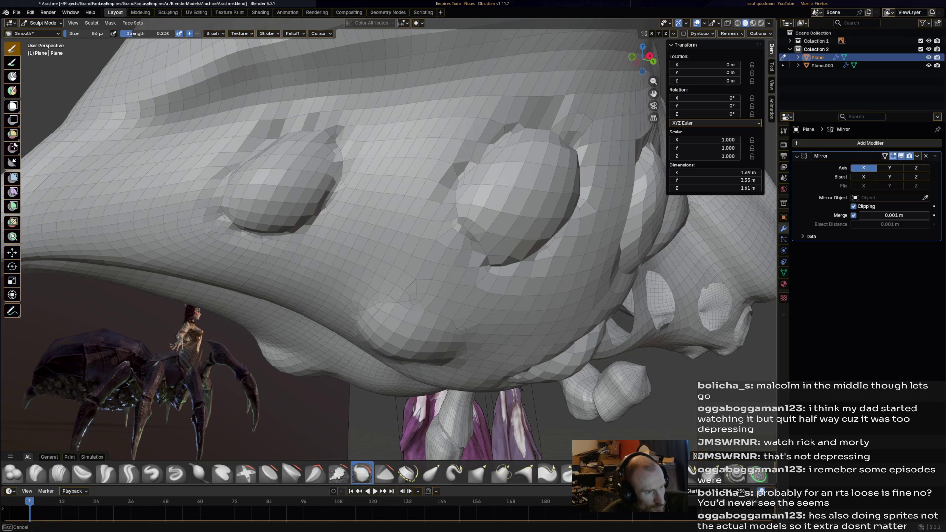
drag(464, 233, 587, 149)
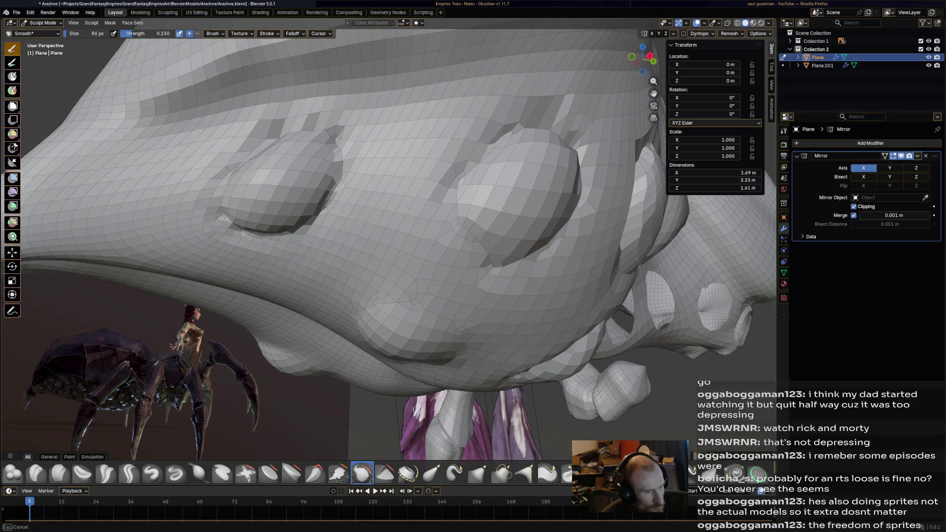
drag(548, 118, 447, 194)
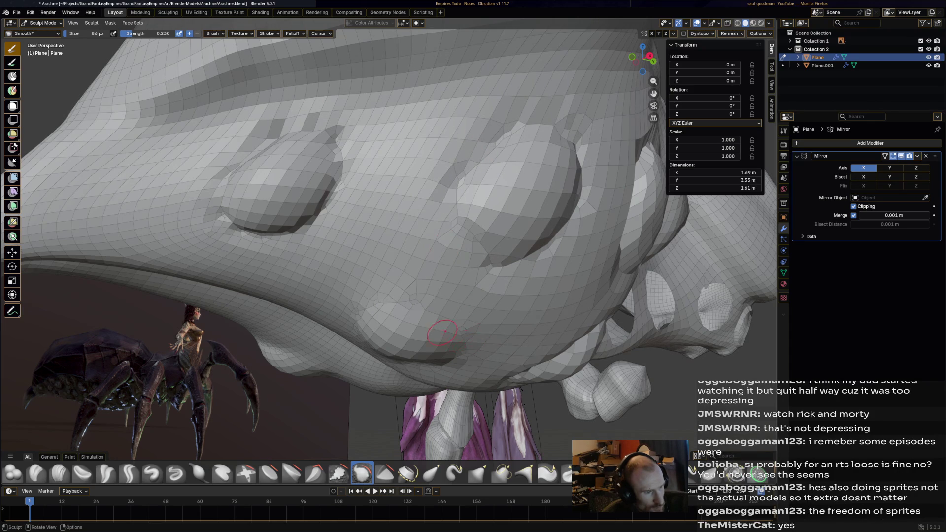
Smooth out the dark crease on the stretched mesh of the head from a closer angle
middle_drag(441, 333, 474, 310)
middle_drag(455, 288, 502, 301)
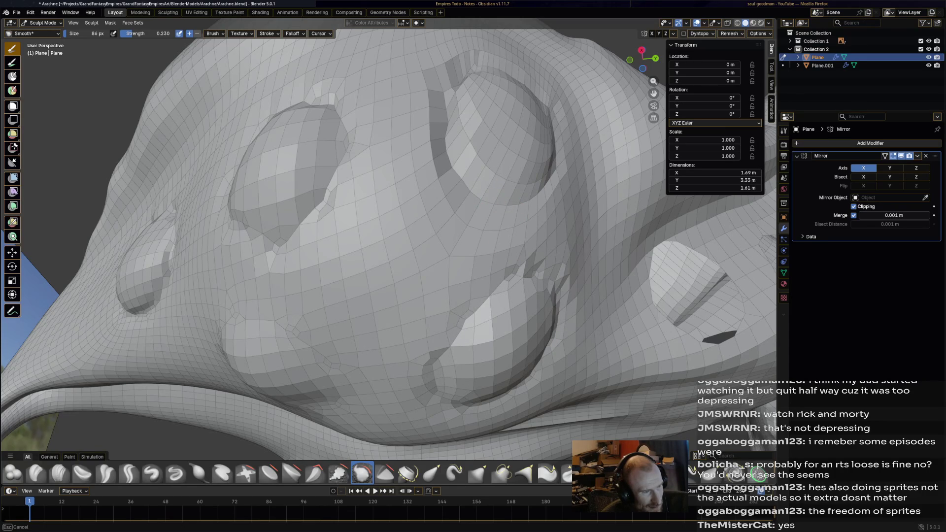
drag(459, 75, 446, 121)
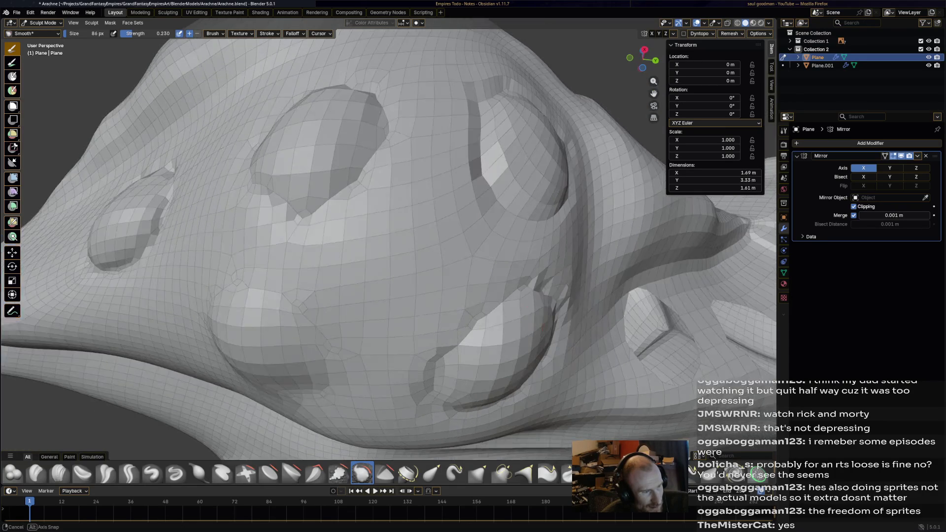
shift+middle_drag(605, 296, 592, 208)
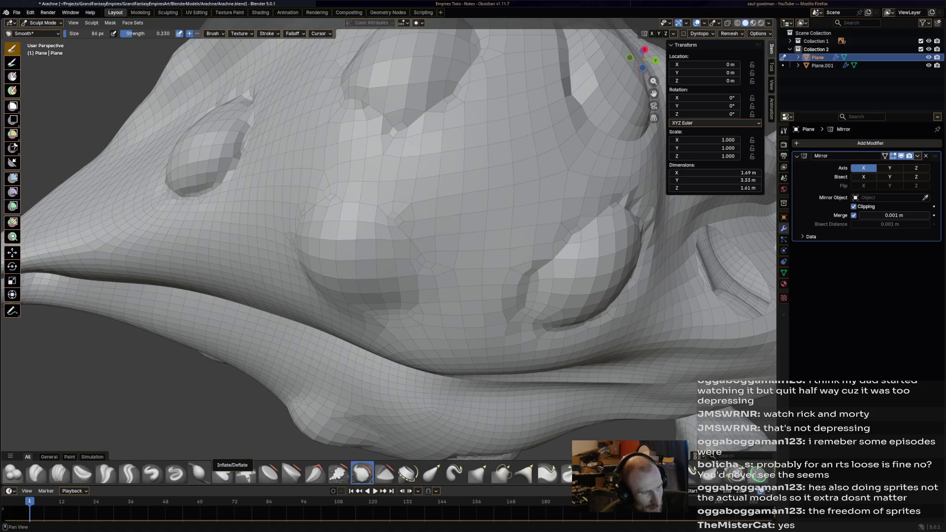
Switch back to the Crease Sharp brush and carve a crease along a bulge
click(129, 474)
drag(376, 203, 422, 260)
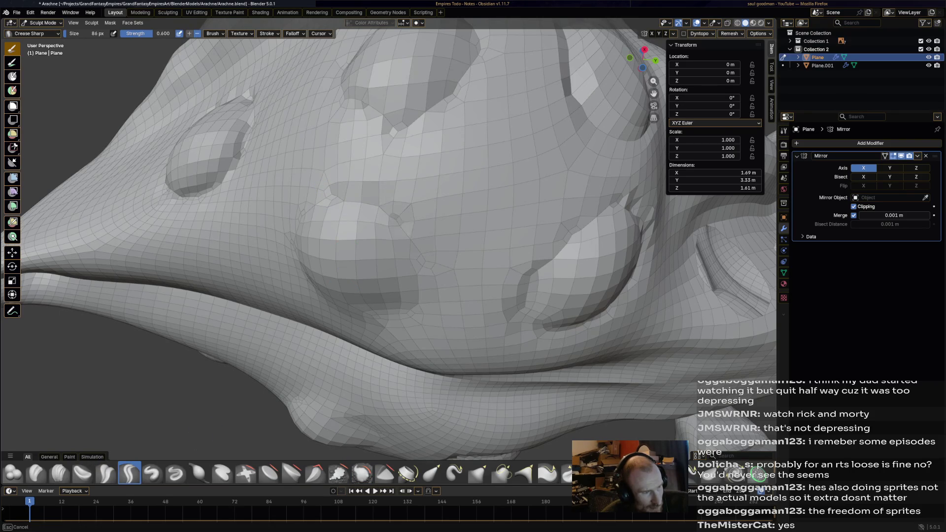
Carve creases under the bulge, along its upper edge and below it
drag(374, 326, 336, 303)
drag(319, 197, 362, 187)
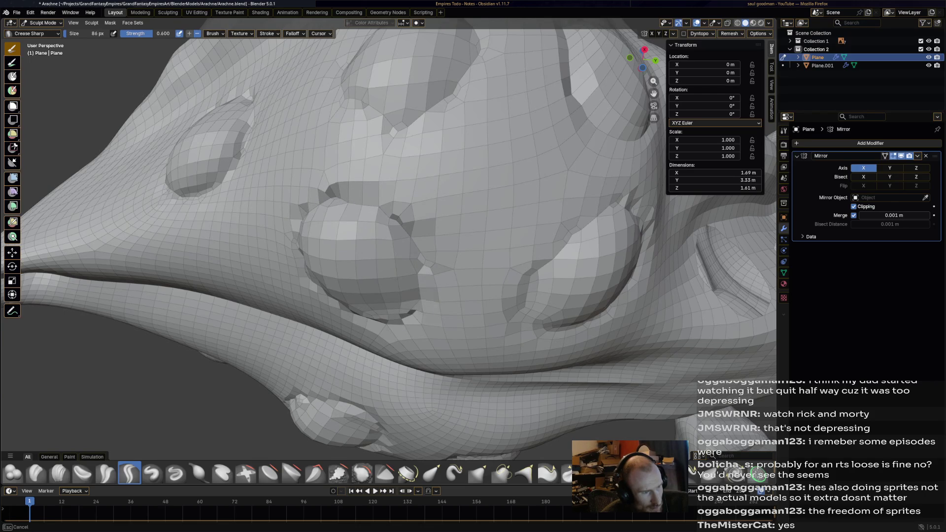
drag(418, 307, 425, 275)
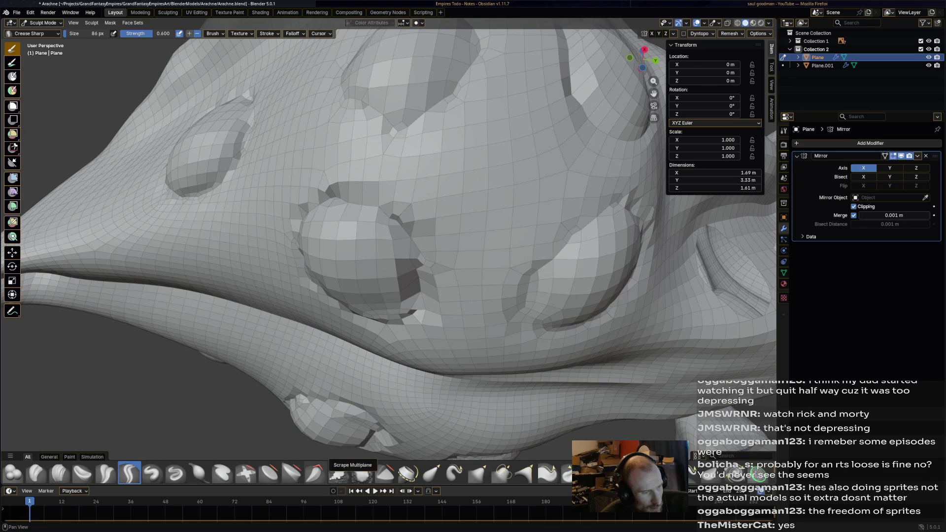
Switch to the Smooth brush, view the whole creature and save Arachne.blend
click(338, 474)
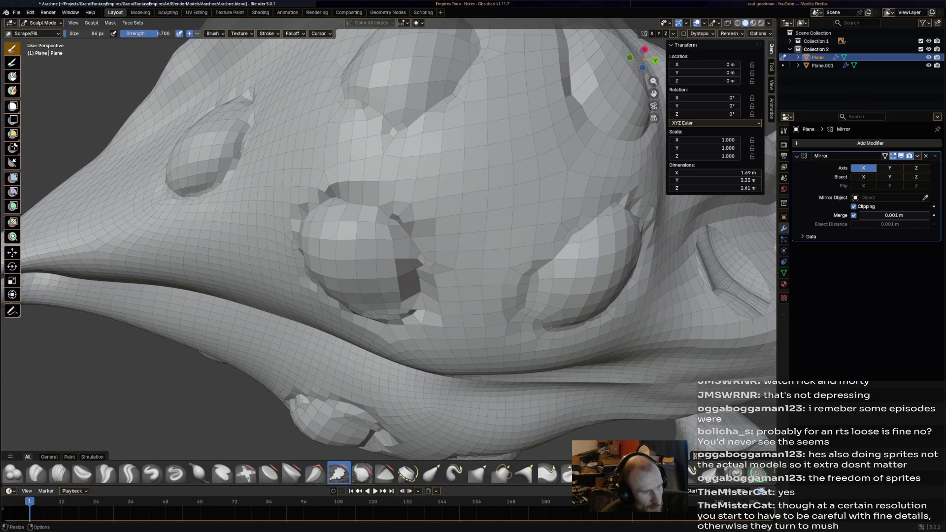
click(361, 474)
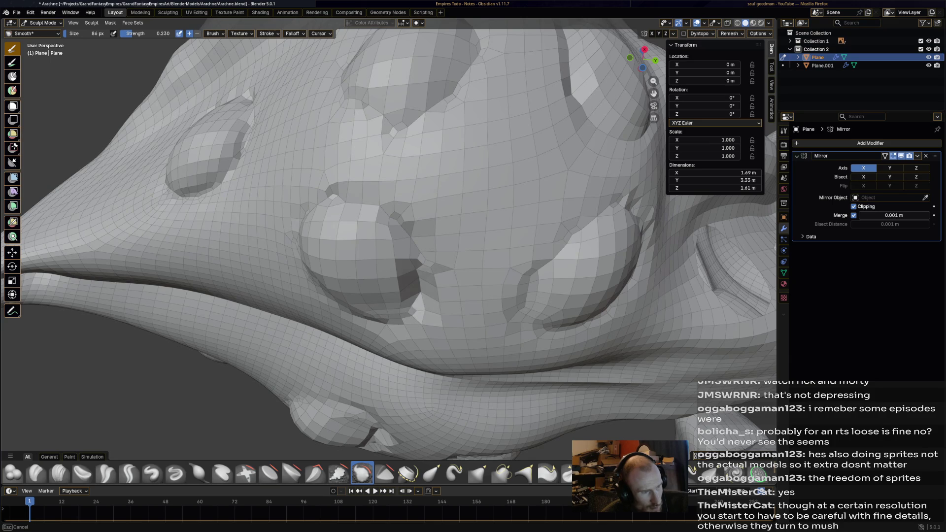
scroll(449, 232, down, 6)
mouse_move(450, 233)
middle_down()
mouse_move(473, 244)
mouse_move(441, 228)
middle_up()
scroll(442, 227, up, 5)
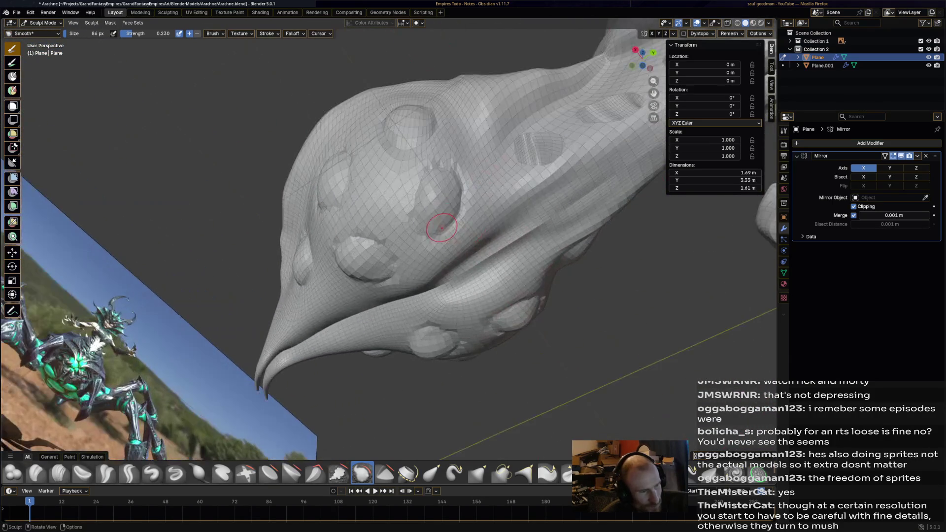
scroll(417, 166, down, 4)
mouse_move(416, 166)
middle_down()
mouse_move(487, 323)
mouse_move(480, 295)
mouse_move(444, 281)
mouse_move(318, 281)
mouse_move(421, 207)
middle_up()
scroll(486, 323, down, 4)
key(ctrl+s)
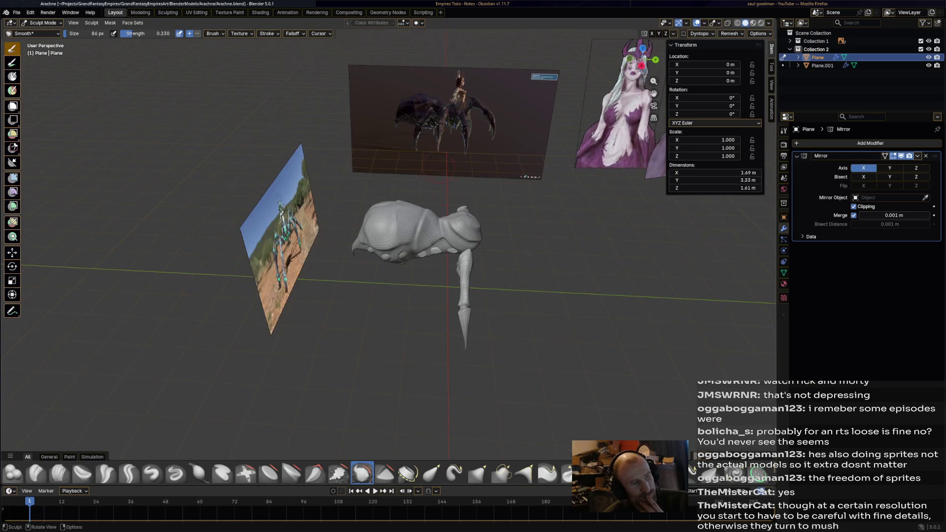
scroll(422, 200, up, 4)
scroll(446, 232, up, 3)
scroll(446, 232, down, 3)
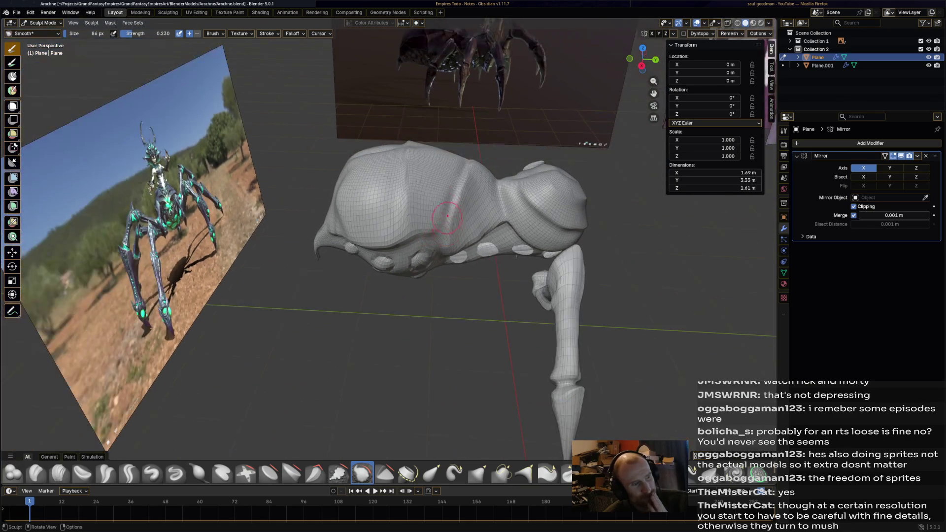
scroll(440, 165, up, 3)
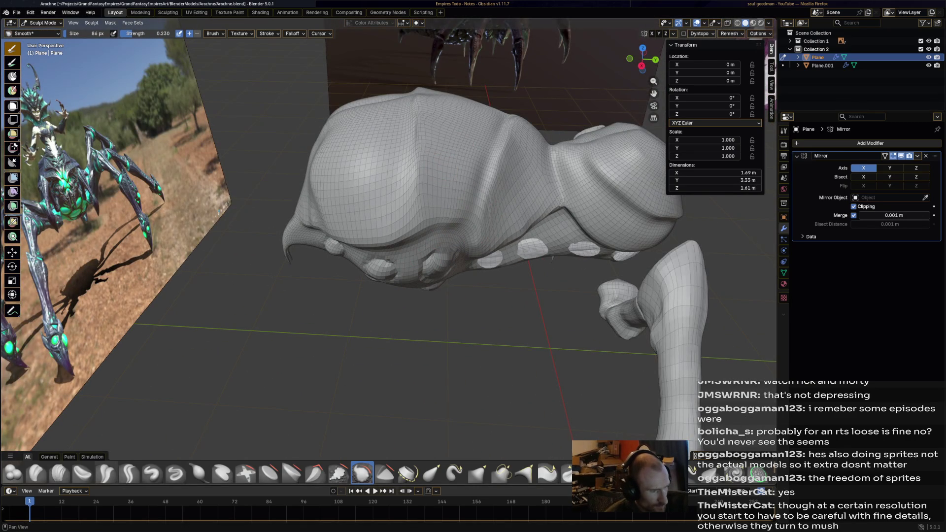
Pick Crease Polish, then switch to the Crease Sharp brush over the body's central dip
click(107, 473)
mouse_move(444, 333)
middle_down()
mouse_move(709, 289)
mouse_move(657, 99)
middle_up()
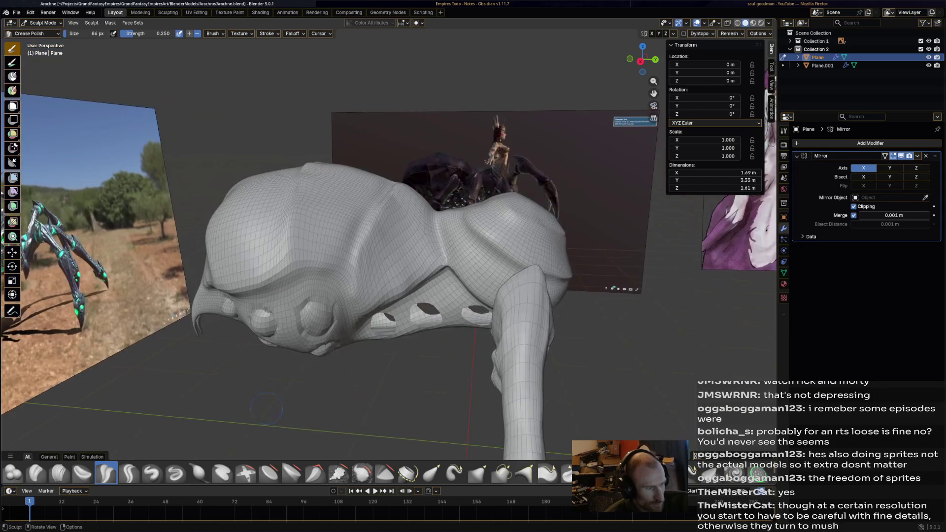
scroll(659, 98, up, 3)
key(shift+c)
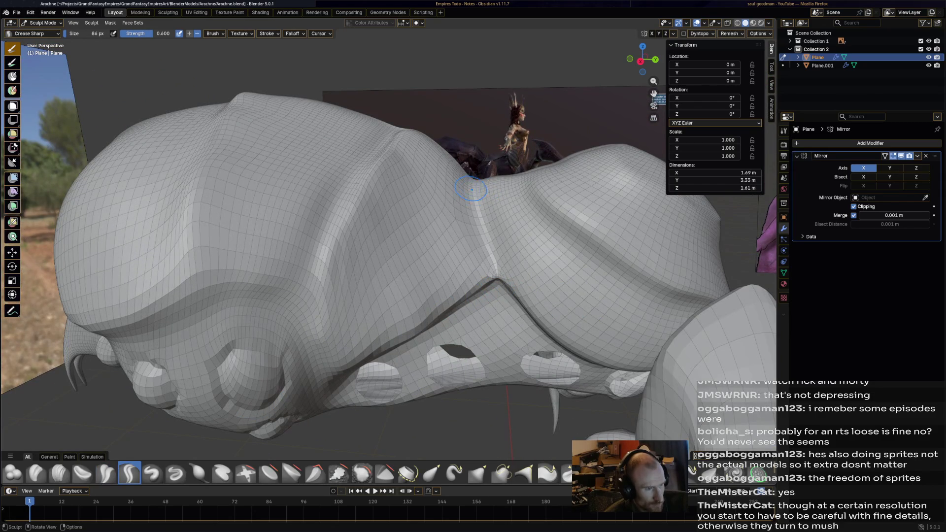
Carve a sharp crease between the two body lobes and check it from other sides
drag(494, 266, 497, 280)
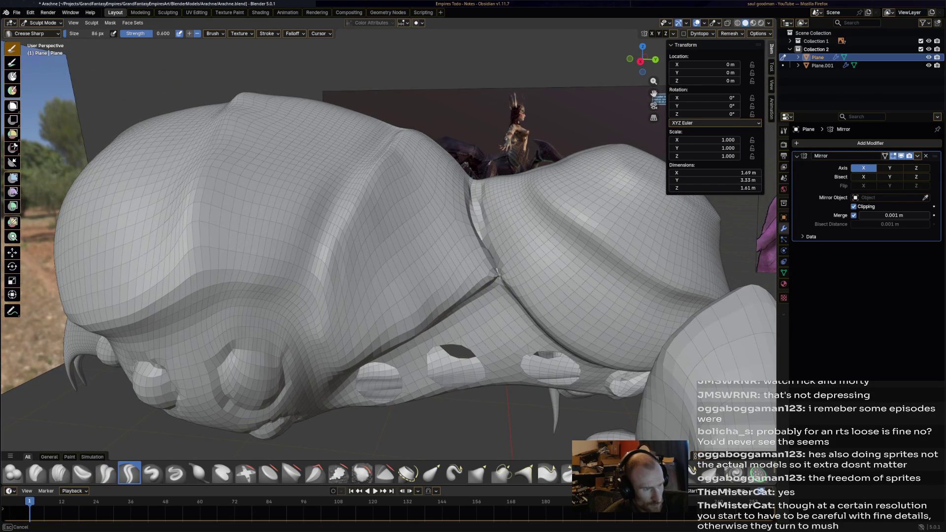
middle_drag(494, 275, 306, 192)
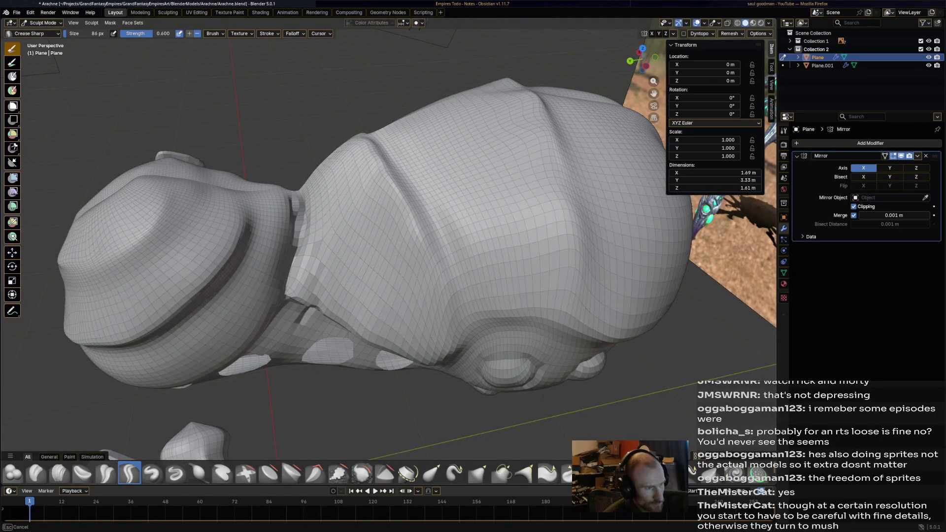
mouse_move(324, 264)
middle_down()
mouse_move(487, 255)
mouse_move(494, 238)
middle_up()
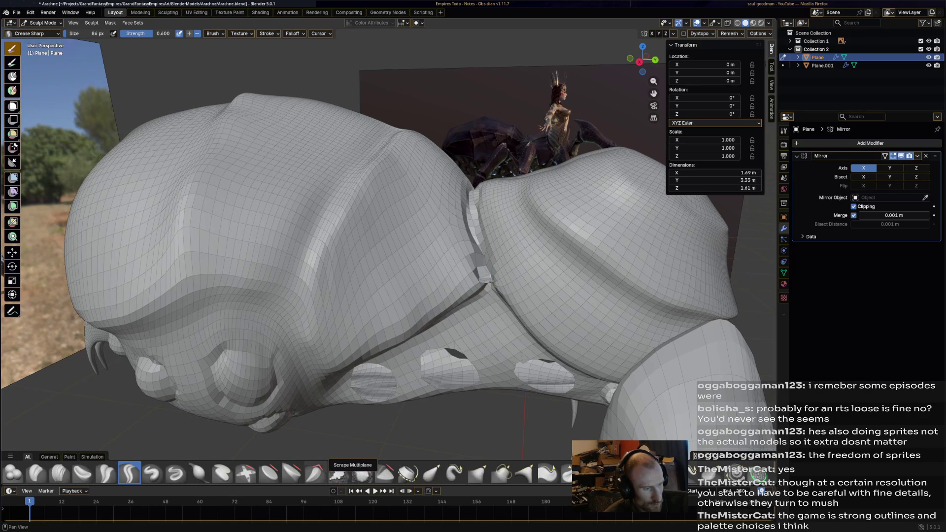
Try the Scrape/Fill and Smooth brushes and bring the creature to a frontal view
click(338, 475)
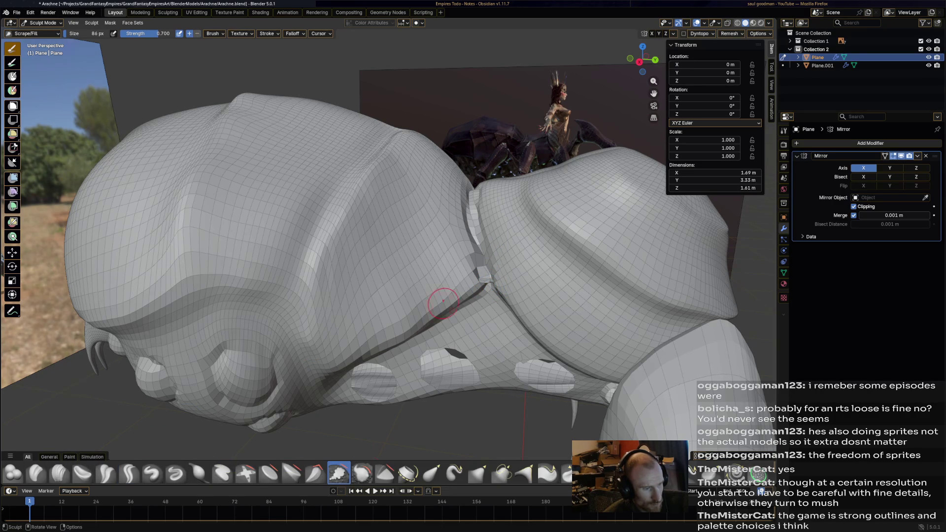
click(361, 474)
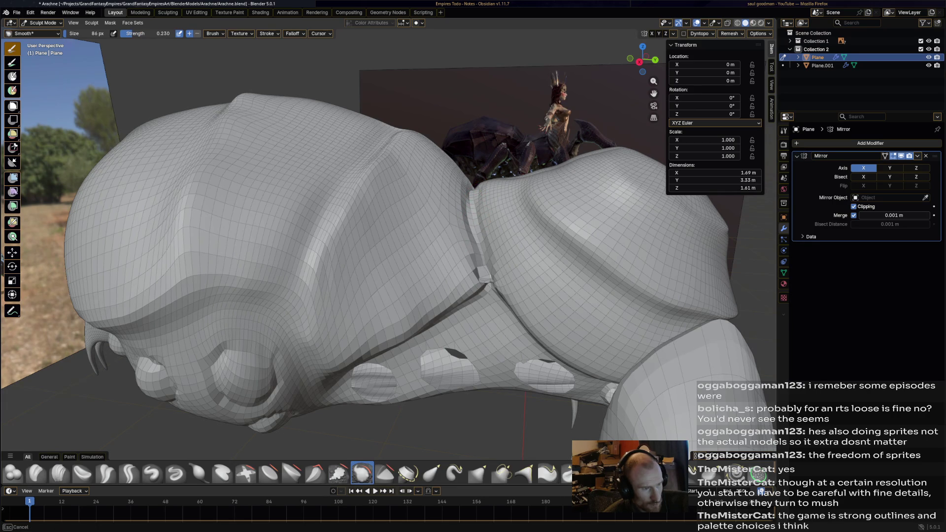
mouse_move(492, 276)
middle_down()
mouse_move(482, 230)
mouse_move(522, 266)
mouse_move(510, 282)
mouse_move(518, 266)
middle_up()
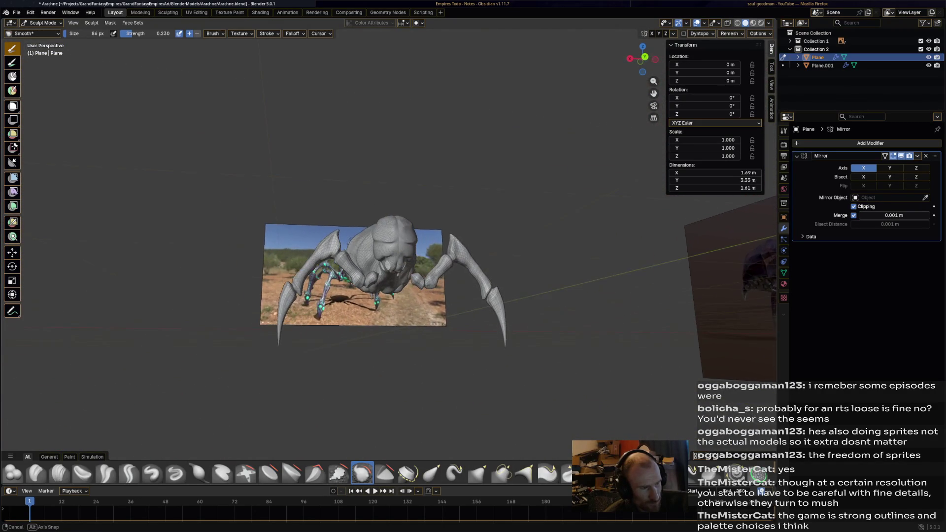
middle_drag(518, 267, 385, 200)
scroll(384, 200, up, 5)
scroll(387, 199, up, 3)
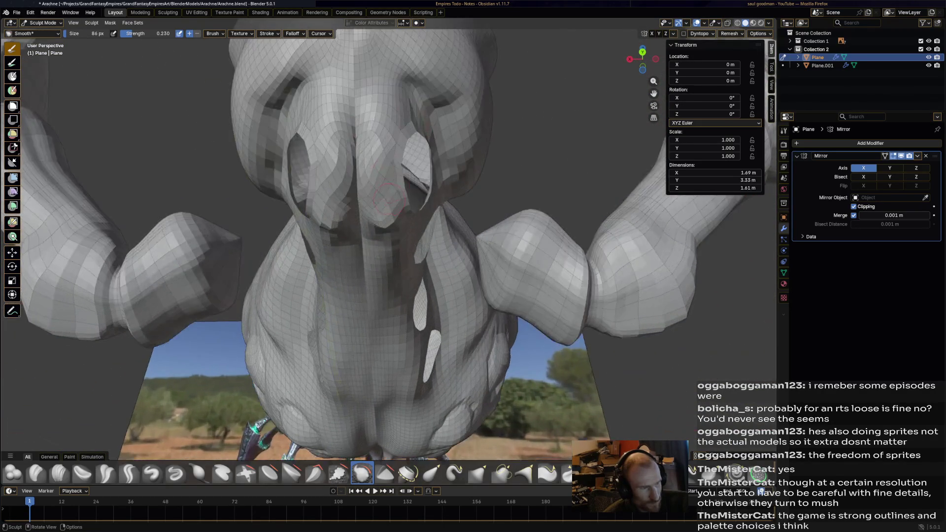
scroll(406, 204, up, 3)
Switch the spider body from Sculpt Mode to Edit Mode
click(40, 22)
click(41, 42)
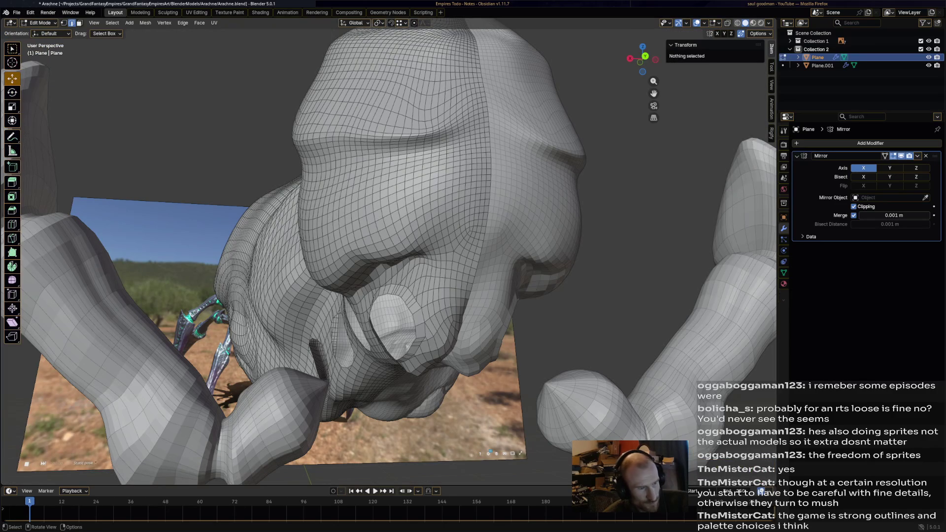
Select the oval eye-socket island with L, then move and shrink its loop
key(l)
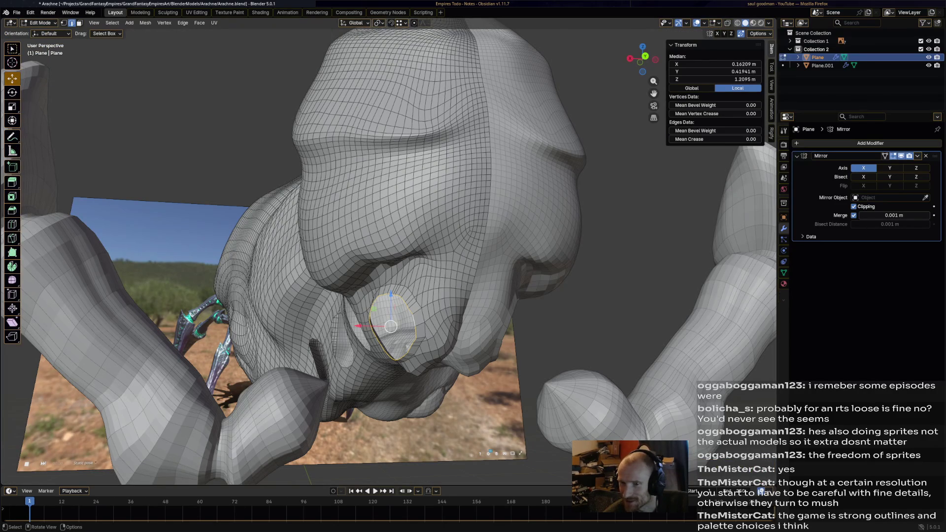
mouse_move(391, 325)
middle_down()
mouse_move(580, 288)
mouse_move(548, 325)
mouse_move(517, 303)
middle_up()
scroll(389, 251, up, 2)
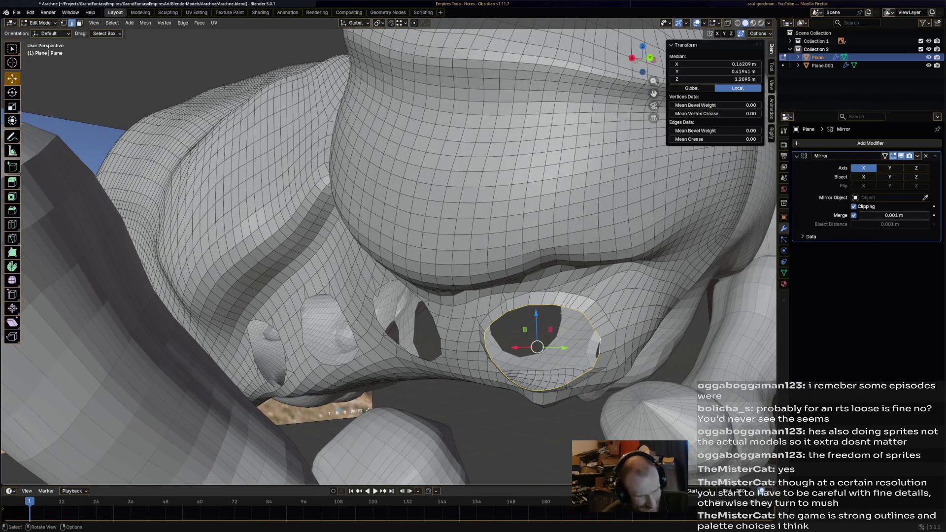
key(g)
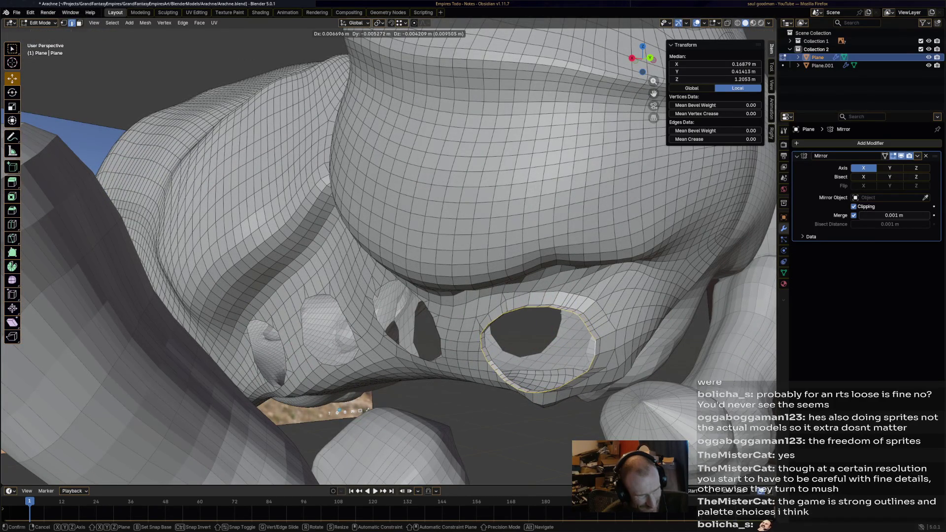
key(Return)
key(s)
key(Return)
Nudge the loop up and right, then select another socket's rim loop viewed from below
mouse_move(488, 348)
middle_down()
mouse_move(499, 362)
mouse_move(443, 348)
middle_up()
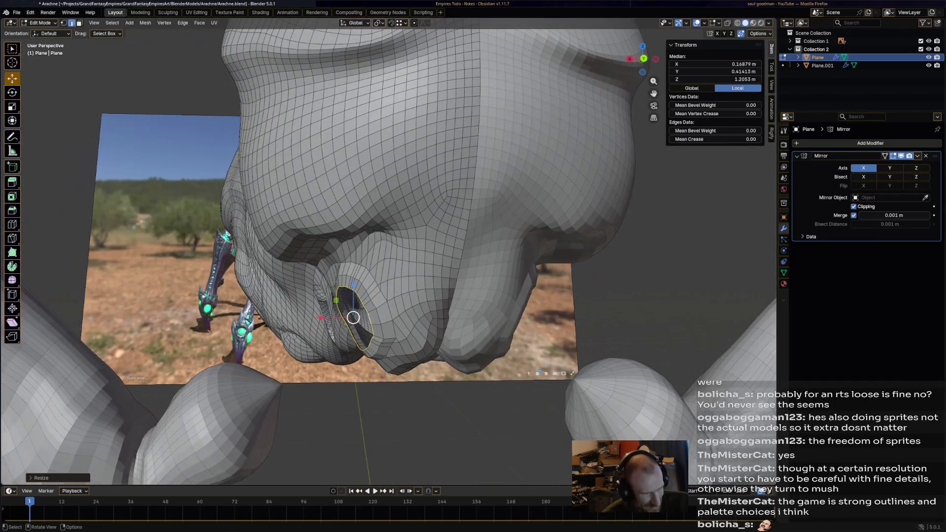
key(g)
click(365, 313)
scroll(365, 312, up, 3)
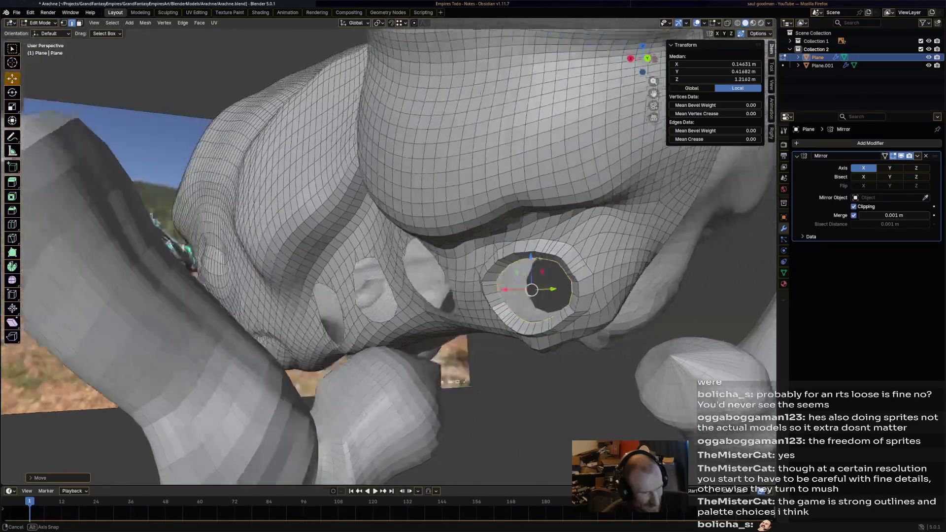
middle_drag(364, 312, 444, 370)
scroll(444, 369, up, 4)
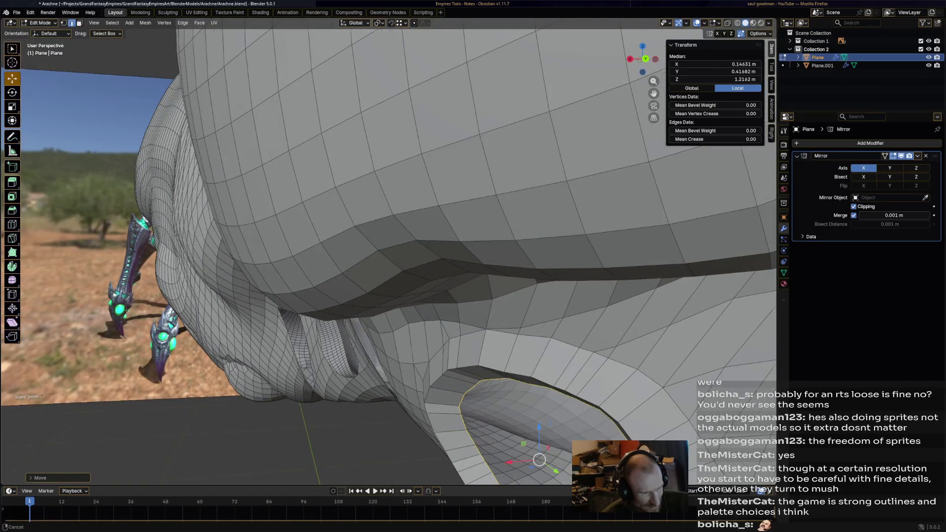
scroll(388, 252, down, 5)
middle_drag(389, 252, 444, 244)
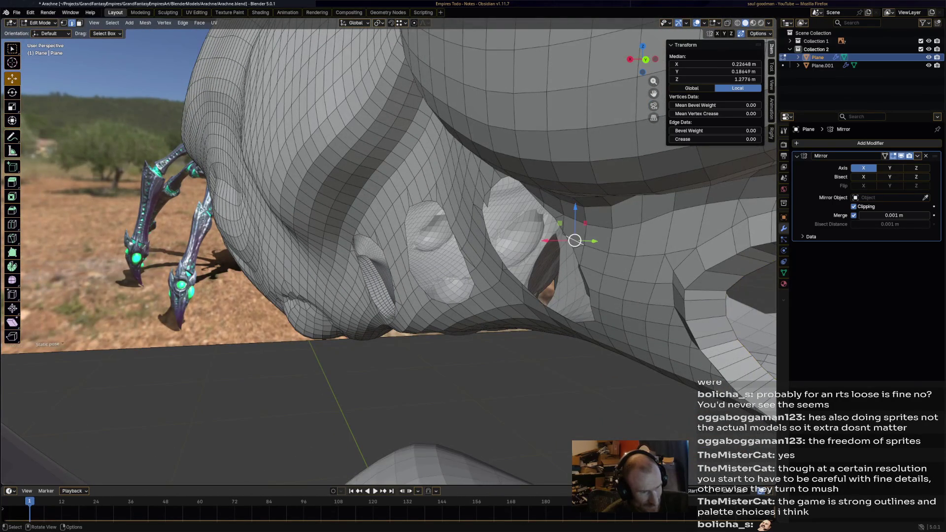
alt+click(550, 244)
mouse_move(551, 244)
middle_down()
mouse_move(584, 229)
mouse_move(532, 285)
middle_up()
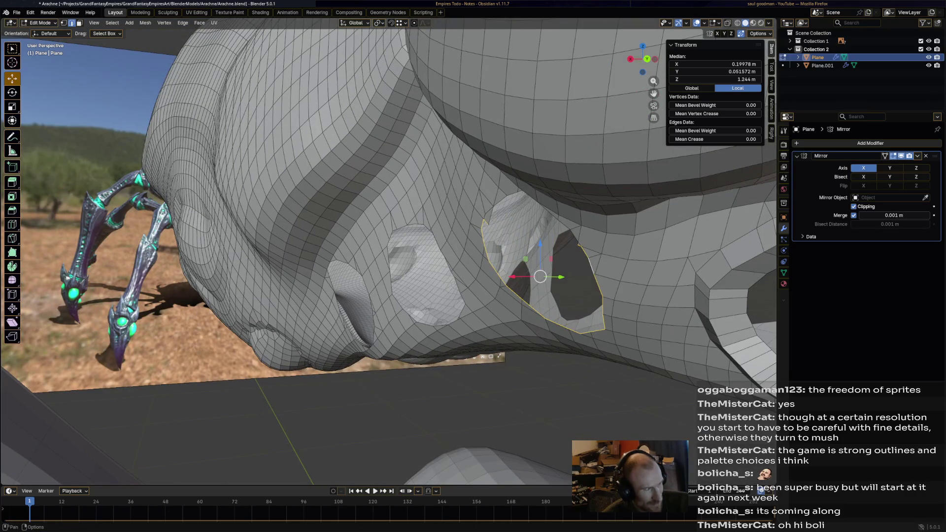
Delete the stray vertices inside the eye socket, leaving a clean hole
click(577, 240)
key(x)
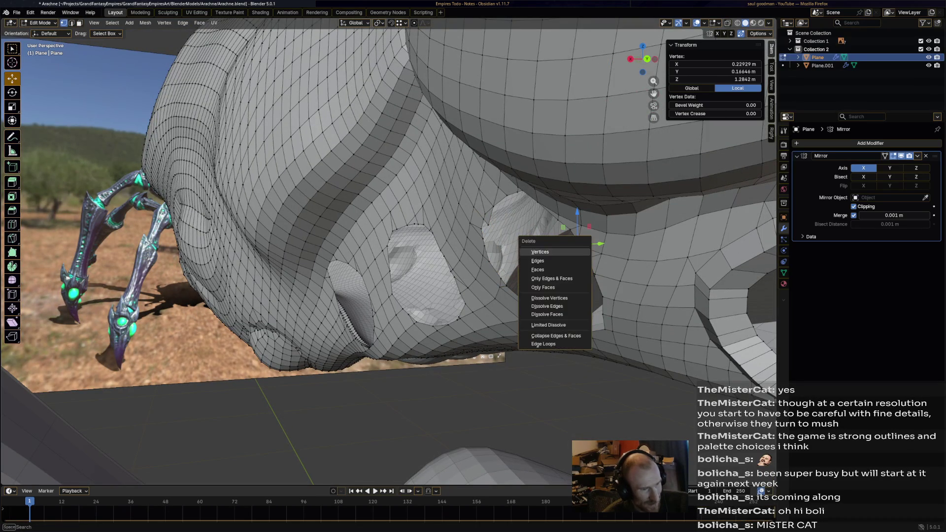
click(540, 252)
click(492, 224)
key(x)
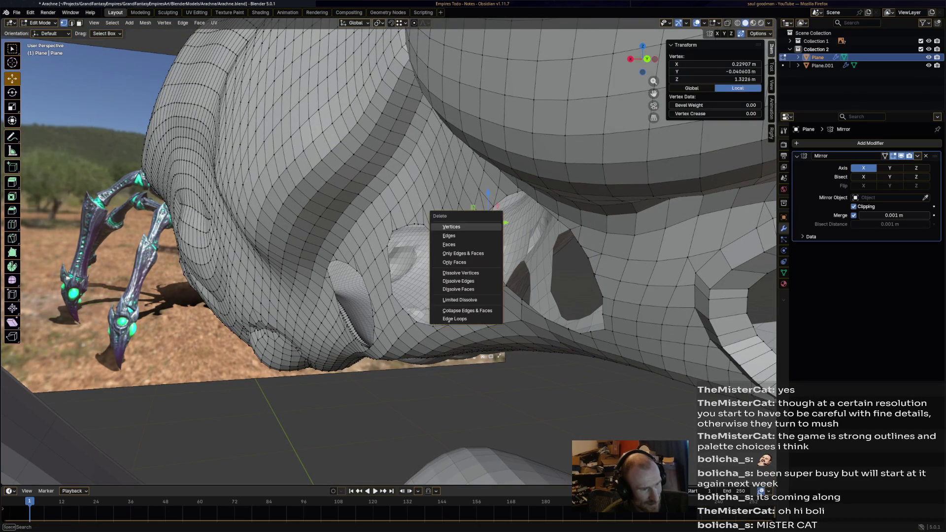
middle_drag(473, 229, 444, 244)
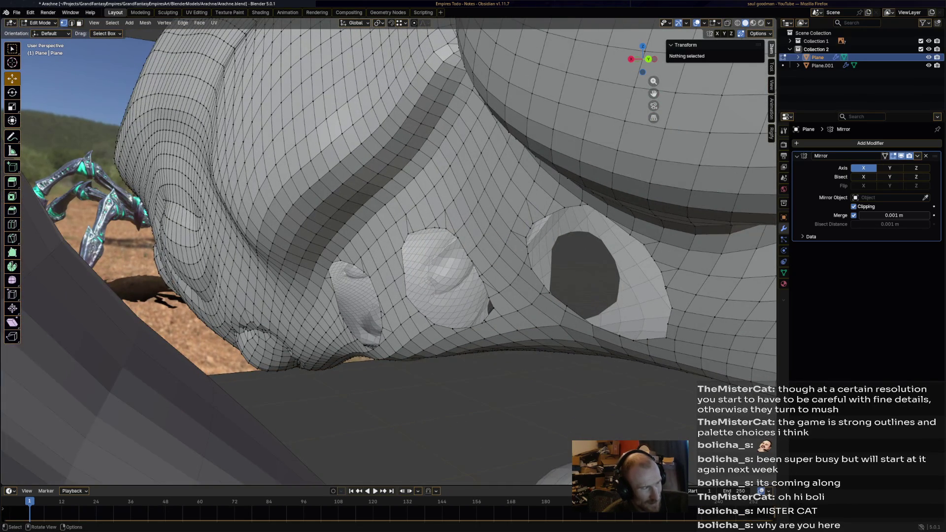
Select the edge loop around the socket and extrude its rim
alt+click(535, 230)
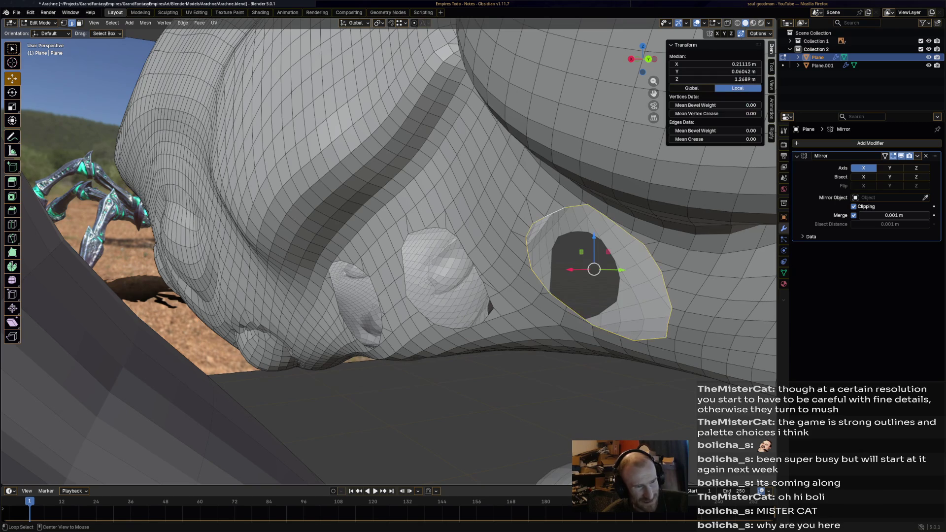
middle_drag(473, 244, 444, 255)
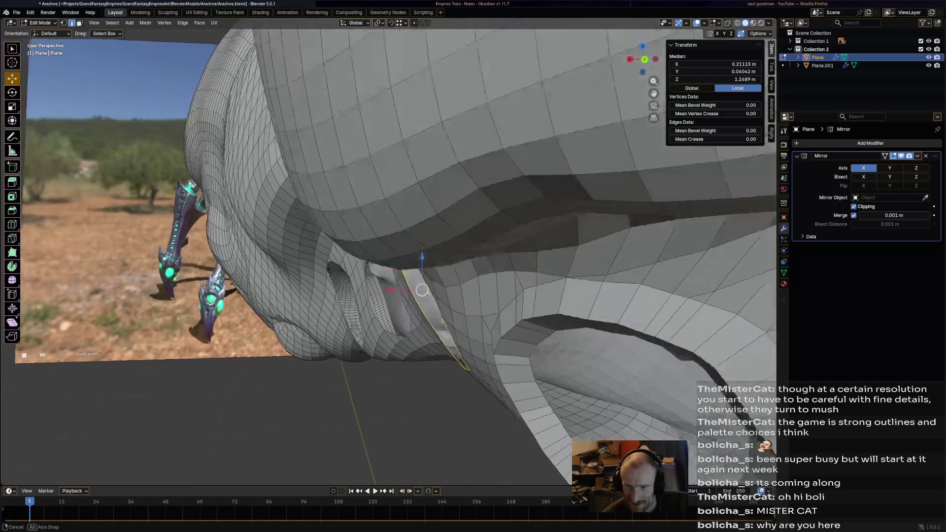
key(e)
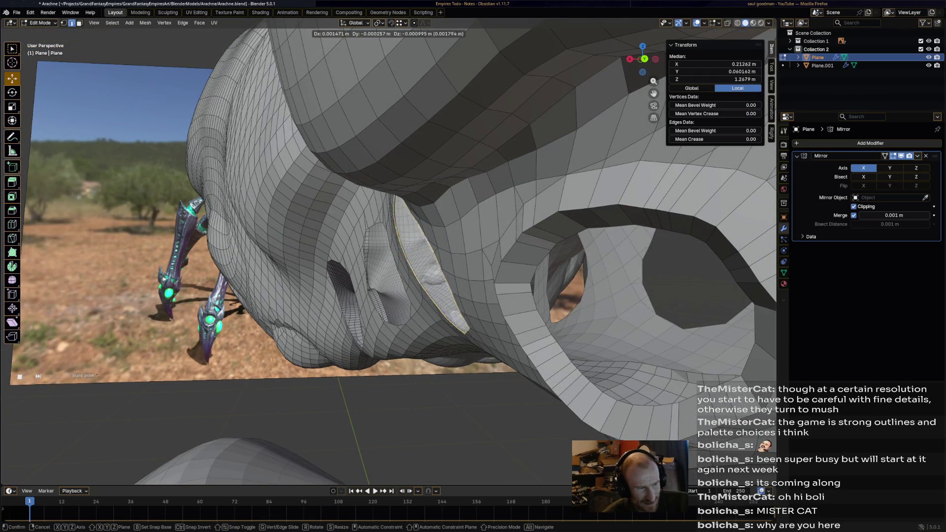
Place and scale the extruded rim, then extrude and scale it again into an inset socket
click(409, 262)
middle_drag(408, 262, 570, 266)
scroll(569, 267, up, 3)
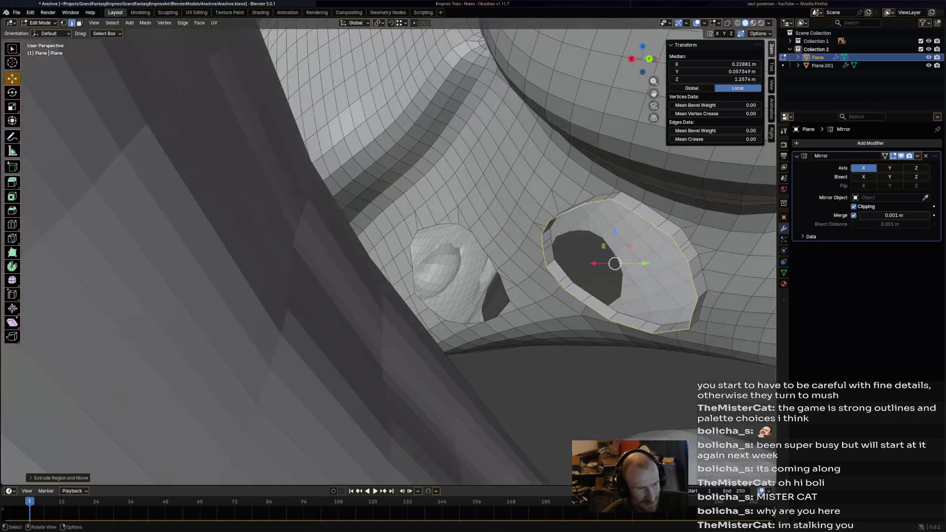
key(s)
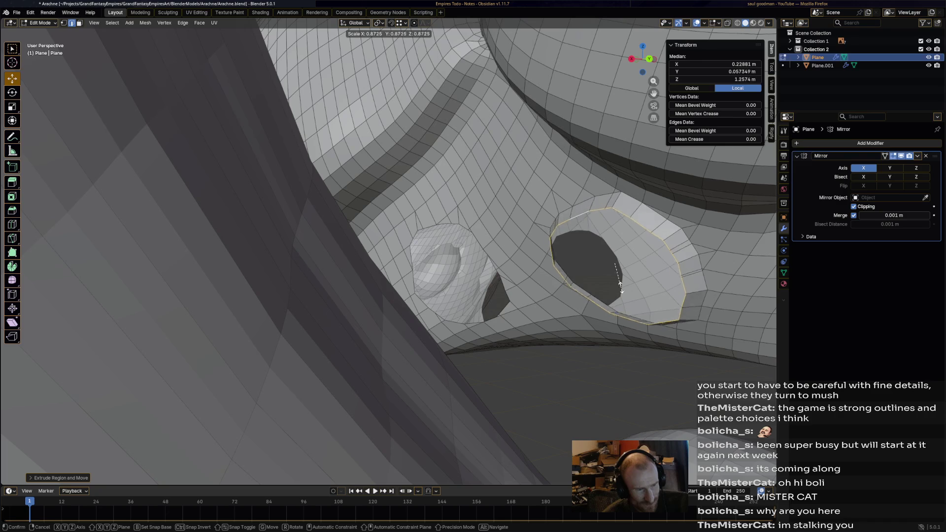
click(615, 281)
mouse_move(614, 281)
middle_down()
mouse_move(473, 288)
mouse_move(608, 280)
mouse_move(507, 237)
middle_up()
key(g)
key(e)
click(608, 279)
key(s)
click(598, 260)
Extrude, shrink, extrude inward, move and shrink the left eye socket loop into a recessed opening
alt+click(384, 245)
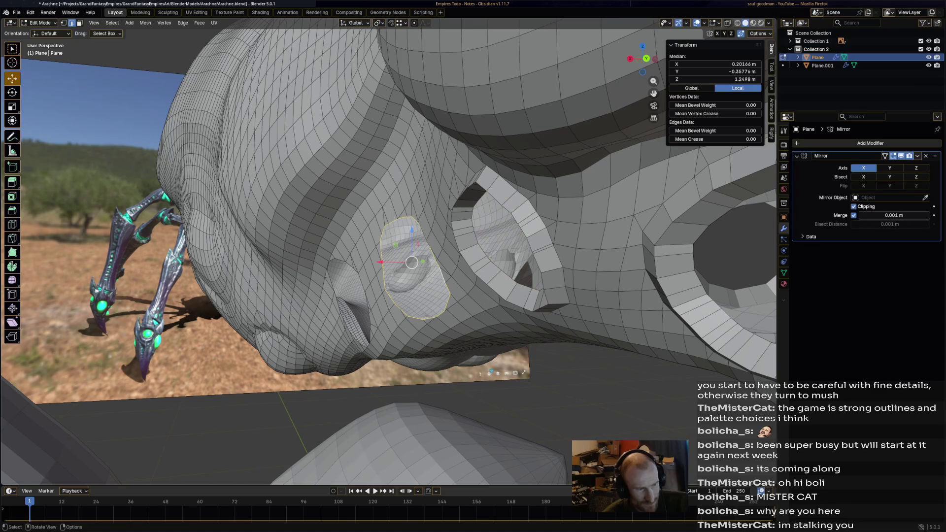
key(e)
click(395, 265)
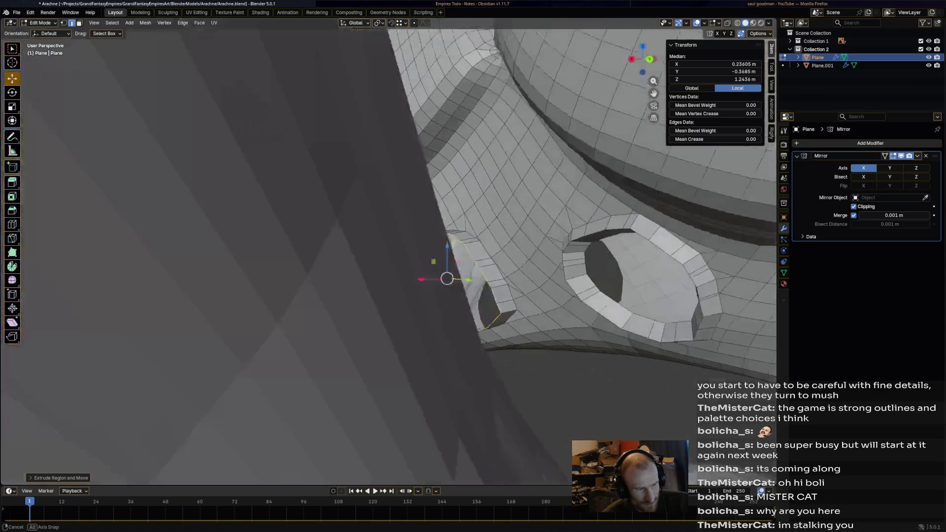
middle_drag(395, 264, 551, 330)
key(s)
click(551, 331)
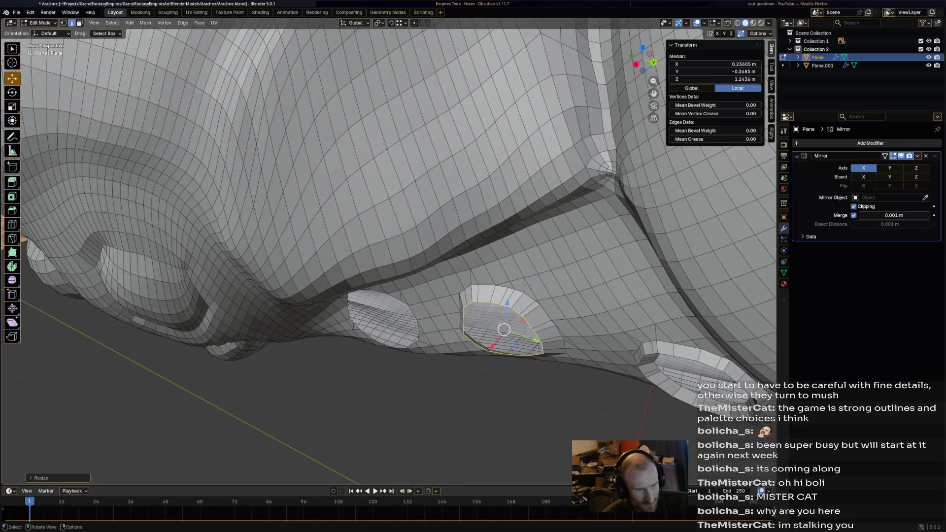
key(e)
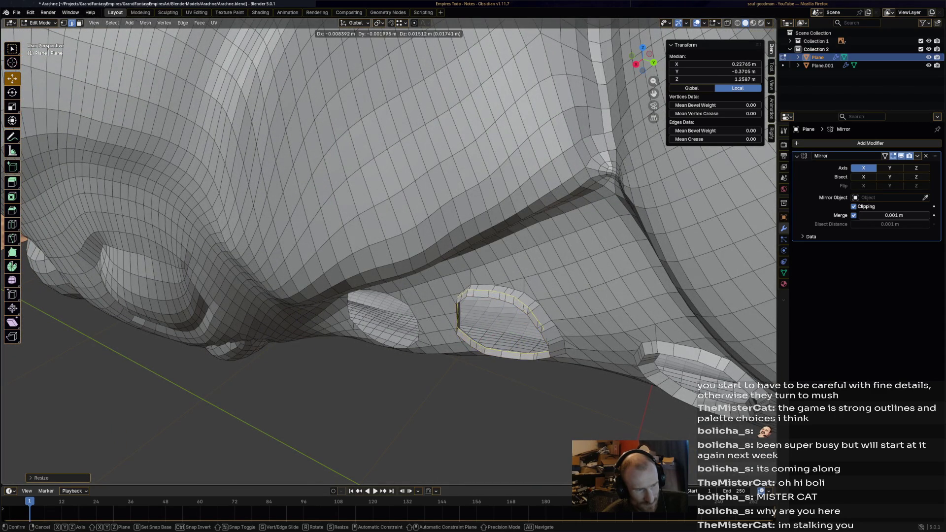
click(543, 354)
middle_drag(444, 258, 415, 252)
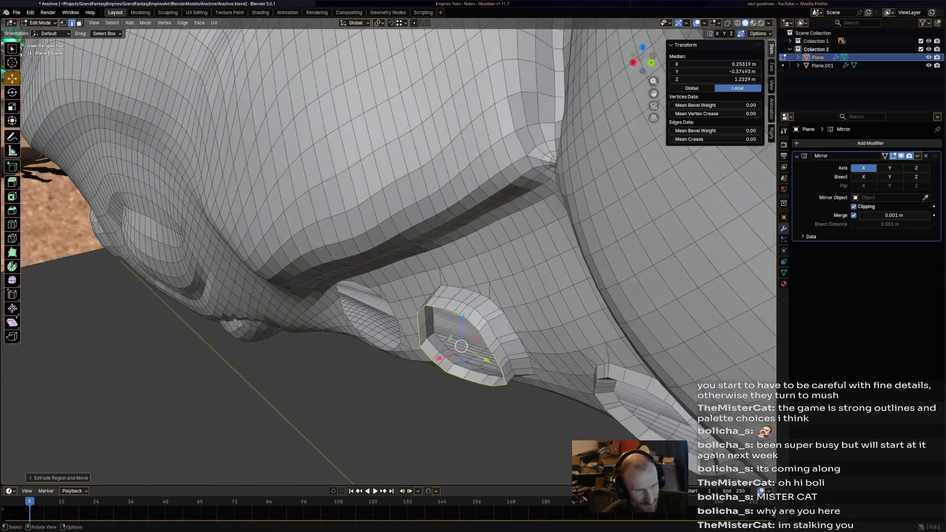
key(g)
click(435, 318)
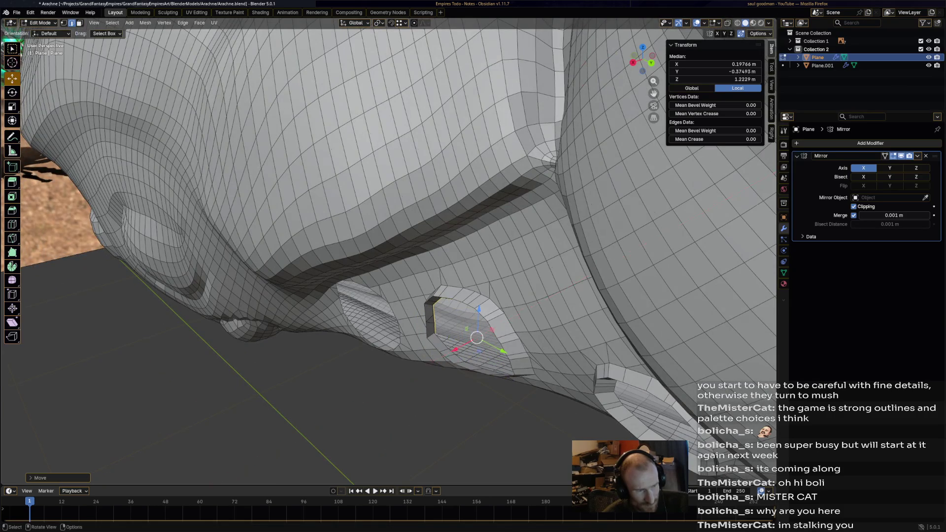
middle_drag(435, 318, 517, 280)
key(s)
key(Return)
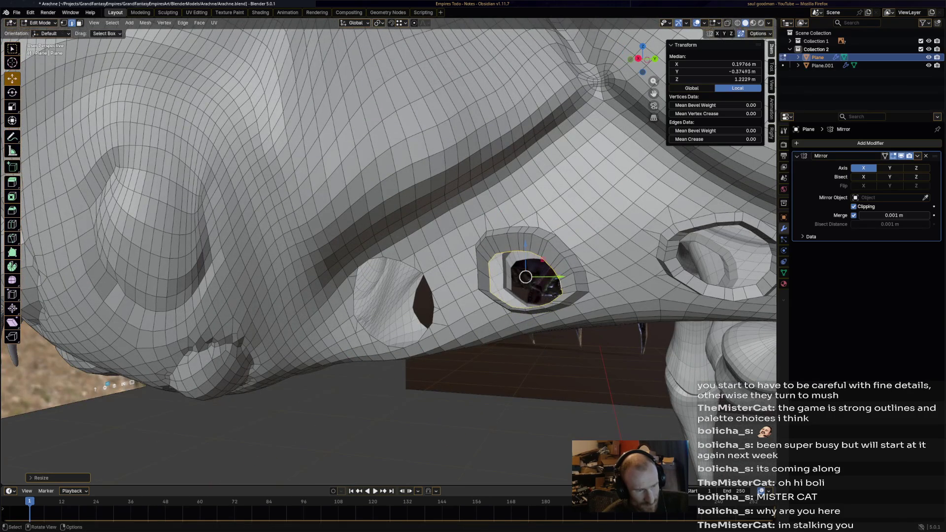
Reselect the left eye loop, enlarge and nudge it upward, then extrude and shrink it
key(alt+a)
alt+click(392, 305)
key(g)
mouse_move(392, 305)
middle_down()
mouse_move(414, 325)
mouse_move(384, 333)
middle_up()
key(Escape)
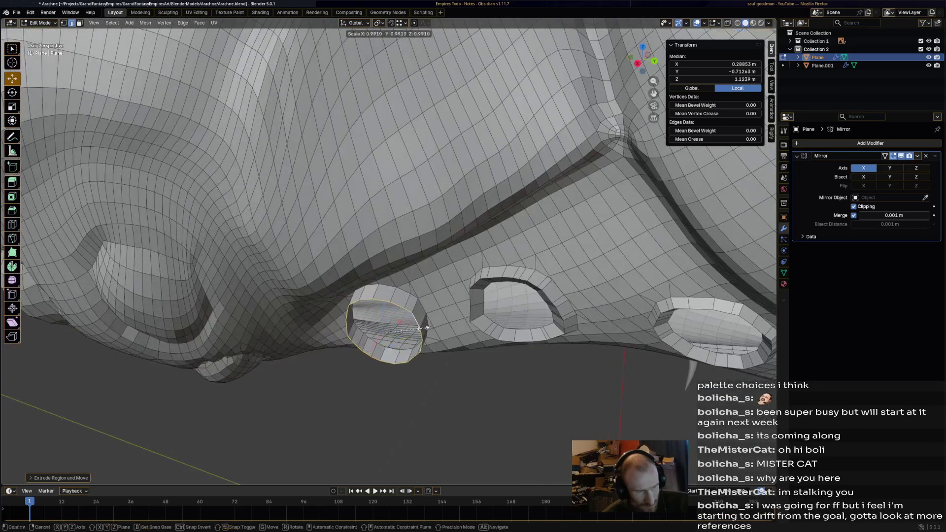
key(s)
click(419, 328)
key(g)
key(Return)
mouse_move(385, 325)
middle_down()
mouse_move(400, 303)
mouse_move(379, 317)
middle_up()
key(e)
key(Return)
key(s)
click(412, 329)
scroll(412, 329, down, 5)
View the head from the side and save the Arachne file
mouse_move(412, 328)
middle_down()
mouse_move(517, 318)
mouse_move(333, 311)
mouse_move(400, 311)
middle_up()
scroll(444, 317, down, 3)
scroll(473, 319, down, 3)
key(ctrl+s)
scroll(388, 259, down, 5)
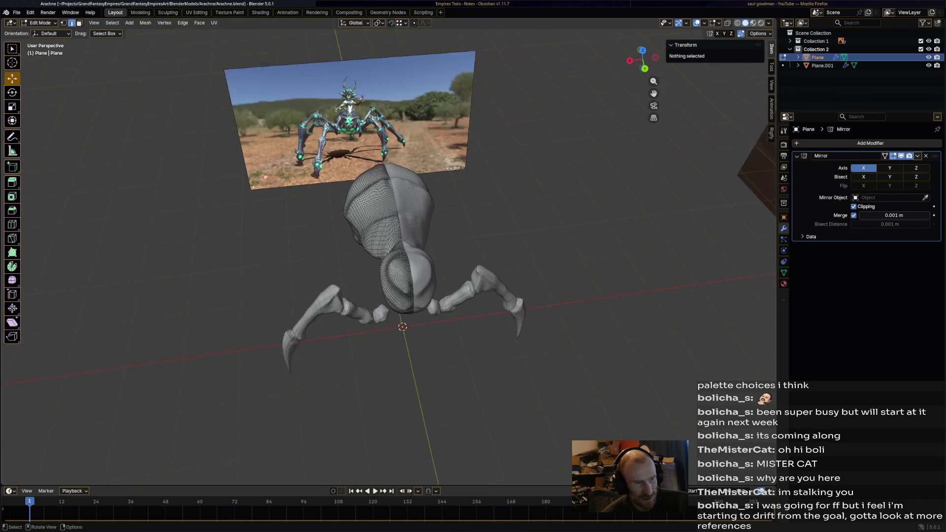
Review the whole spider against the reference images and save the file
mouse_move(369, 259)
middle_down()
mouse_move(481, 251)
mouse_move(444, 245)
middle_up()
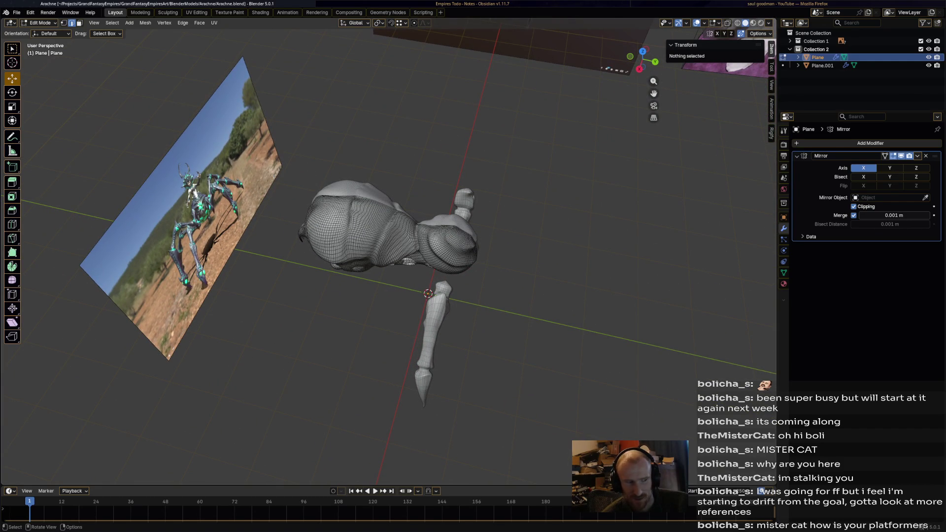
middle_drag(388, 259, 296, 252)
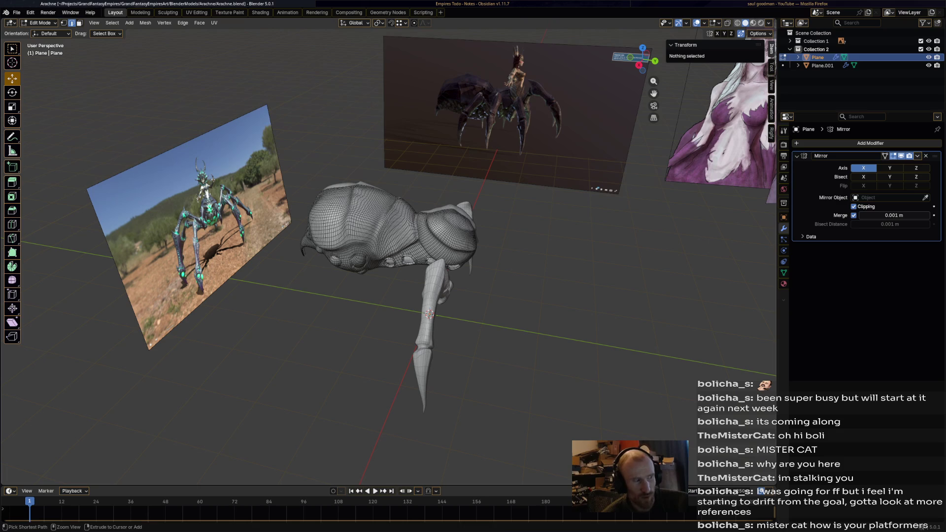
key(ctrl+s)
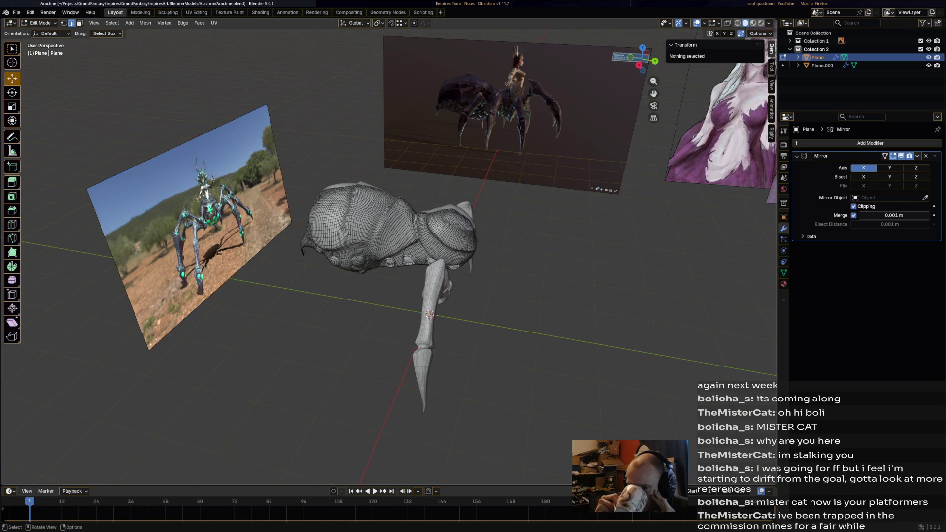
mouse_move(444, 296)
middle_down()
mouse_move(518, 303)
mouse_move(510, 281)
middle_up()
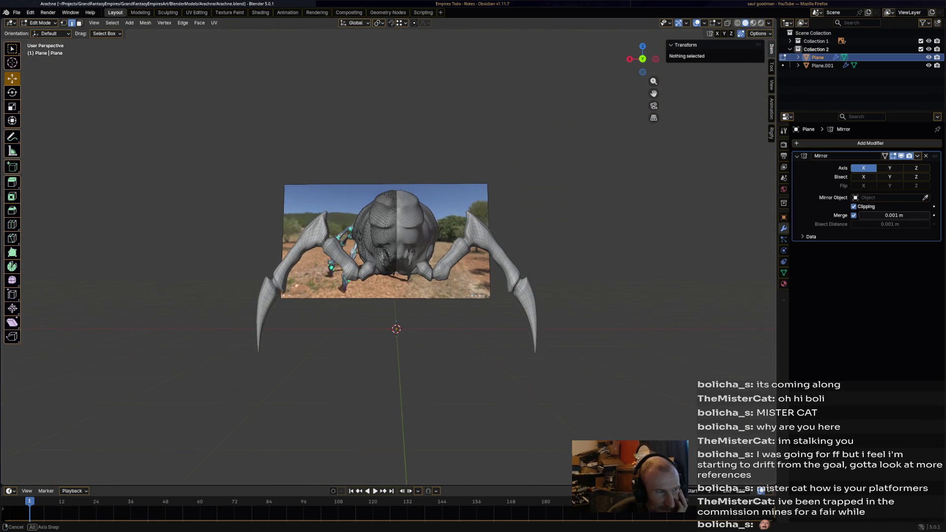
Drag human.fbx into the viewport to bring up the Import FBX options
key(shift)
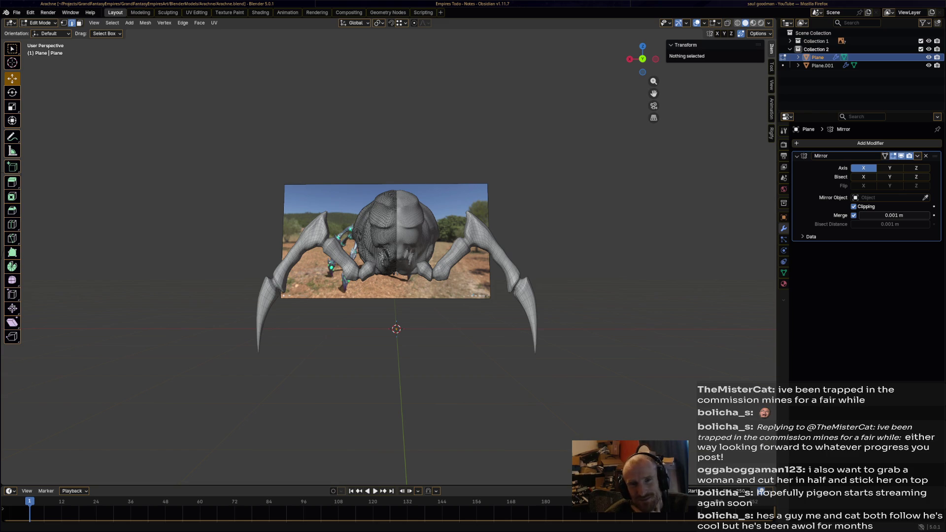
drag(591, 193, 416, 252)
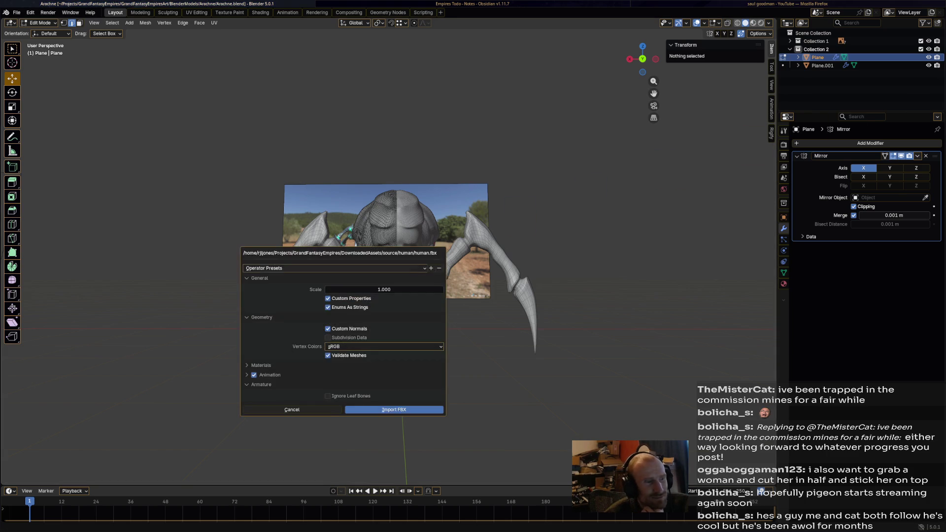
Import the human FBX and orbit to inspect the imported ogre figure
click(394, 410)
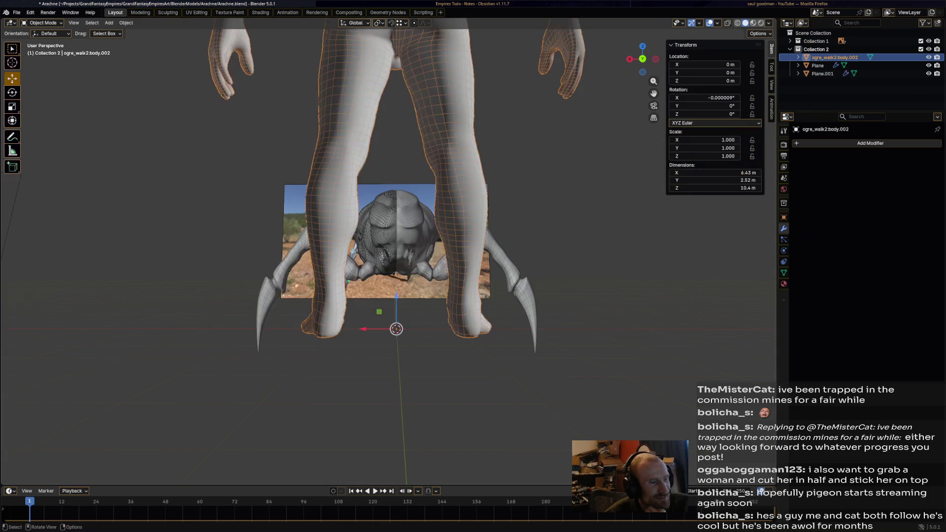
scroll(394, 410, down, 5)
middle_drag(394, 410, 414, 407)
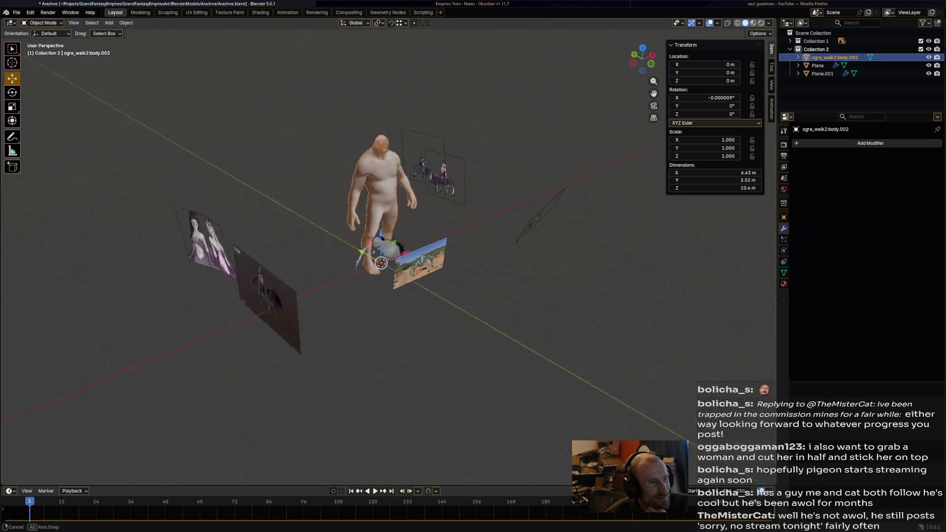
middle_drag(414, 406, 444, 407)
scroll(444, 406, up, 4)
Delete the imported ogre body from the scene
key(x)
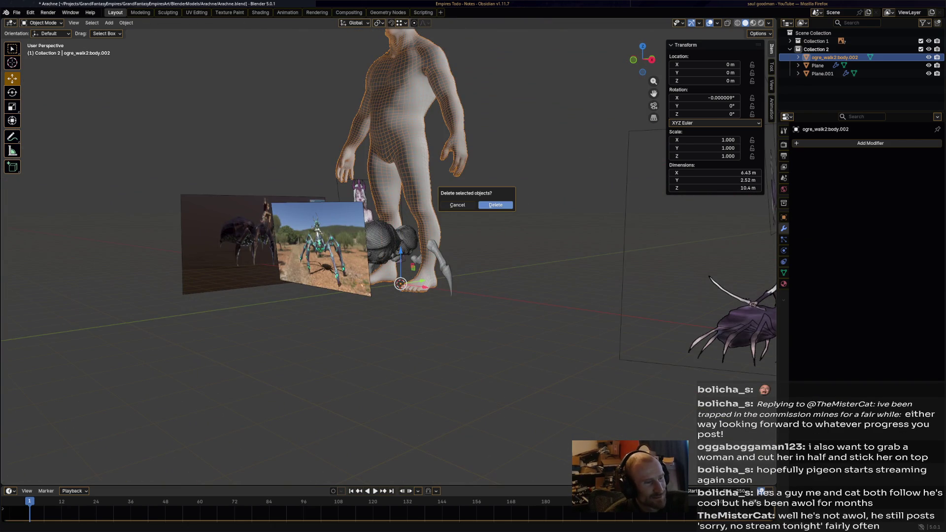
click(489, 205)
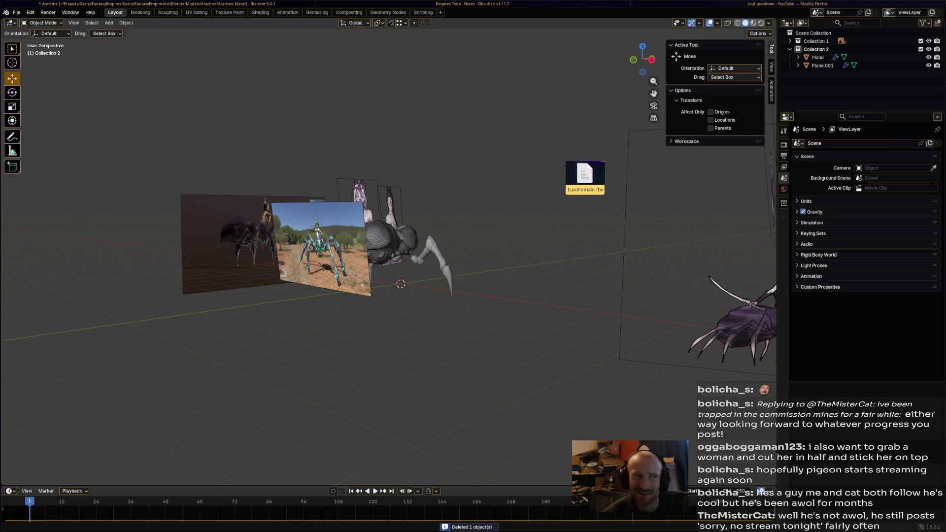
Import EuroFemale.fbx into the scene by dropping it into the viewport
drag(585, 179, 535, 184)
key(Return)
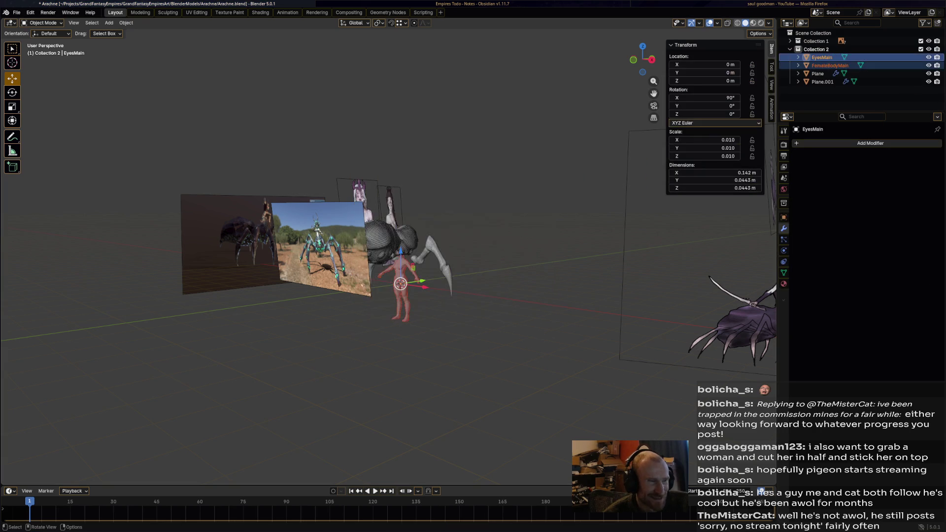
mouse_move(473, 296)
middle_down()
mouse_move(414, 280)
mouse_move(443, 222)
middle_up()
Raise the female figure along Z so she stands on top of the spider body
key(g)
key(z)
key(Return)
mouse_move(385, 259)
middle_down()
mouse_move(355, 244)
mouse_move(318, 266)
middle_up()
scroll(333, 259, up, 4)
scroll(389, 258, down, 5)
mouse_move(388, 259)
middle_down()
mouse_move(355, 244)
mouse_move(311, 281)
mouse_move(295, 222)
middle_up()
scroll(296, 221, up, 2)
middle_drag(310, 260, 296, 252)
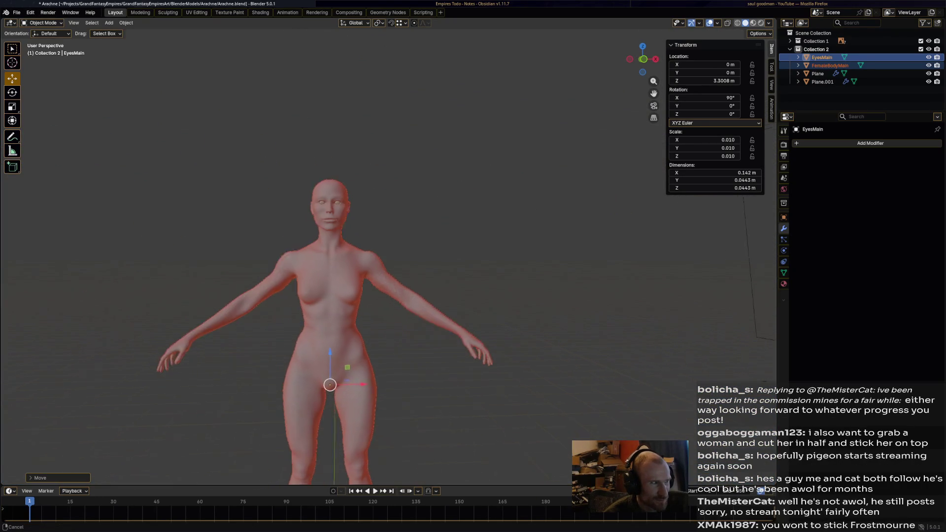
scroll(296, 252, down, 2)
scroll(295, 252, up, 4)
scroll(296, 251, up, 2)
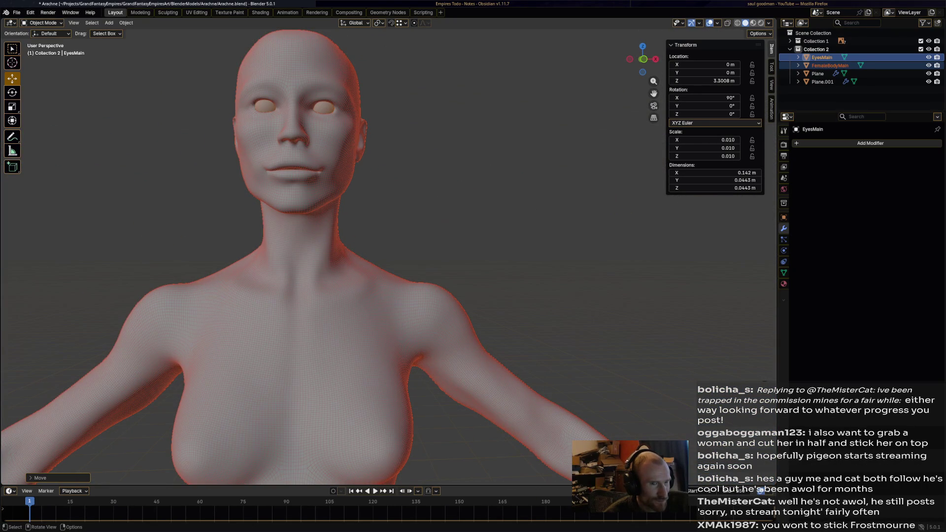
Deselect the figure and inspect the scene from oblique and top-down views
key(alt+a)
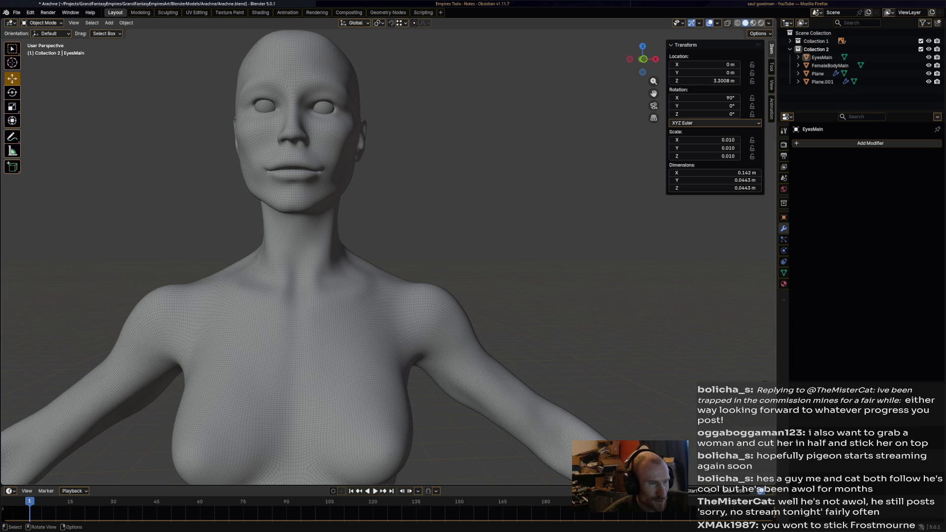
scroll(397, 400, down, 5)
middle_drag(398, 400, 398, 400)
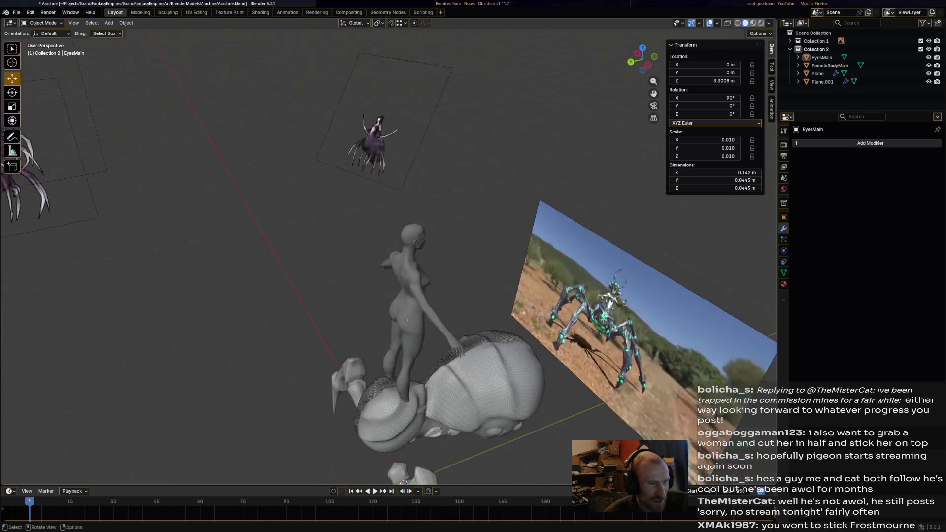
mouse_move(398, 296)
middle_down()
mouse_move(397, 244)
mouse_move(398, 296)
middle_up()
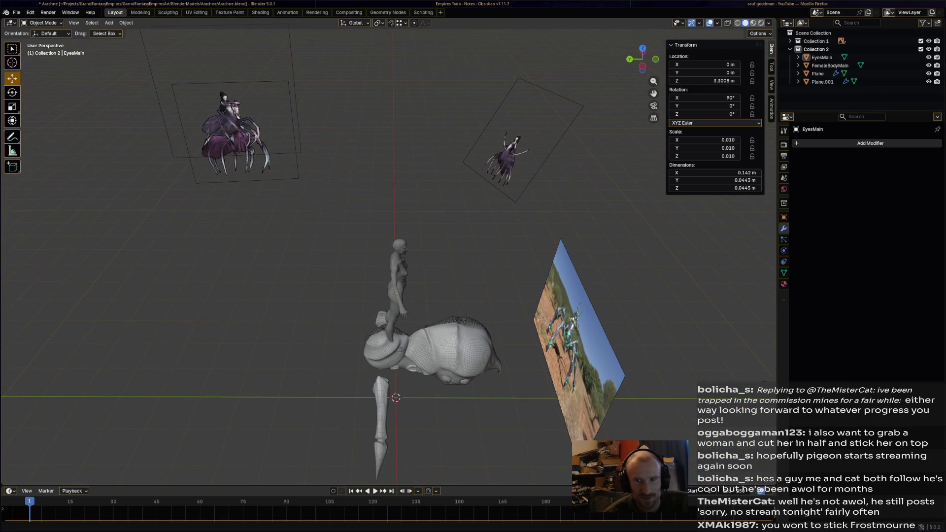
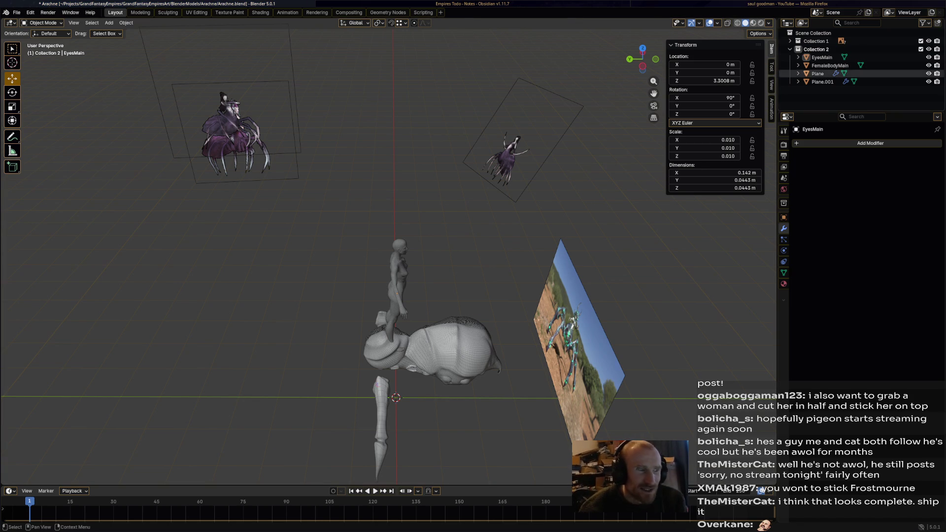
Rotate the head mesh Plane to X 1780° then a further 180° around Z, and select Plane.001
click(818, 74)
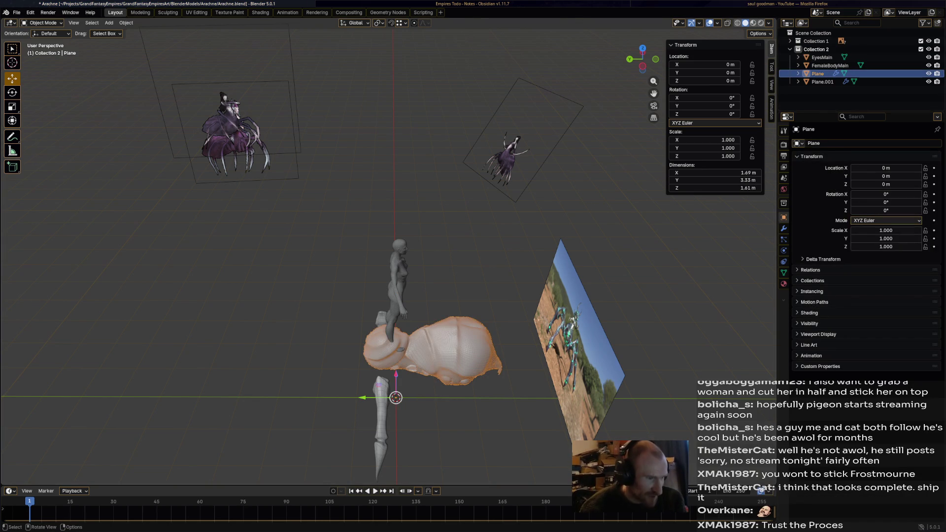
key(r)
text(x1)
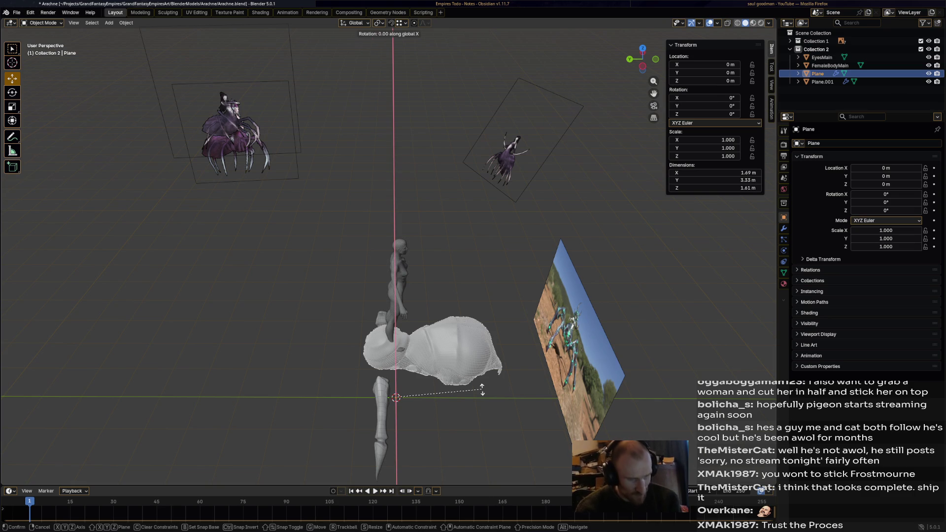
text(780)
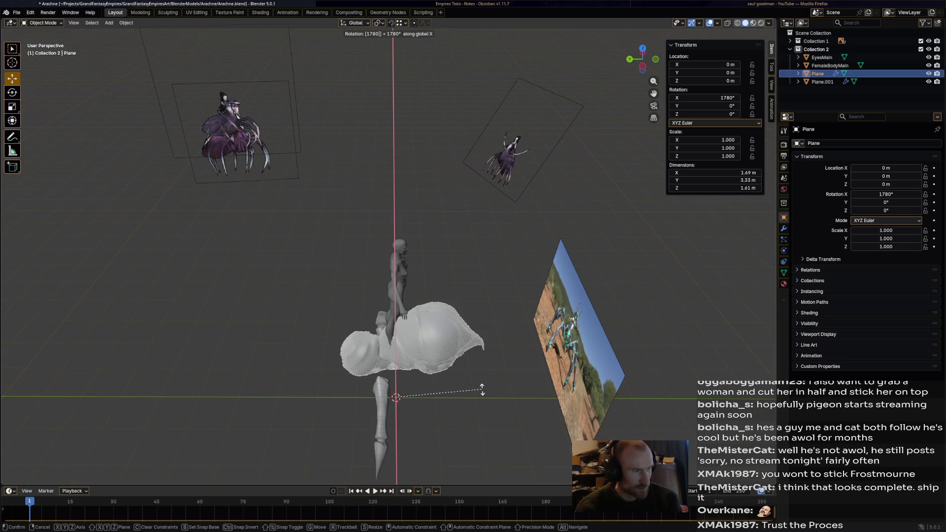
key(Return)
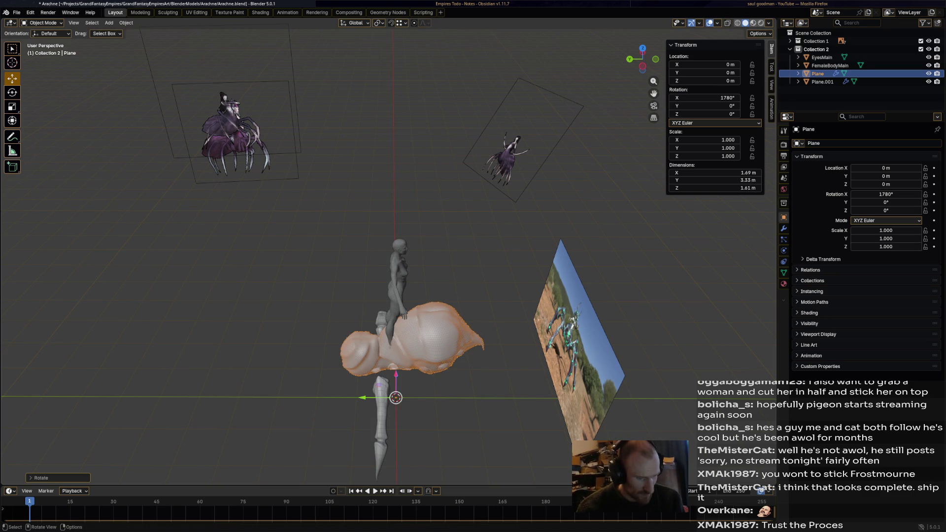
key(r)
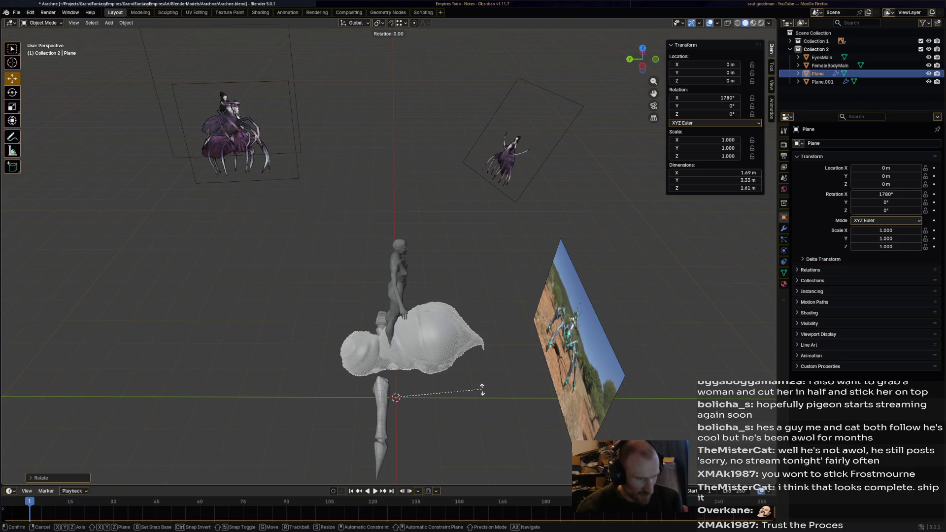
text(z)
text(180)
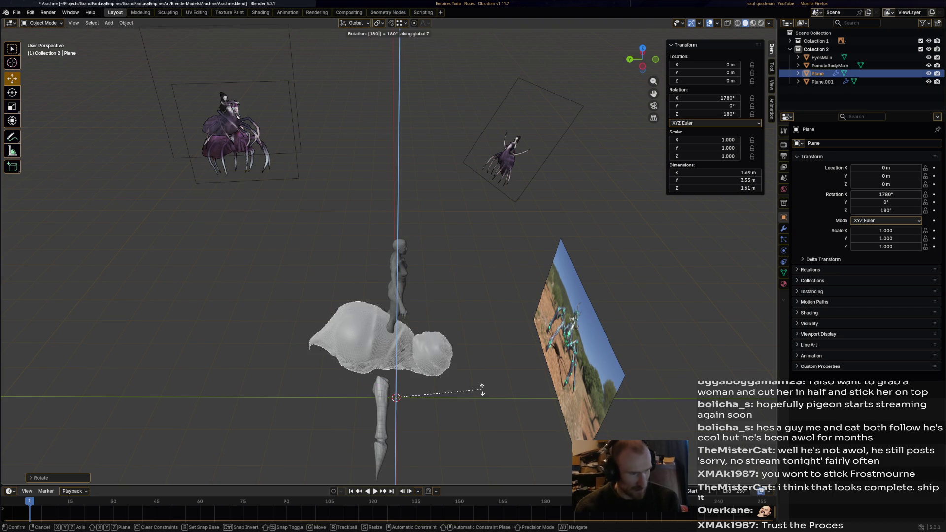
key(Return)
click(381, 414)
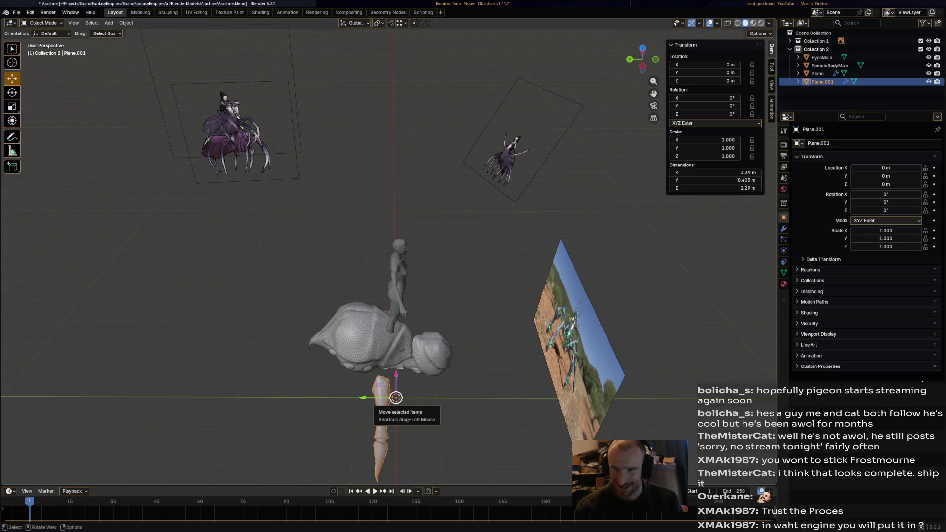
Clear the legs mesh Plane.001 rotation and turn it 180° around Z to match the head
middle_drag(395, 398, 456, 349)
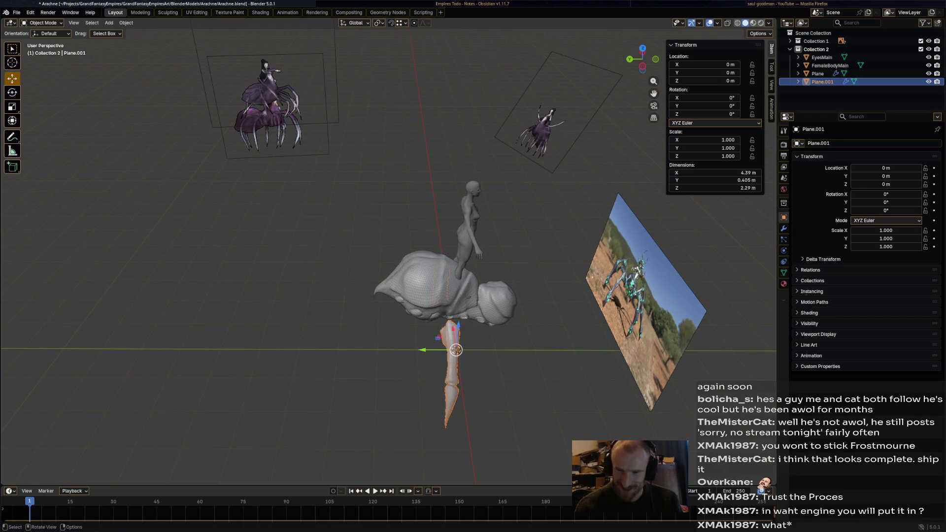
text(r)
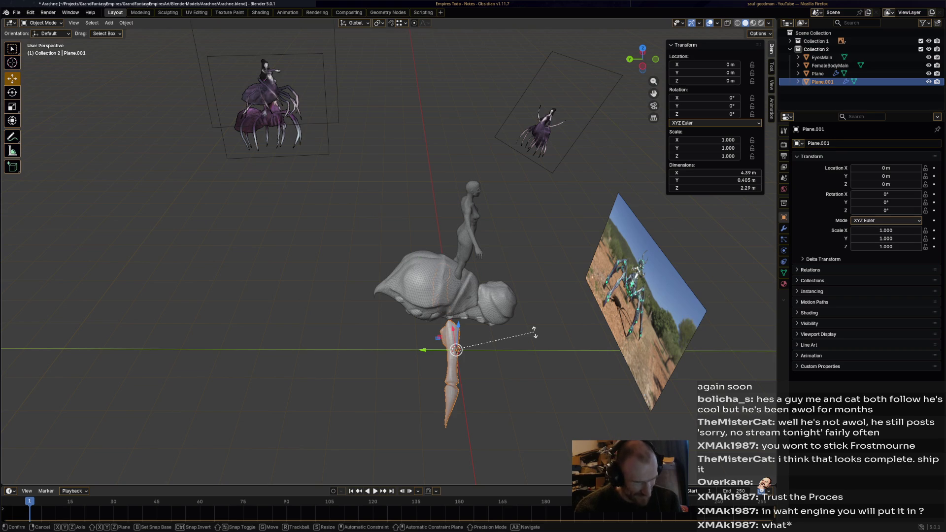
text(18)
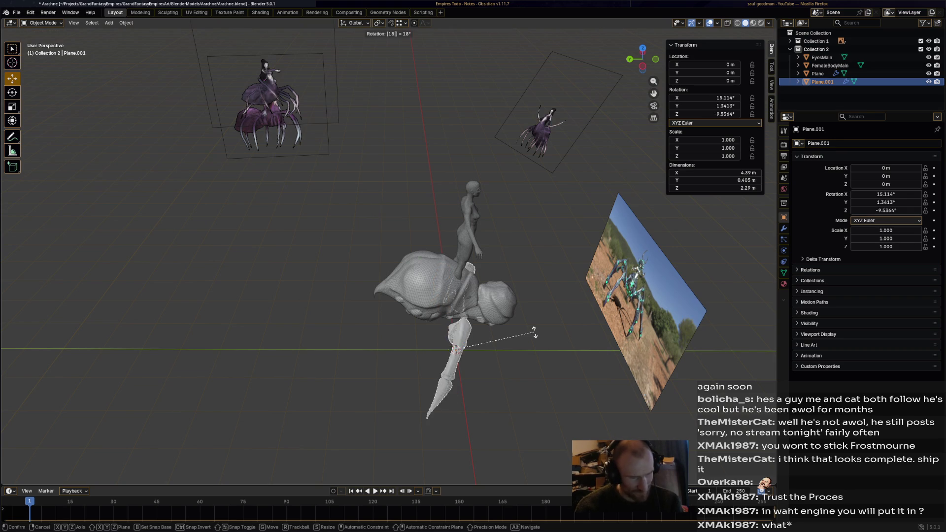
text(0)
key(Return)
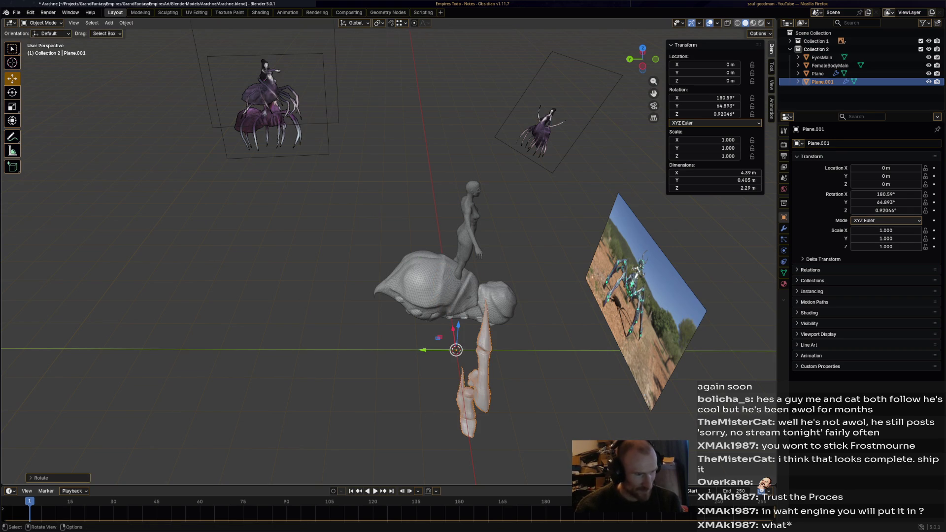
key(alt+r)
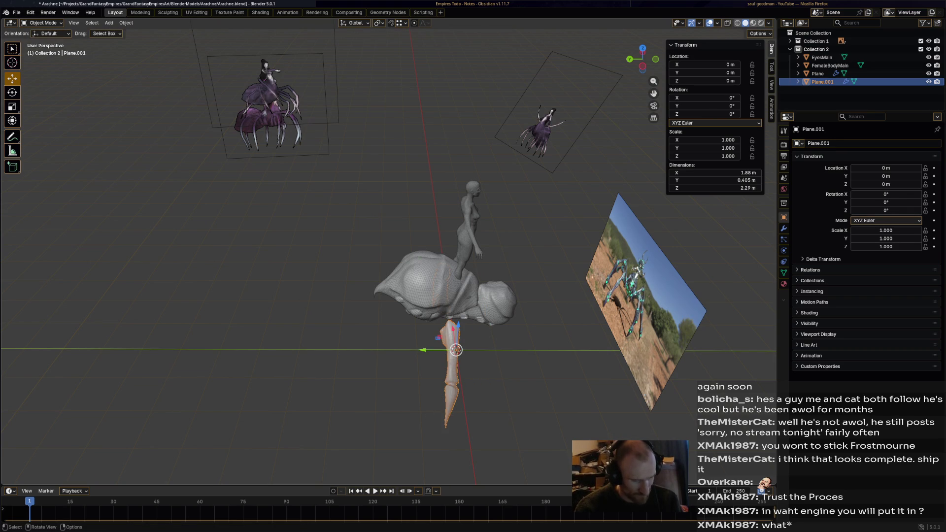
key(r)
text(z)
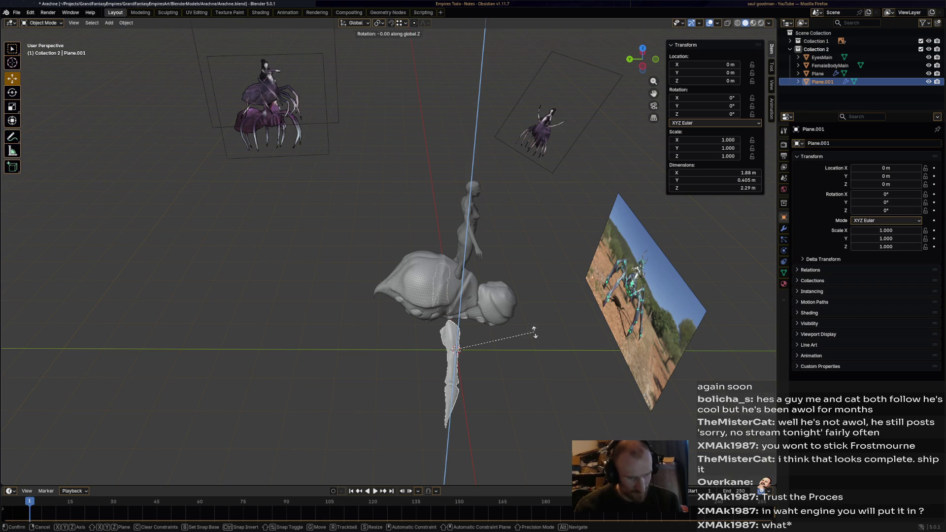
text(180)
key(Return)
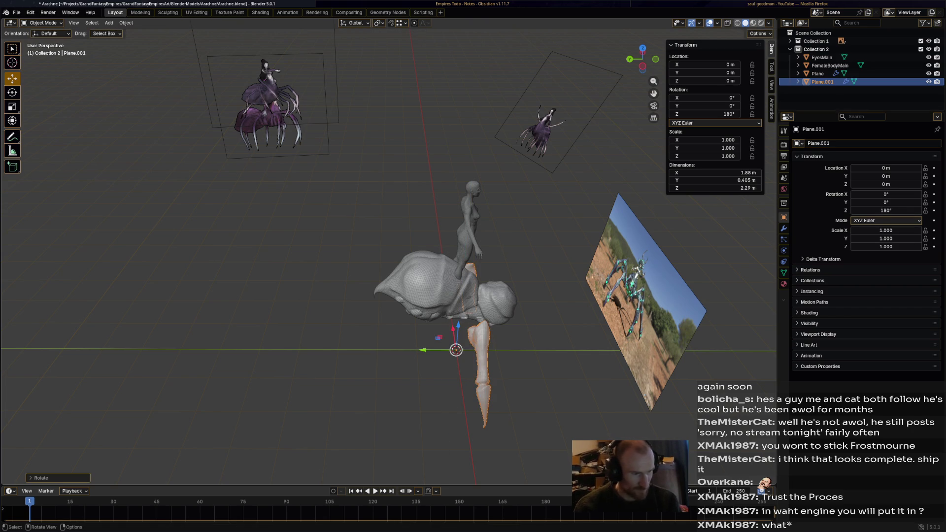
Orbit the scene to bring the reference image planes into view beside the creature
middle_drag(443, 295, 333, 311)
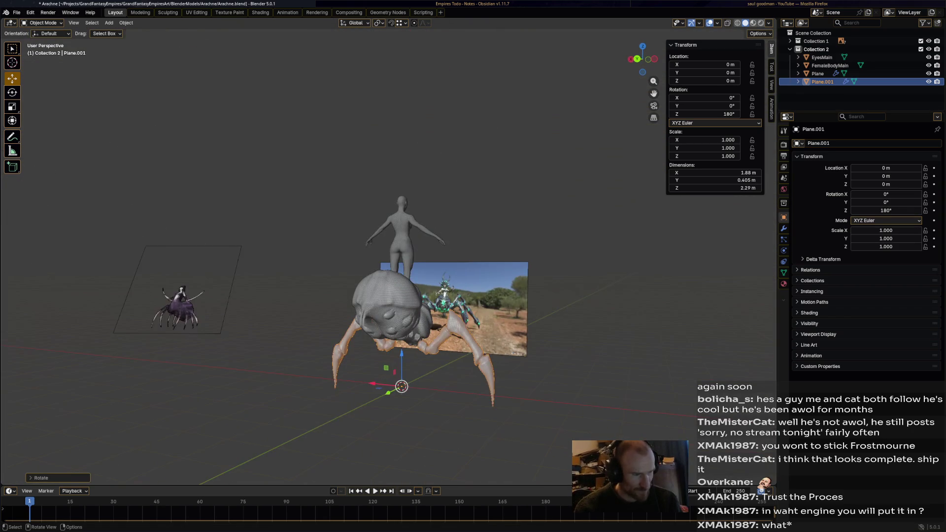
scroll(388, 296, up, 2)
scroll(388, 296, up, 2)
scroll(388, 296, up, 2)
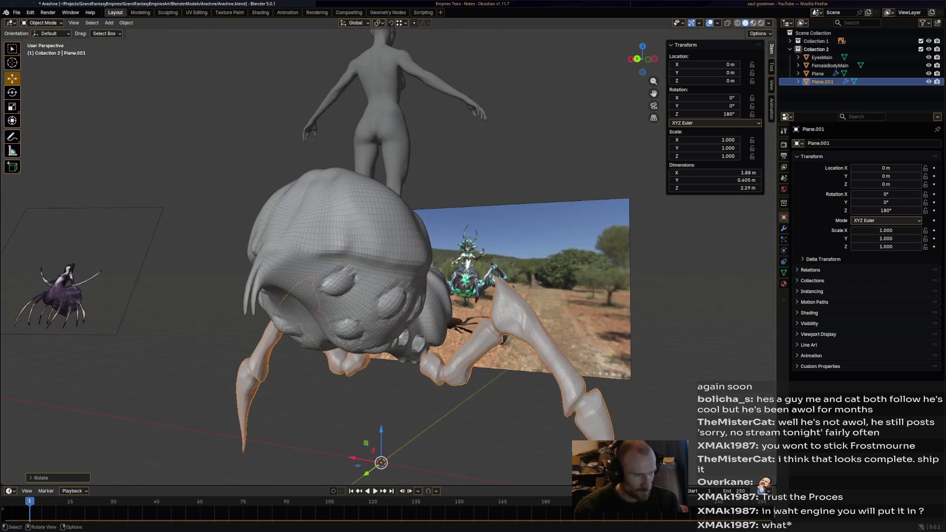
middle_drag(384, 295, 296, 295)
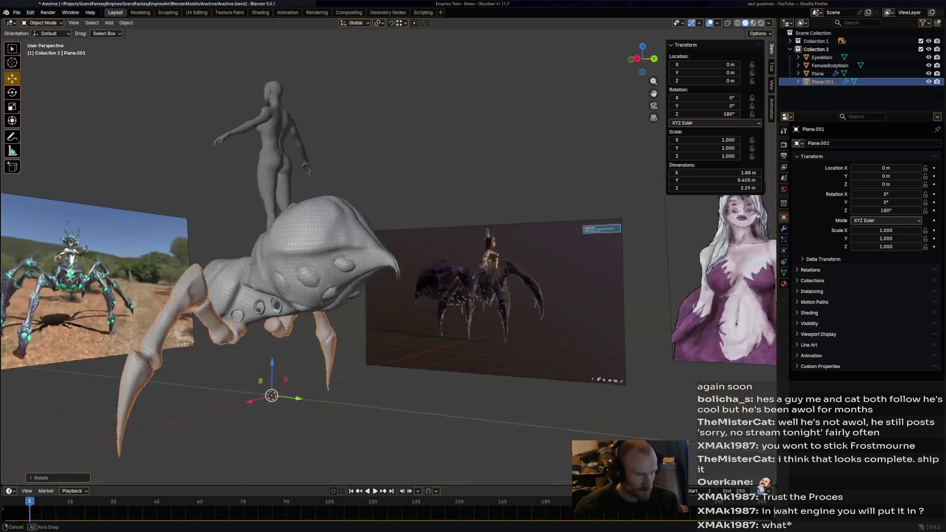
middle_drag(370, 296, 311, 296)
scroll(370, 296, up, 4)
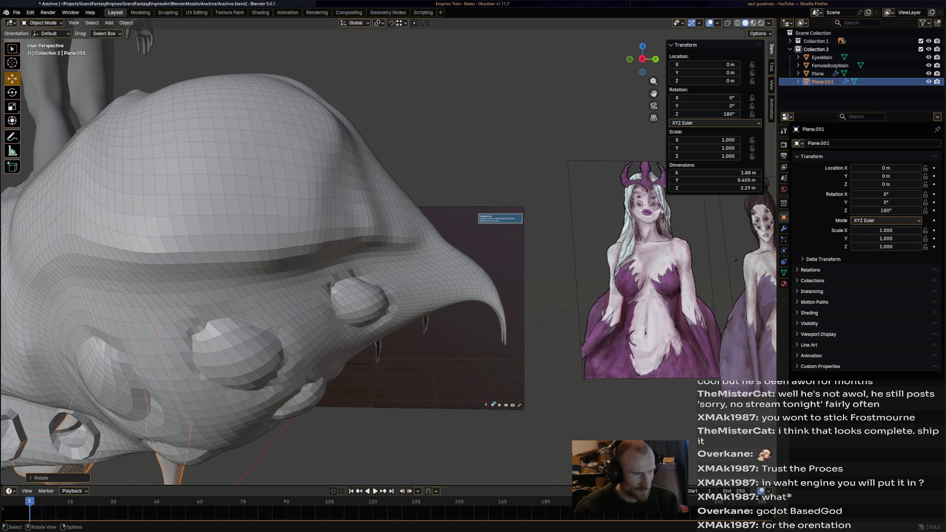
Select the head mesh Plane, inspect its underside and claws, and bring up the interaction mode list
click(296, 222)
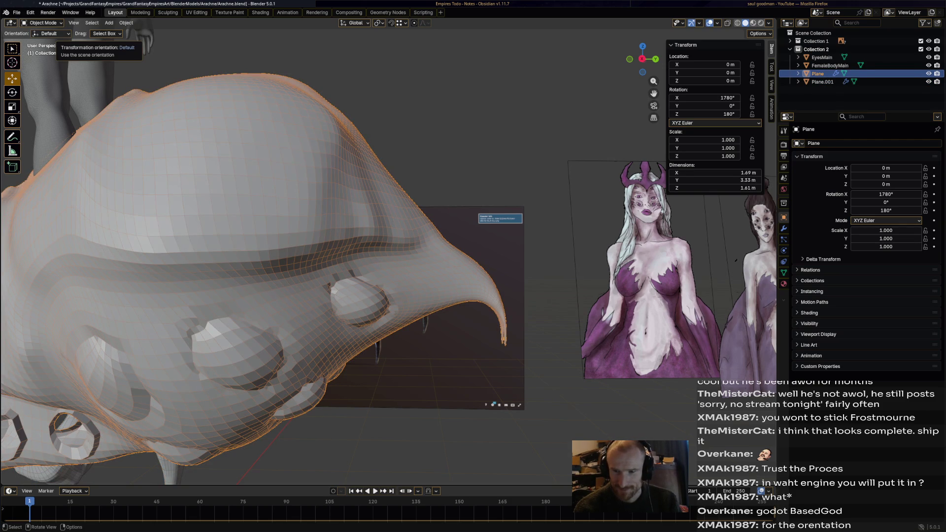
middle_drag(259, 296, 244, 222)
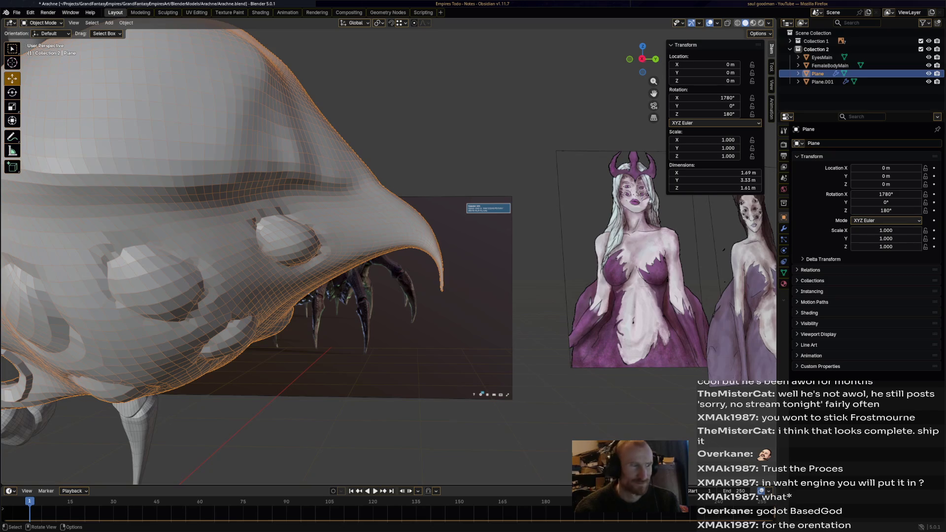
middle_drag(296, 258, 318, 222)
scroll(389, 252, up, 2)
middle_drag(295, 259, 325, 244)
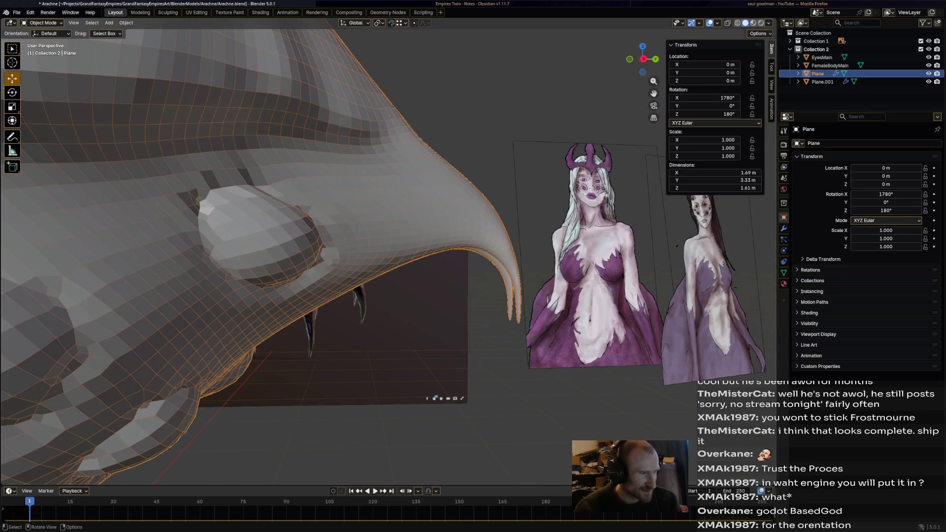
click(44, 22)
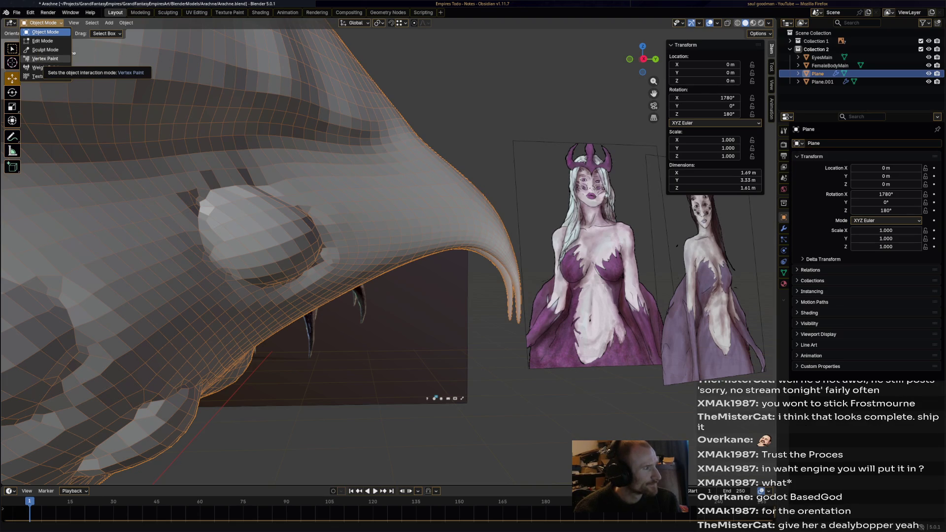
click(45, 40)
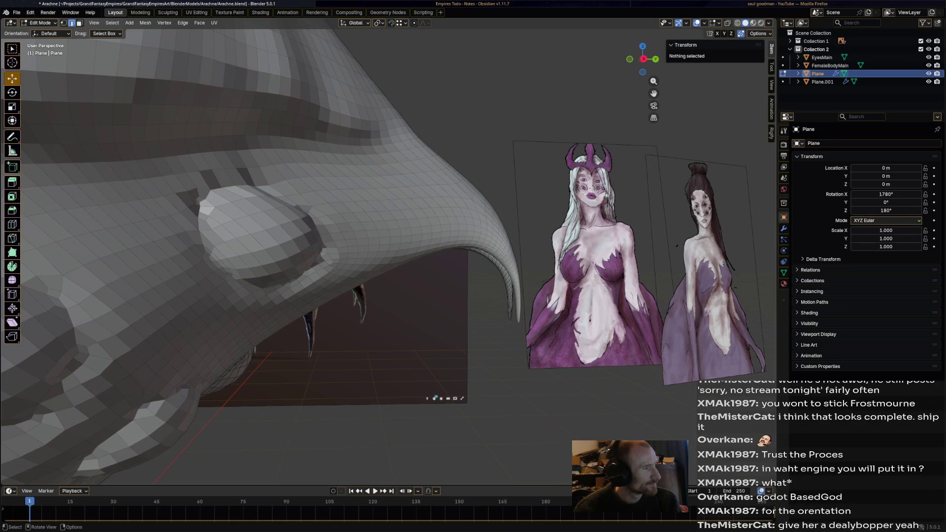
click(12, 238)
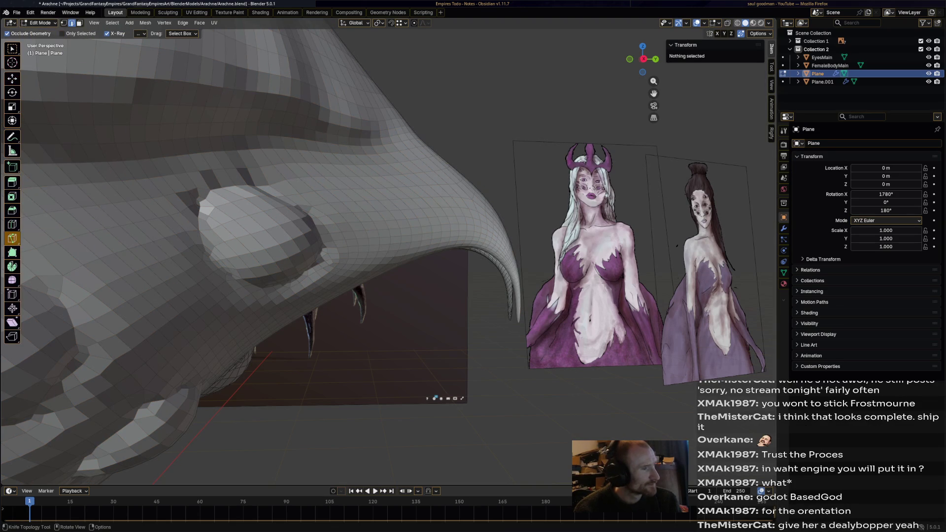
click(426, 148)
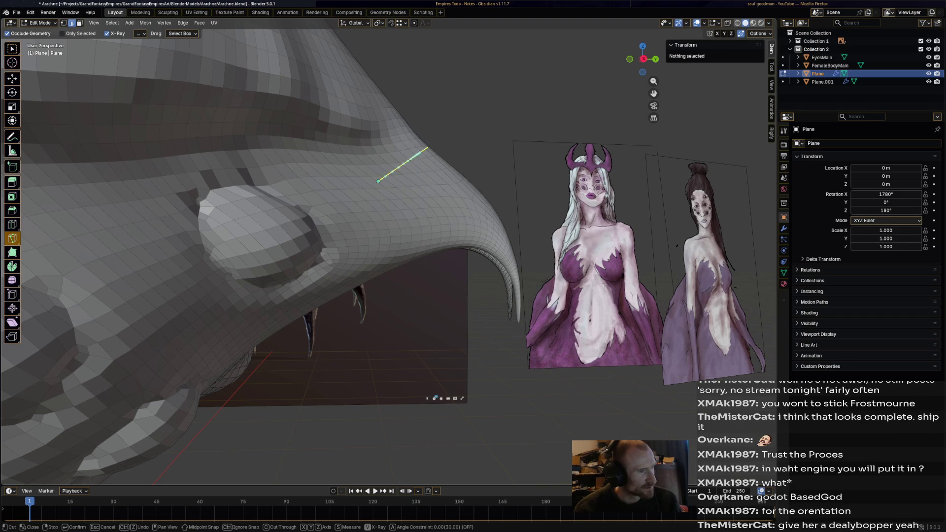
mouse_move(402, 185)
middle_down()
mouse_move(333, 372)
mouse_move(356, 278)
mouse_move(348, 244)
mouse_move(370, 266)
middle_up()
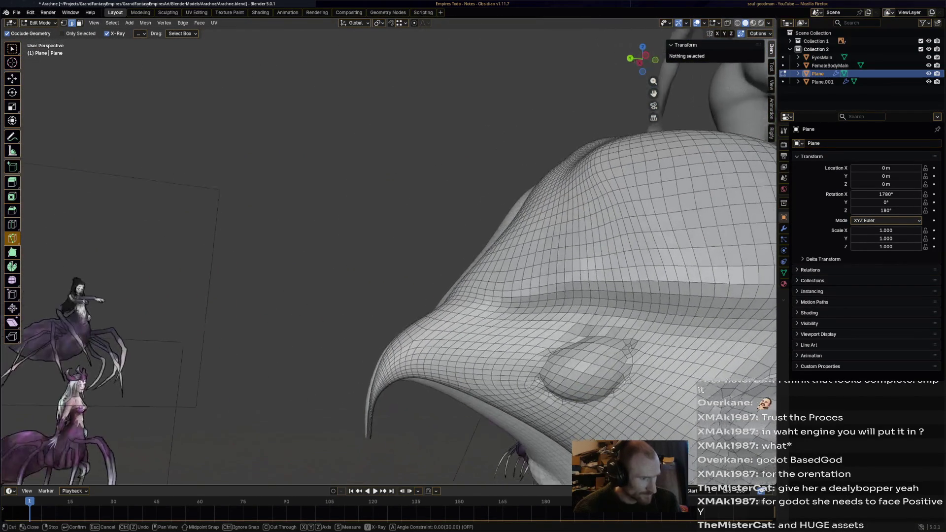
scroll(388, 263, down, 3)
scroll(388, 262, down, 2)
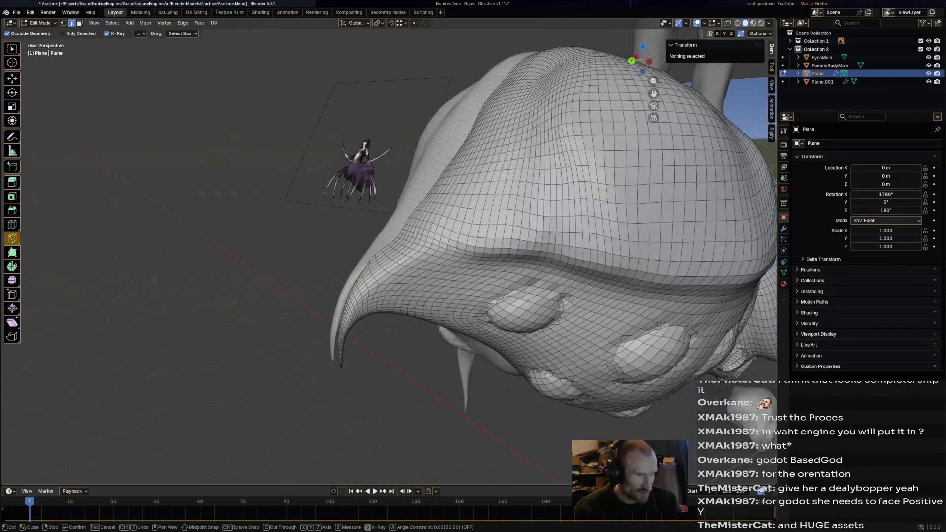
scroll(388, 263, down, 3)
mouse_move(385, 266)
middle_down()
mouse_move(428, 244)
mouse_move(414, 266)
mouse_move(392, 274)
middle_up()
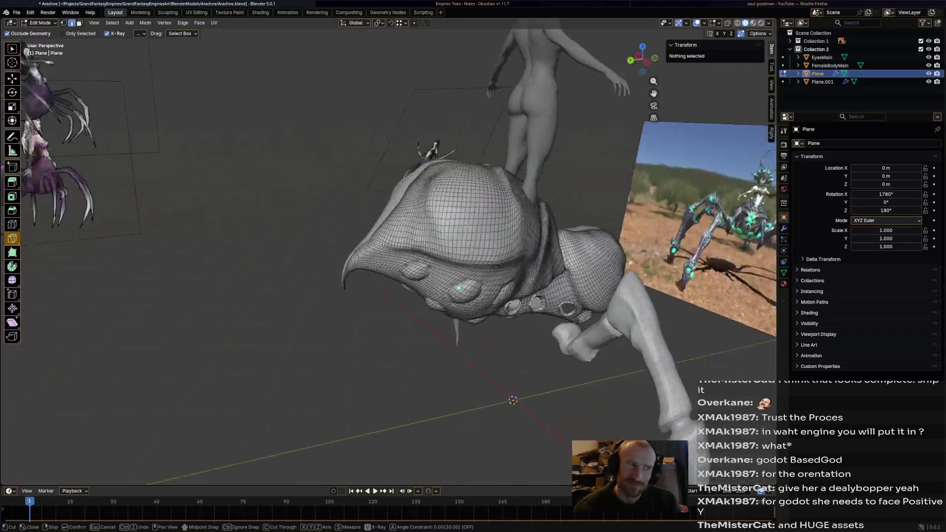
scroll(388, 262, up, 3)
scroll(388, 263, up, 2)
scroll(388, 262, up, 2)
scroll(351, 261, down, 4)
scroll(336, 264, up, 4)
mouse_move(296, 244)
middle_down()
mouse_move(343, 317)
mouse_move(369, 296)
middle_up()
scroll(344, 314, down, 3)
scroll(344, 314, down, 2)
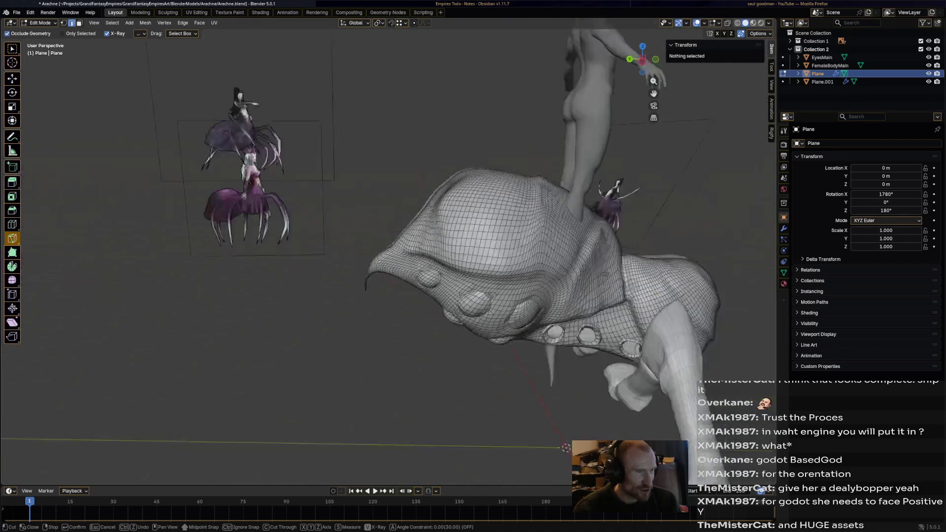
scroll(370, 295, up, 5)
scroll(407, 243, down, 3)
mouse_move(407, 244)
middle_down()
mouse_move(384, 223)
mouse_move(400, 237)
middle_up()
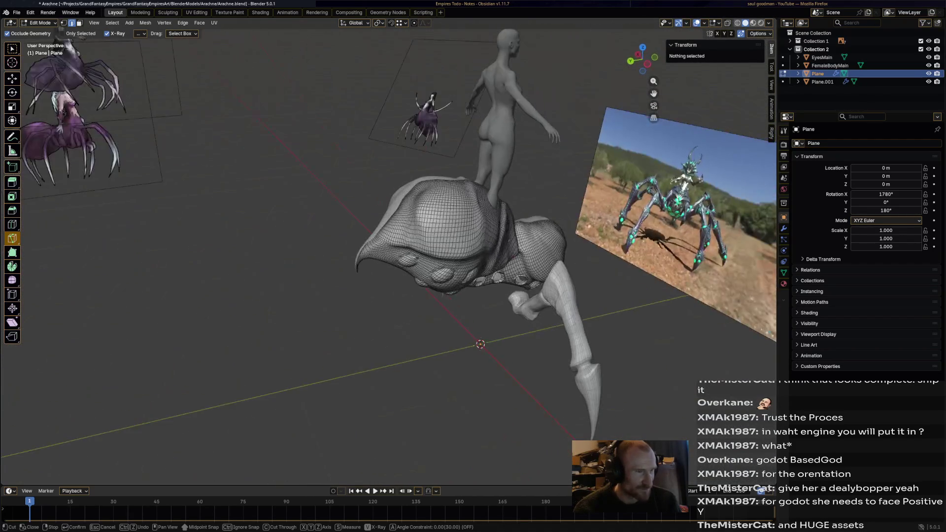
scroll(408, 244, up, 4)
scroll(407, 243, up, 2)
scroll(363, 256, up, 1)
scroll(355, 243, up, 2)
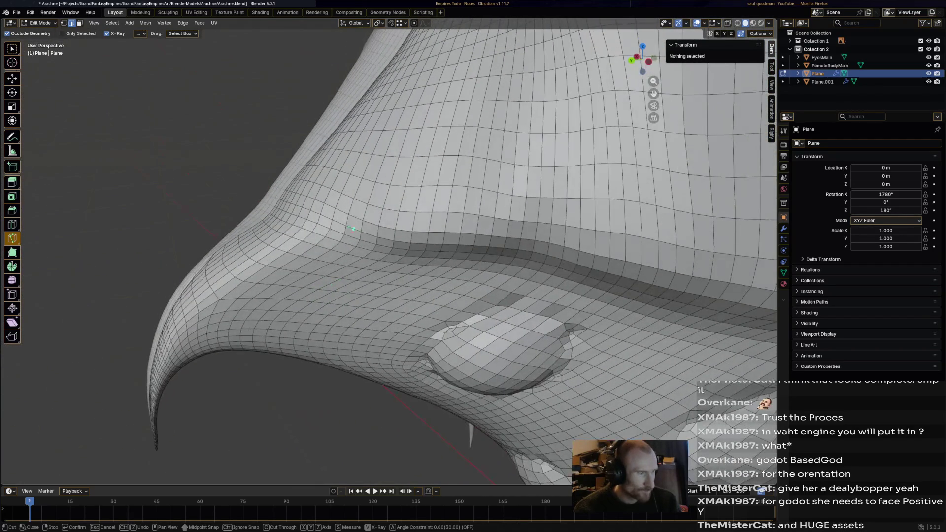
middle_drag(354, 301, 406, 144)
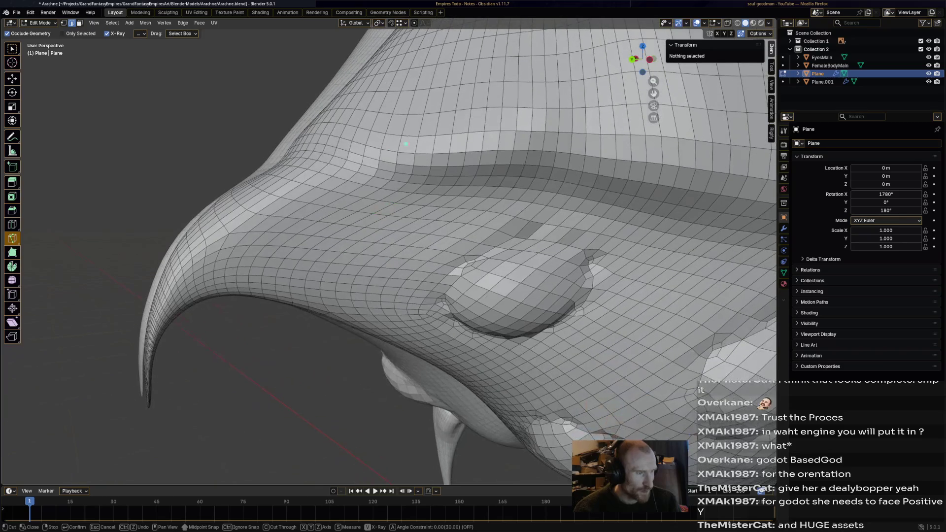
mouse_move(272, 169)
middle_down()
mouse_move(275, 180)
mouse_move(277, 160)
middle_up()
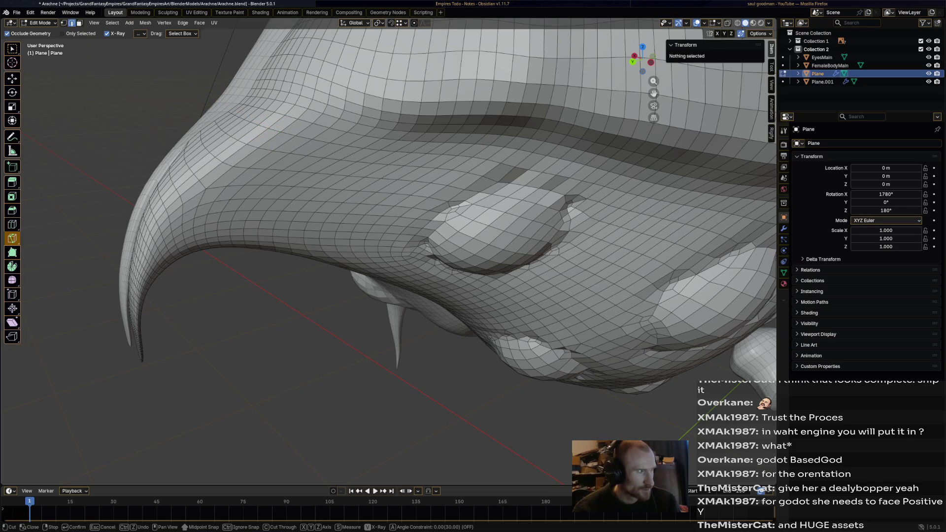
In vertex select, knife-cut a new edge across the head mesh beside the beak
key(Return)
key(1)
key(k)
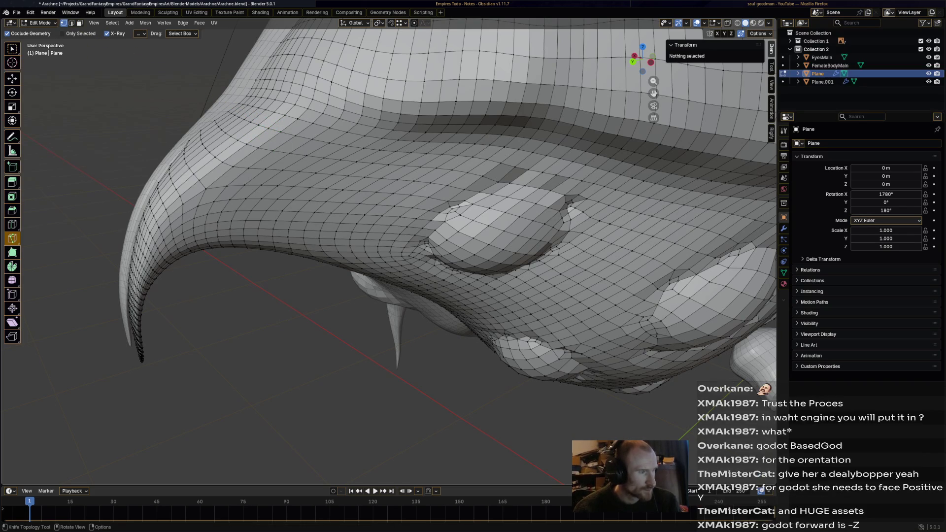
click(281, 132)
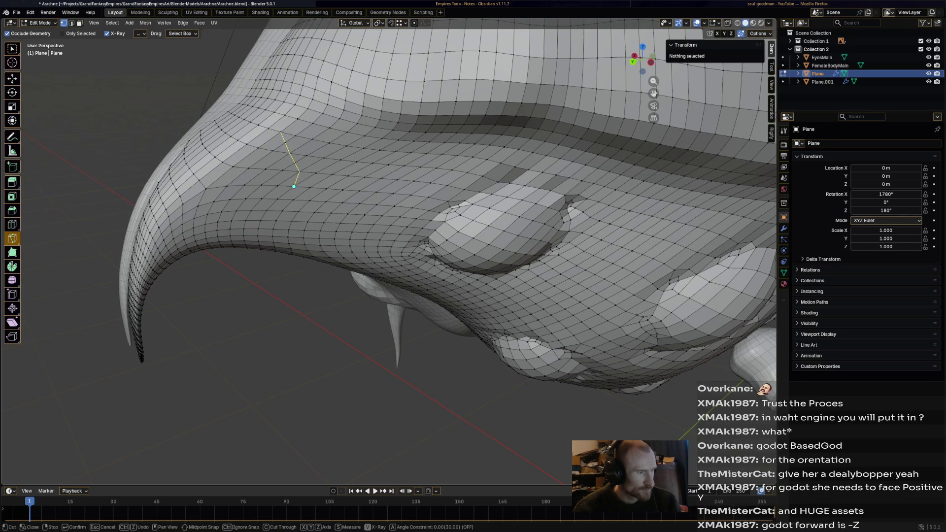
key(Return)
View the whole head from below and switch the head mesh into Sculpt Mode
middle_drag(289, 256, 348, 245)
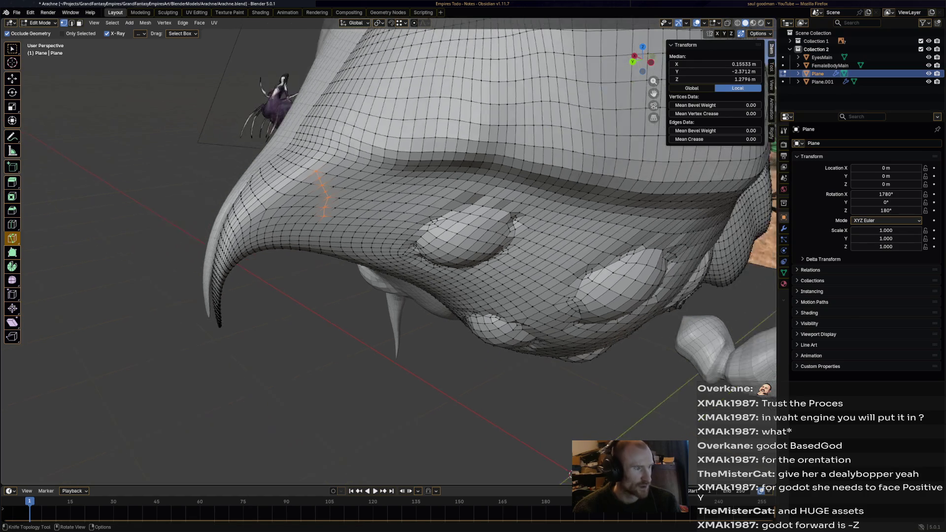
scroll(384, 251, up, 1)
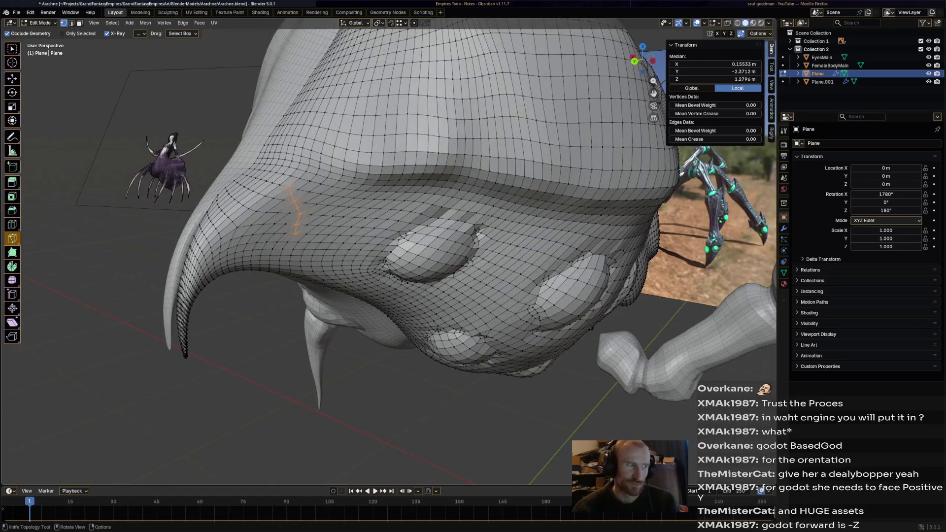
scroll(385, 251, up, 2)
scroll(385, 251, up, 2)
scroll(385, 251, up, 1)
scroll(385, 251, up, 1)
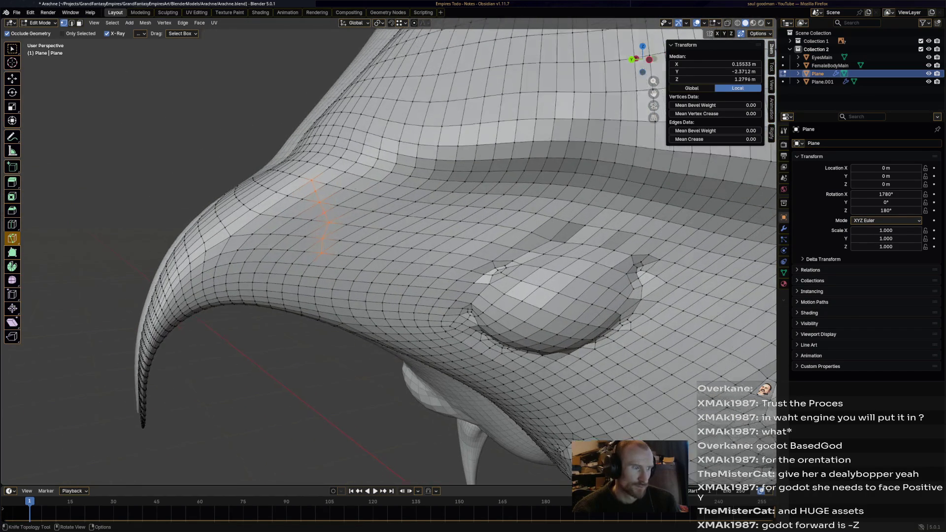
scroll(384, 251, up, 2)
scroll(385, 252, up, 2)
scroll(384, 252, down, 2)
scroll(384, 252, down, 1)
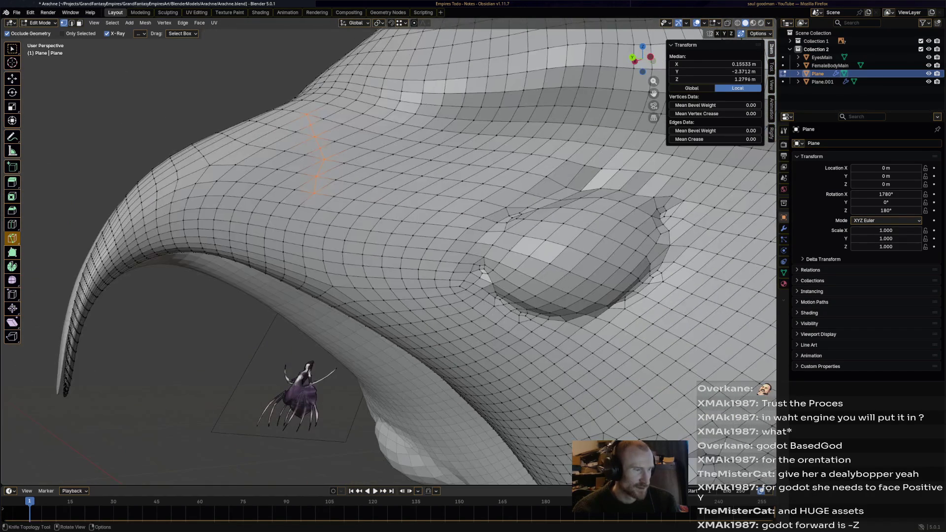
scroll(385, 251, down, 2)
scroll(385, 252, down, 2)
middle_drag(385, 251, 451, 186)
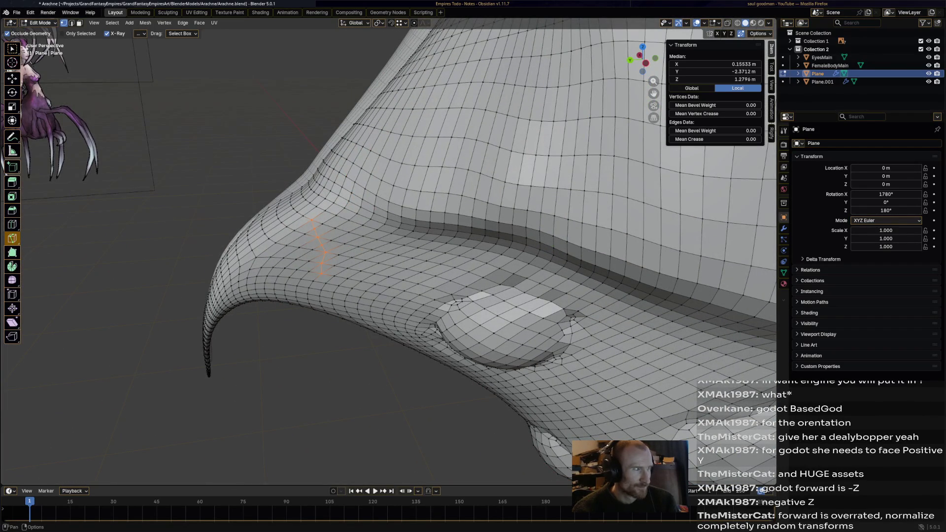
click(41, 22)
click(45, 50)
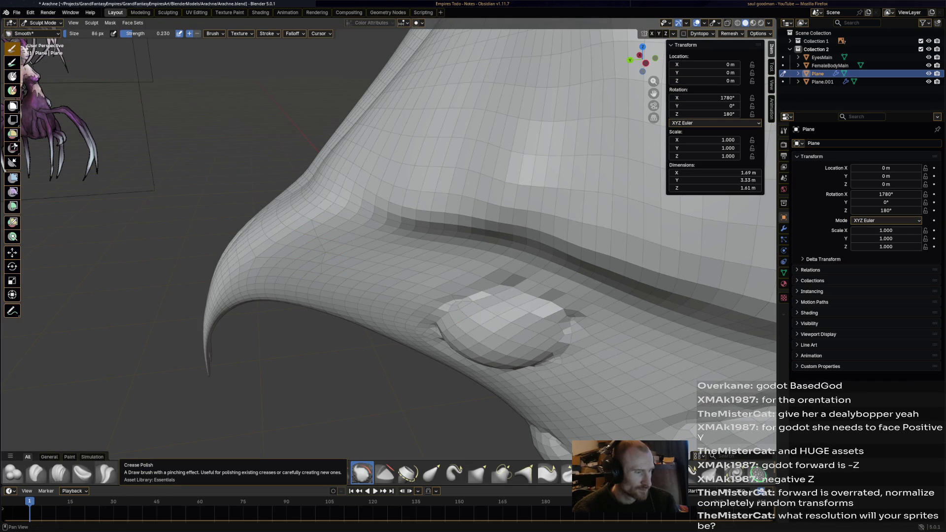
With the Crease Sharp brush, carve and deepen a crease at the base of the beak
click(108, 473)
middle_drag(222, 237, 256, 206)
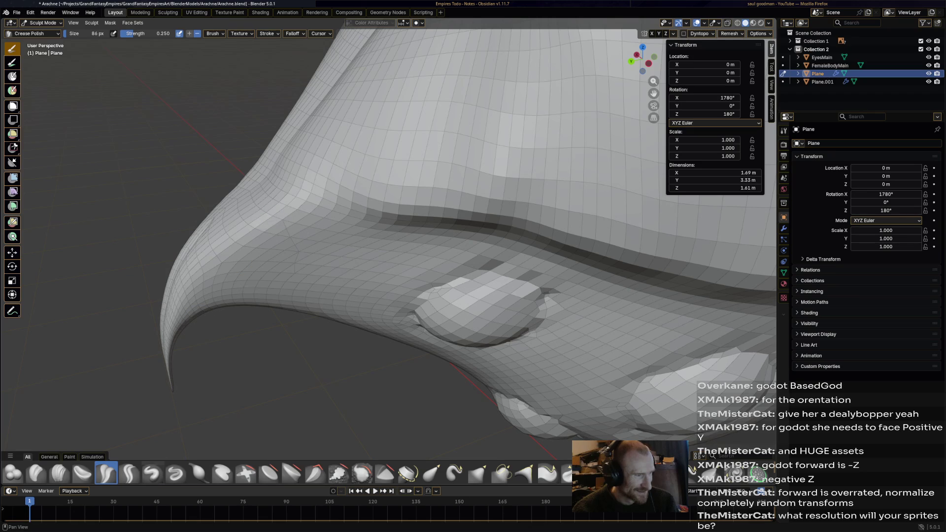
click(129, 473)
drag(253, 196, 291, 243)
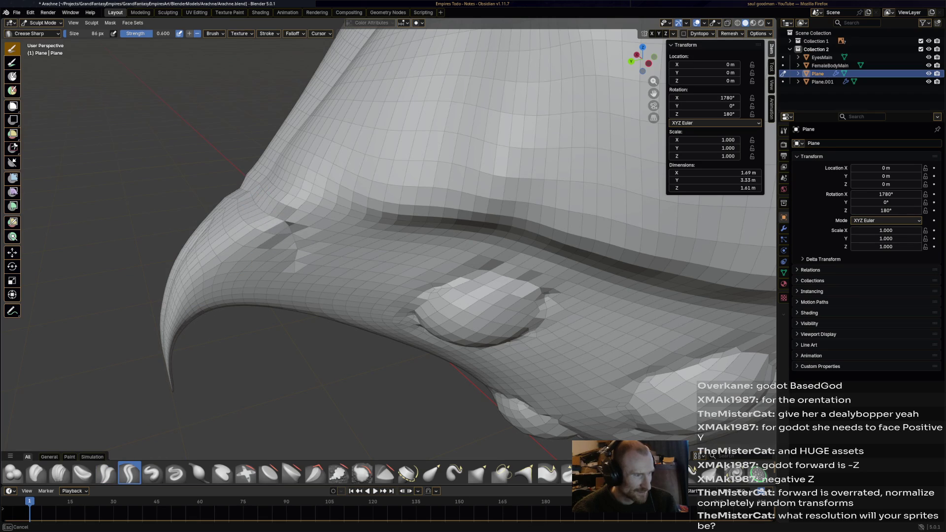
drag(292, 243, 294, 245)
middle_drag(294, 244, 290, 244)
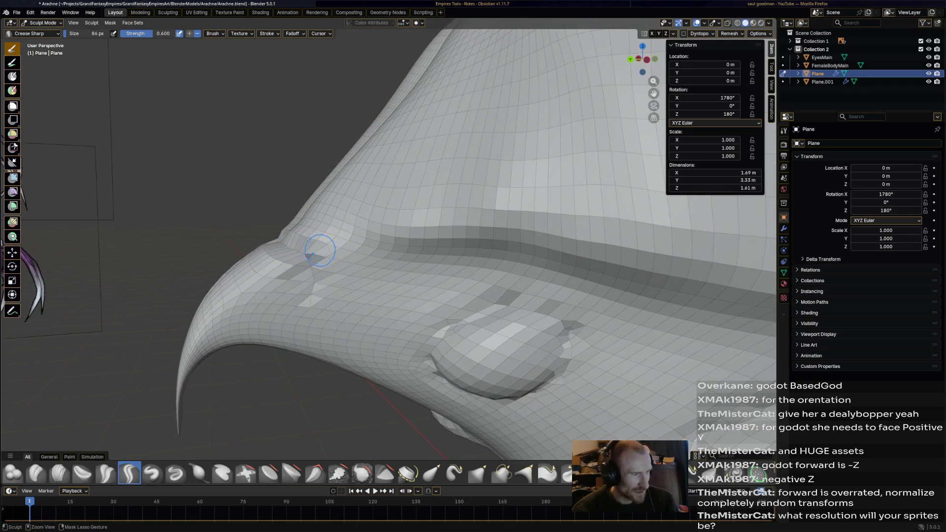
drag(290, 240, 311, 311)
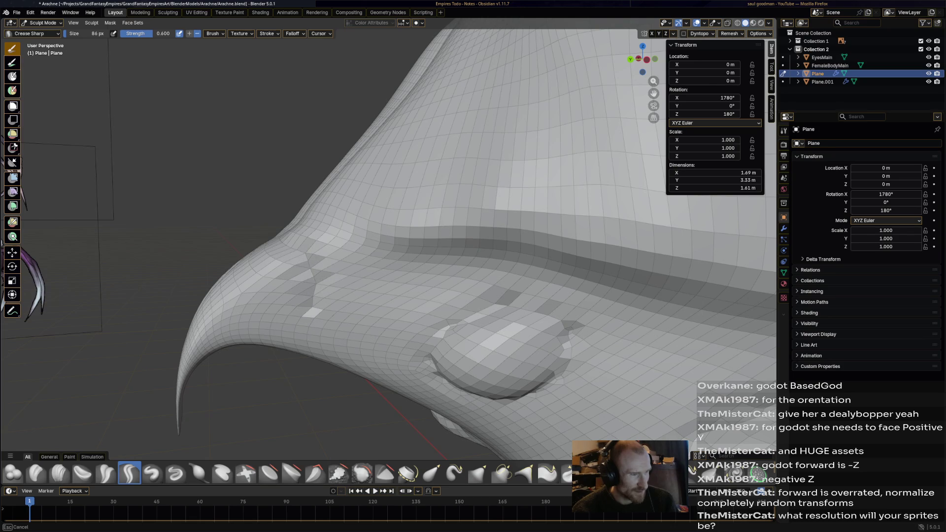
drag(296, 336, 303, 347)
mouse_move(303, 348)
middle_down()
mouse_move(322, 306)
mouse_move(337, 195)
middle_up()
Extend the crease downward along the beak and along the head's underside band
drag(303, 175, 251, 266)
middle_drag(387, 190, 384, 192)
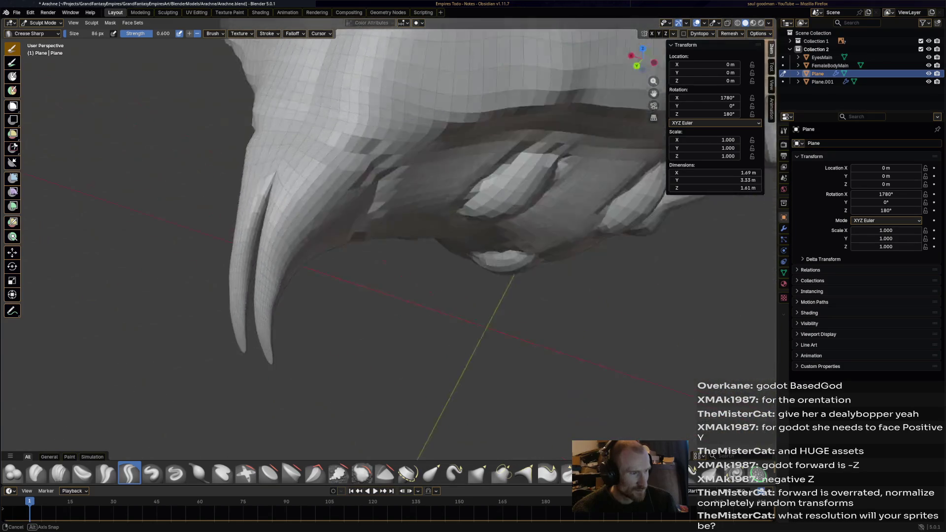
middle_drag(384, 192, 318, 156)
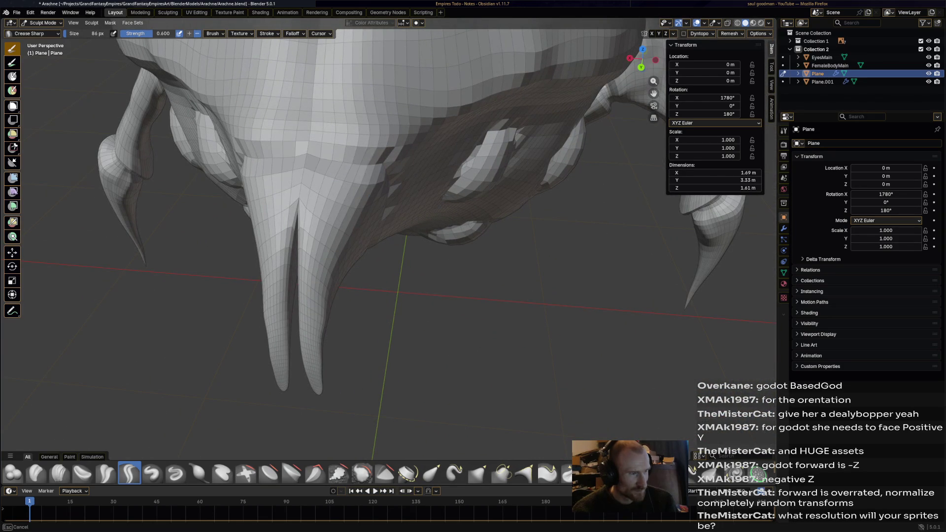
drag(339, 153, 379, 164)
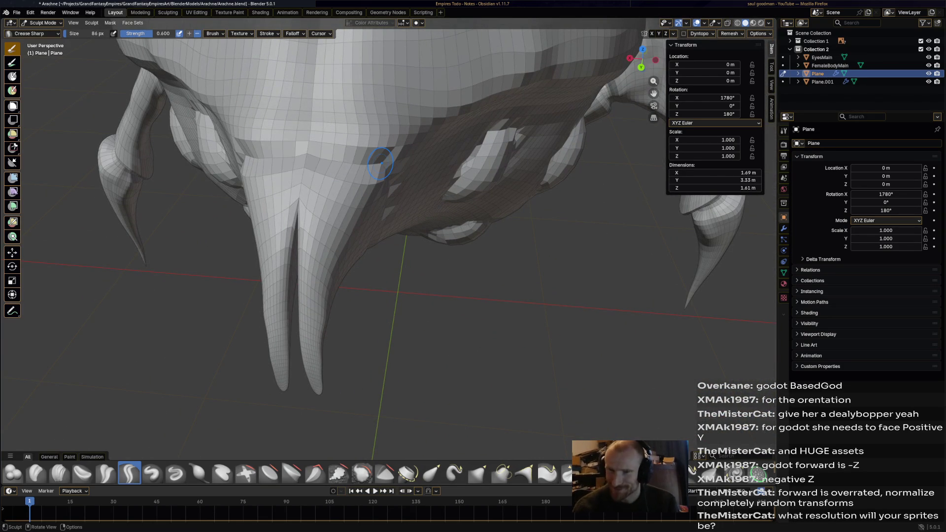
mouse_move(379, 164)
middle_down()
mouse_move(359, 148)
mouse_move(375, 169)
middle_up()
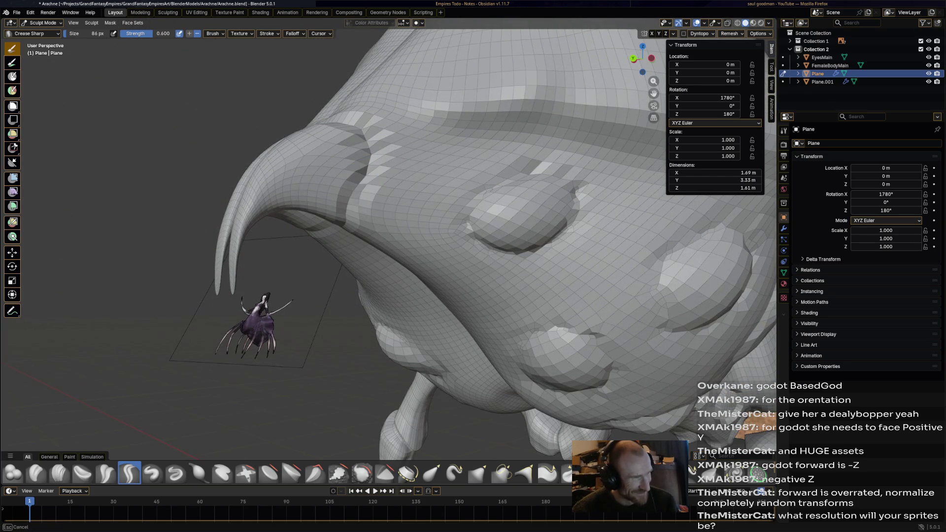
middle_drag(351, 222, 347, 226)
scroll(388, 243, up, 2)
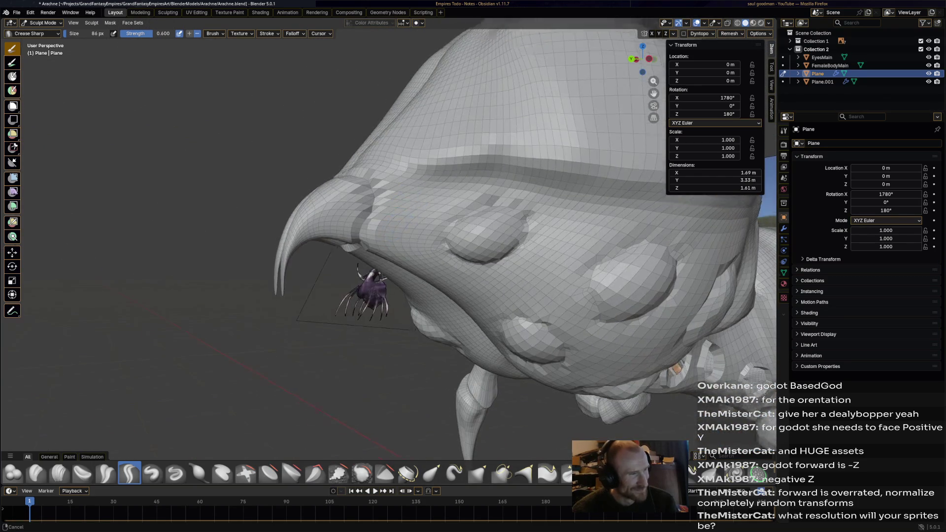
scroll(389, 244, up, 3)
scroll(389, 244, up, 1)
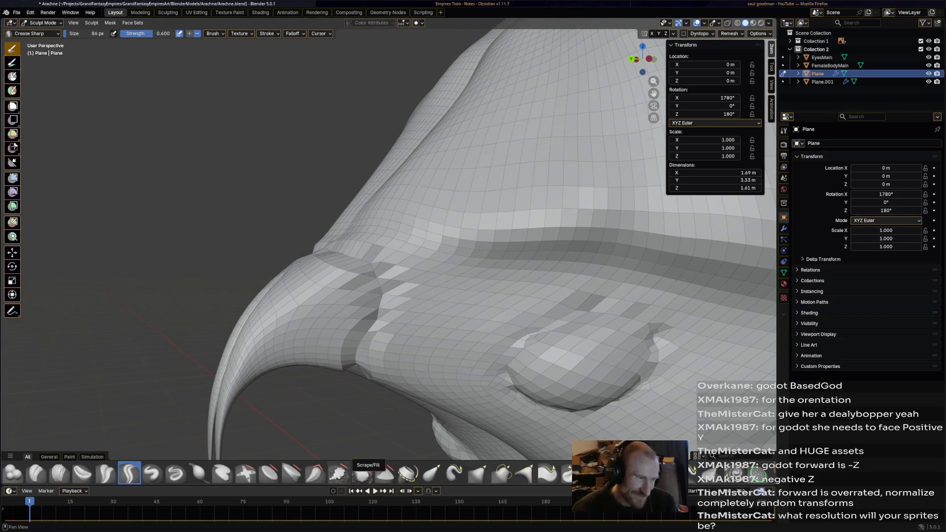
Smooth the faceted patches near the beak base, then pick the Elastic Grab brush
click(362, 474)
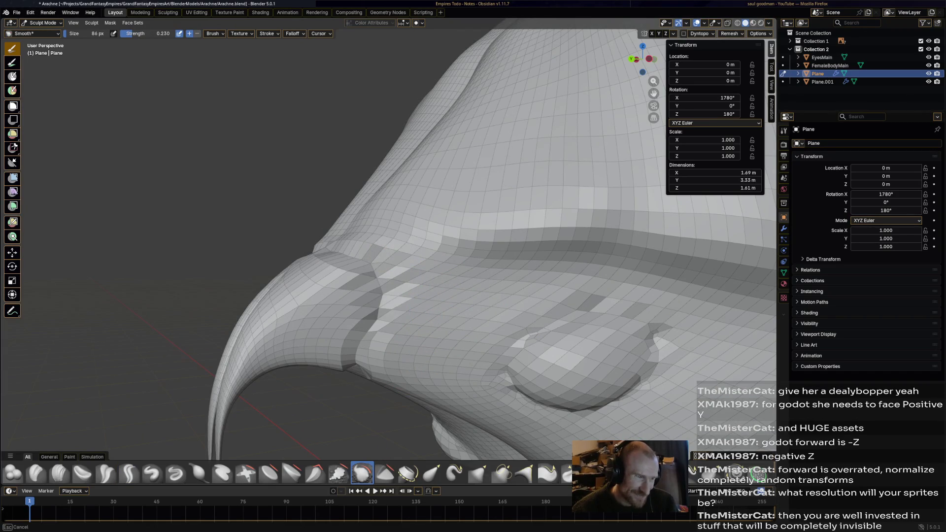
drag(387, 323, 349, 272)
drag(373, 330, 355, 258)
middle_drag(403, 311, 360, 244)
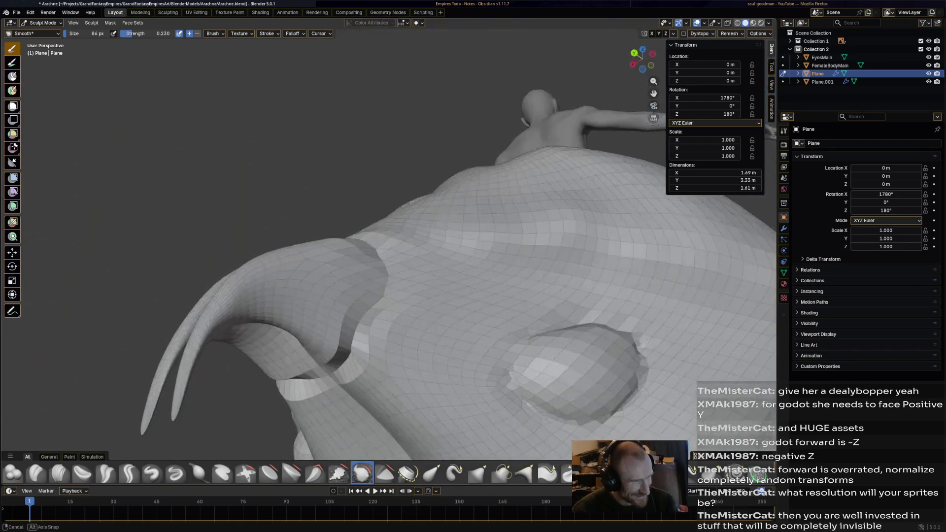
drag(360, 244, 422, 205)
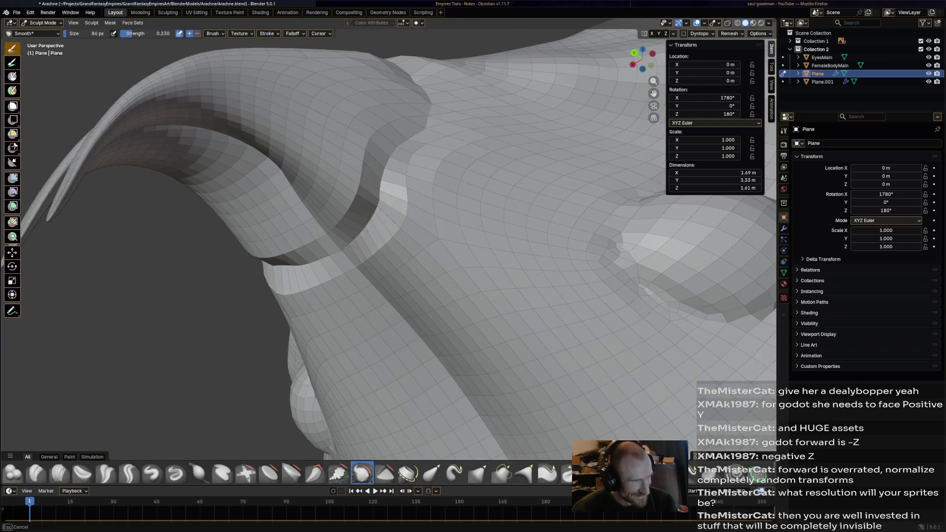
middle_drag(422, 205, 422, 274)
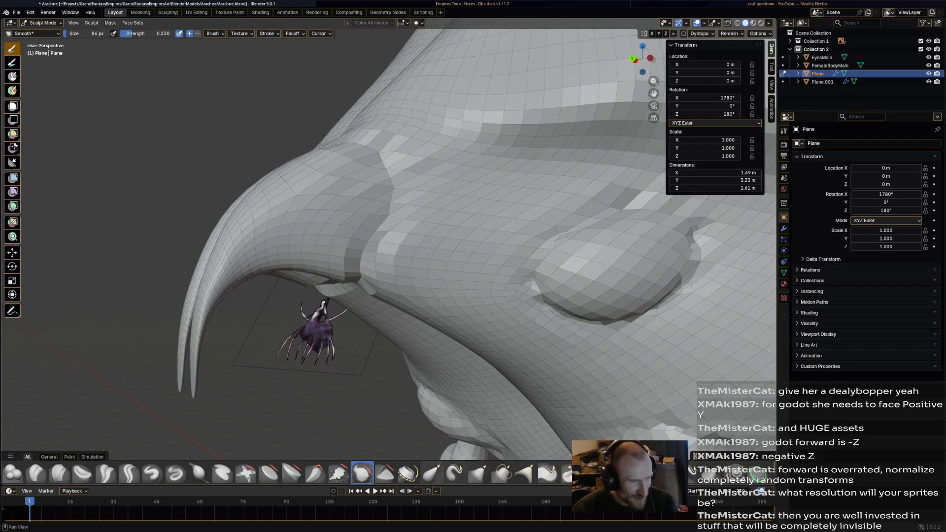
click(432, 474)
mouse_move(401, 253)
middle_down()
mouse_move(444, 245)
mouse_move(399, 296)
middle_up()
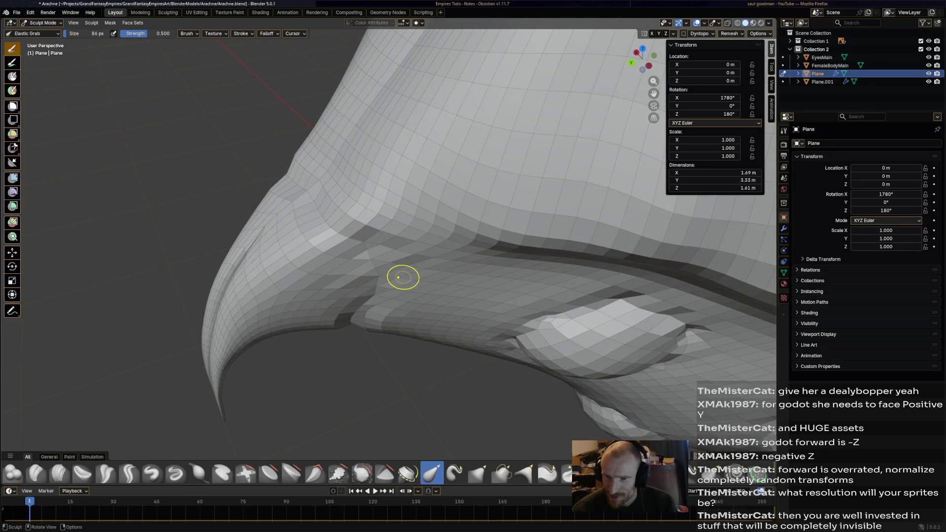
Elastic-grab the mesh edge near the beak base and reshape the head's upper surface
mouse_move(414, 268)
middle_down()
mouse_move(417, 218)
mouse_move(395, 184)
middle_up()
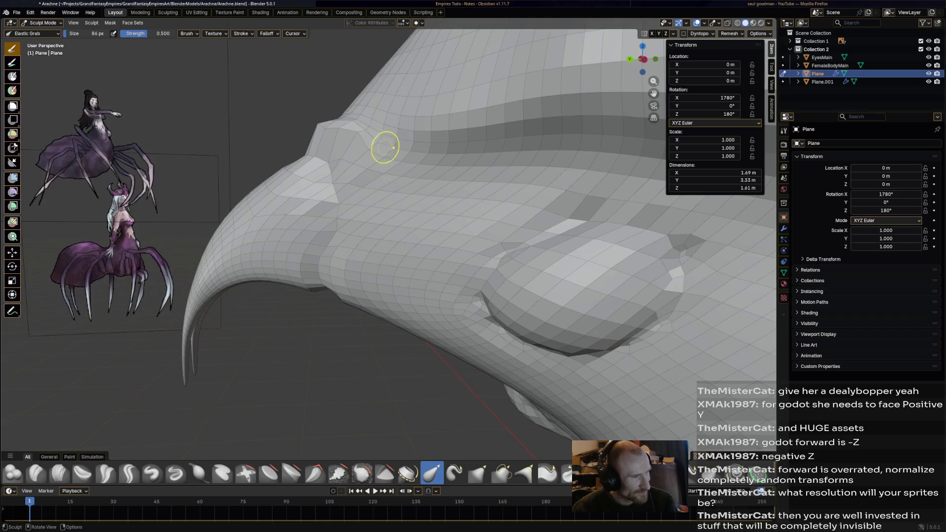
middle_drag(385, 148, 430, 151)
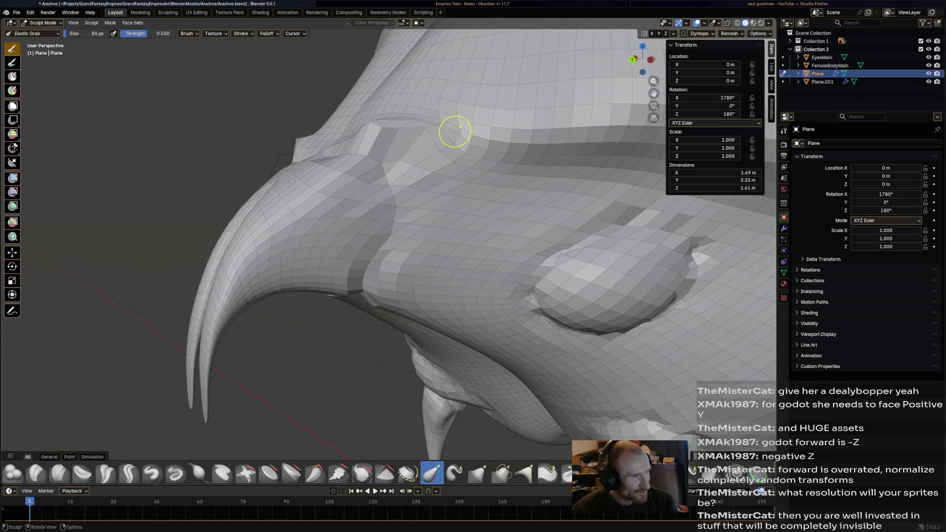
mouse_move(503, 143)
middle_down()
mouse_move(414, 148)
mouse_move(539, 144)
mouse_move(510, 134)
middle_up()
mouse_move(464, 149)
mouse_down()
mouse_move(477, 144)
mouse_move(477, 127)
mouse_up()
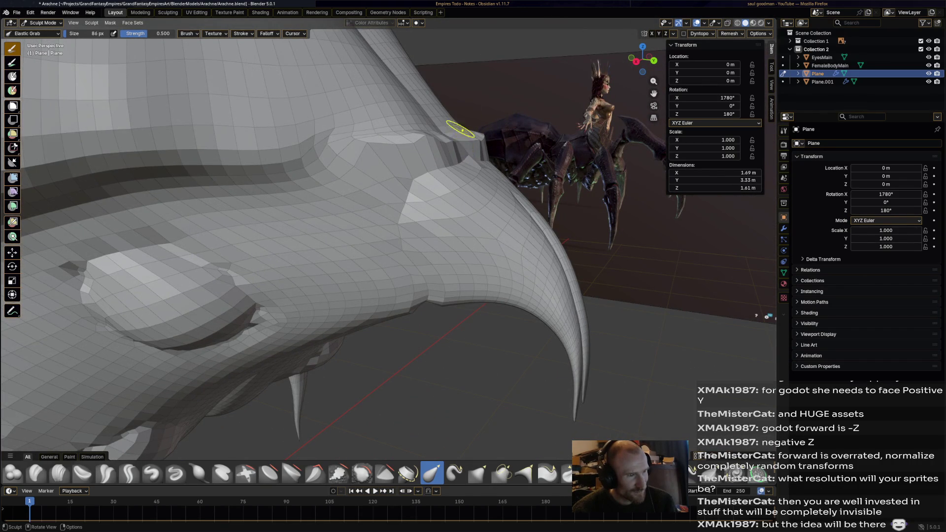
middle_drag(412, 185, 406, 194)
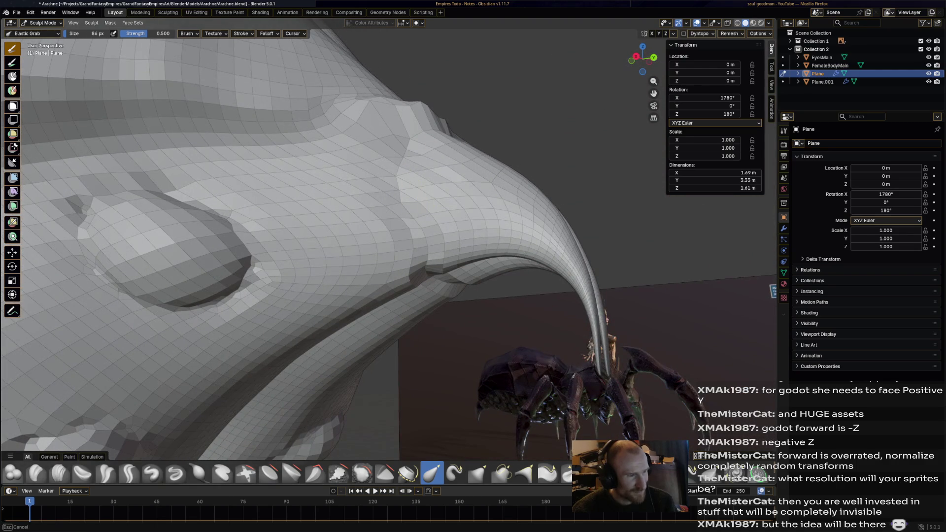
drag(448, 170, 429, 185)
Pull the surface near the cheek socket into a ridge, nudge beside the beak, then switch to the Grab brush
middle_drag(406, 198, 304, 217)
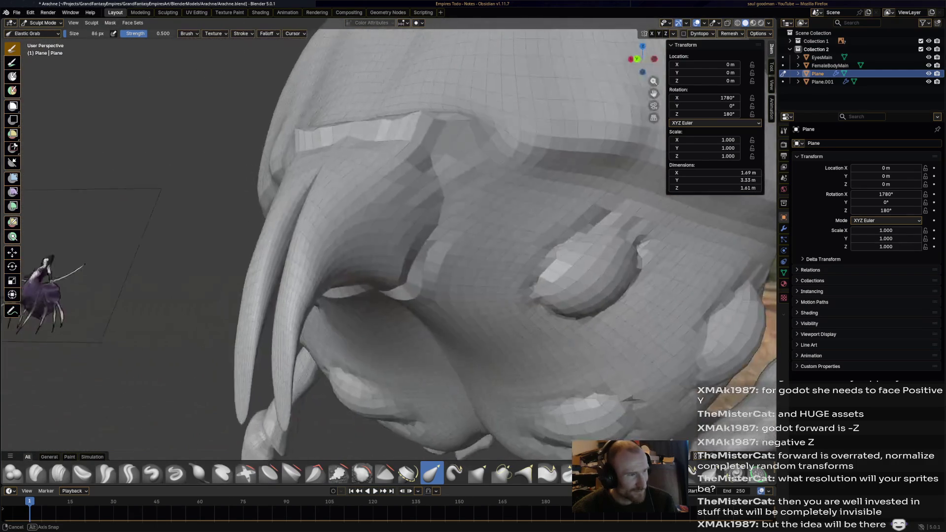
mouse_move(478, 204)
mouse_down()
mouse_move(482, 231)
mouse_move(459, 319)
mouse_up()
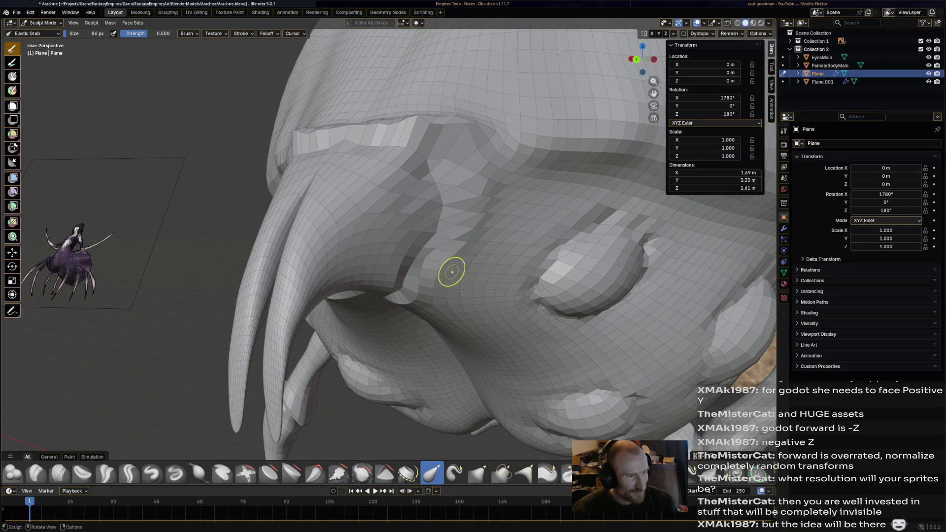
middle_drag(458, 319, 440, 291)
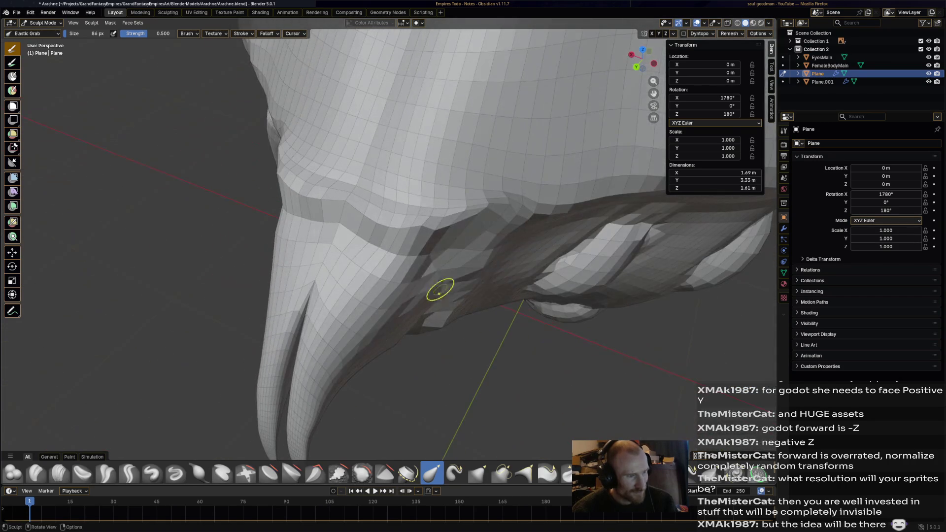
drag(440, 290, 431, 285)
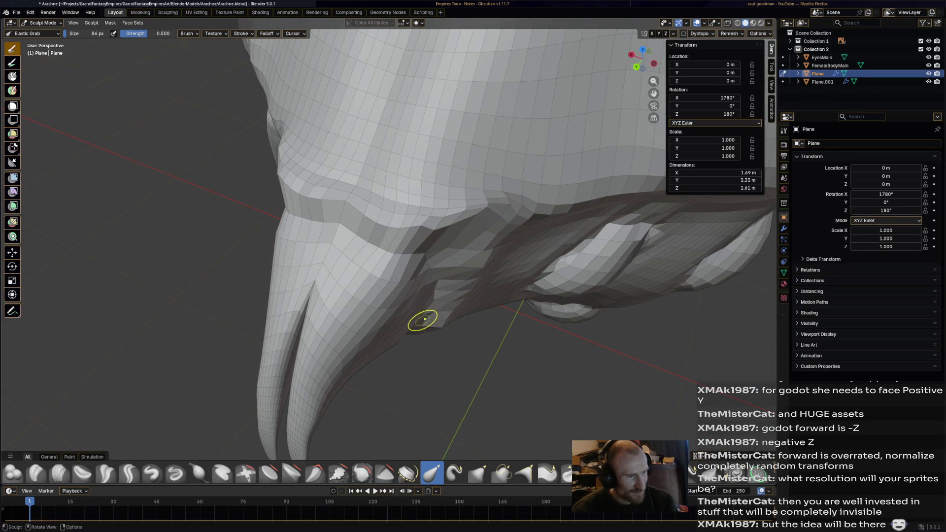
mouse_move(425, 317)
middle_down()
mouse_move(415, 296)
mouse_move(434, 275)
mouse_move(414, 288)
mouse_move(417, 213)
middle_up()
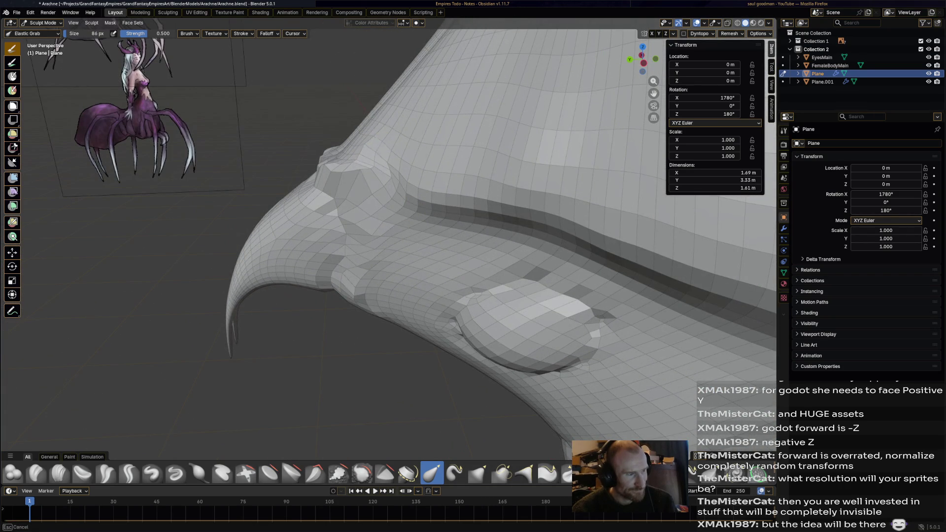
middle_drag(434, 127, 485, 450)
click(478, 473)
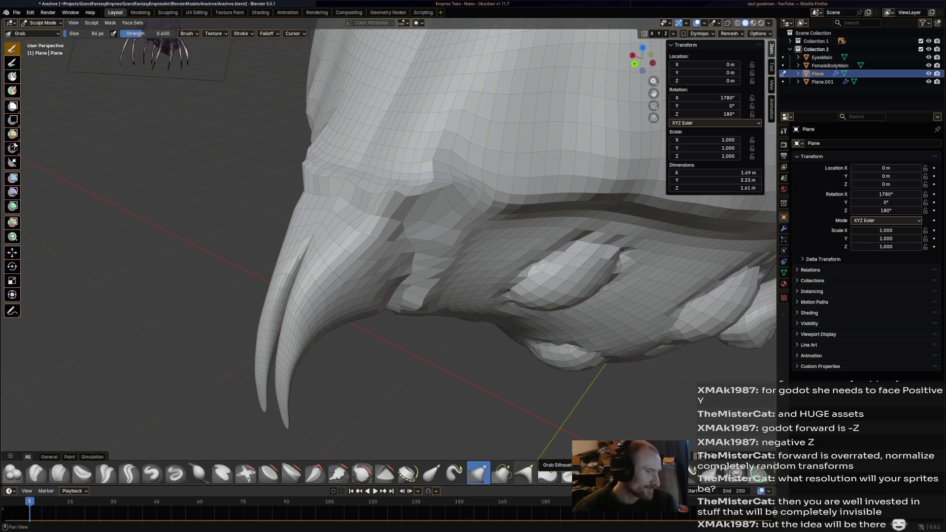
Smooth the rough mesh beside the beak and above the eye socket with the Smooth brush
click(363, 475)
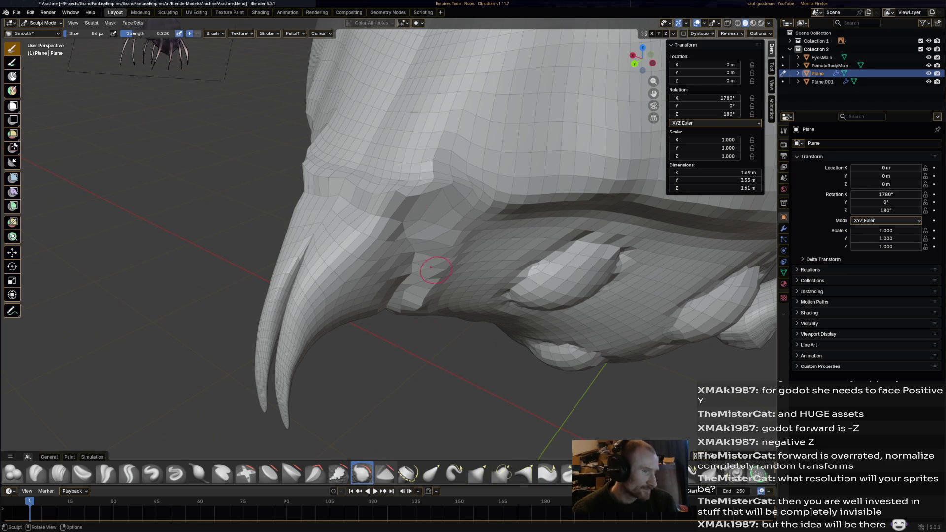
click(370, 170)
mouse_move(400, 191)
mouse_down()
mouse_move(436, 191)
mouse_move(458, 177)
mouse_up()
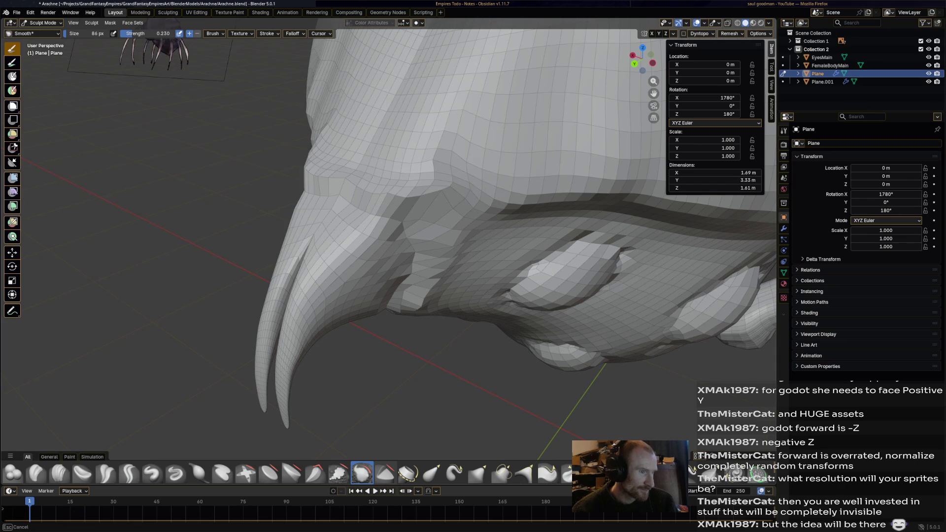
middle_drag(423, 255, 371, 201)
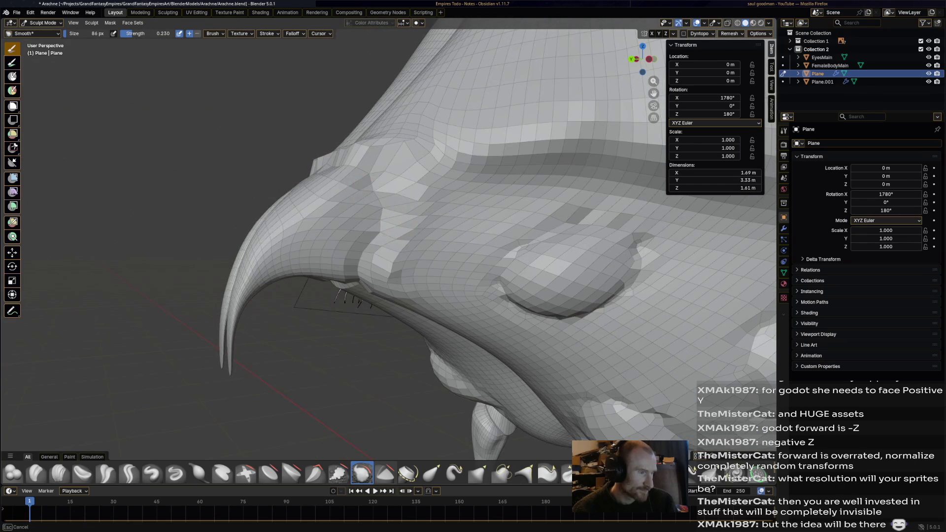
drag(360, 258, 413, 225)
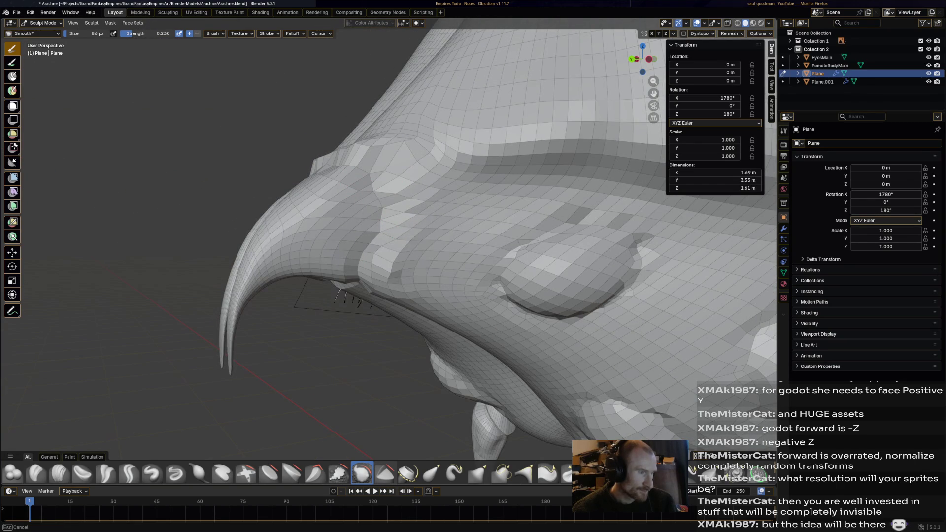
middle_drag(418, 290, 380, 229)
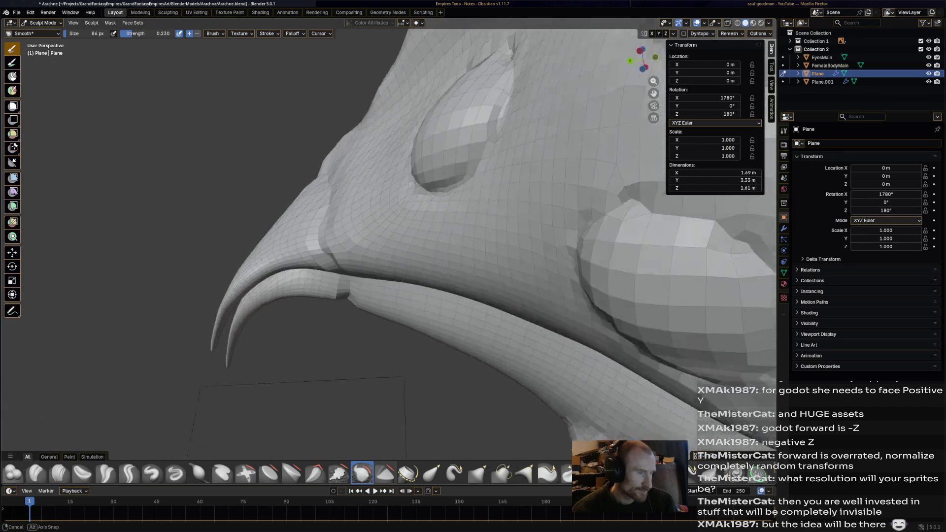
scroll(433, 281, down, 5)
mouse_move(432, 281)
middle_down()
mouse_move(387, 254)
mouse_move(392, 221)
middle_up()
scroll(387, 255, up, 5)
scroll(386, 255, up, 3)
key(shift)
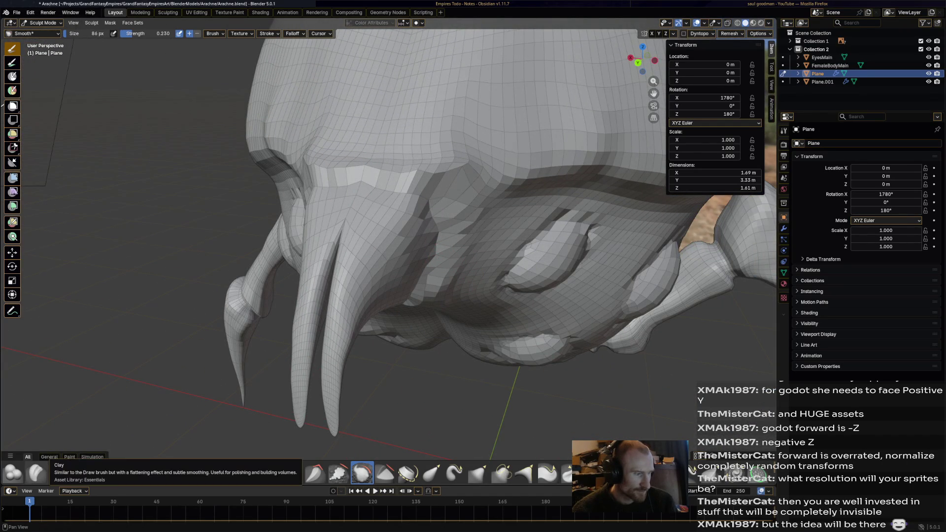
Deepen the crease under the nostril rim with the Crease Sharp brush
click(106, 474)
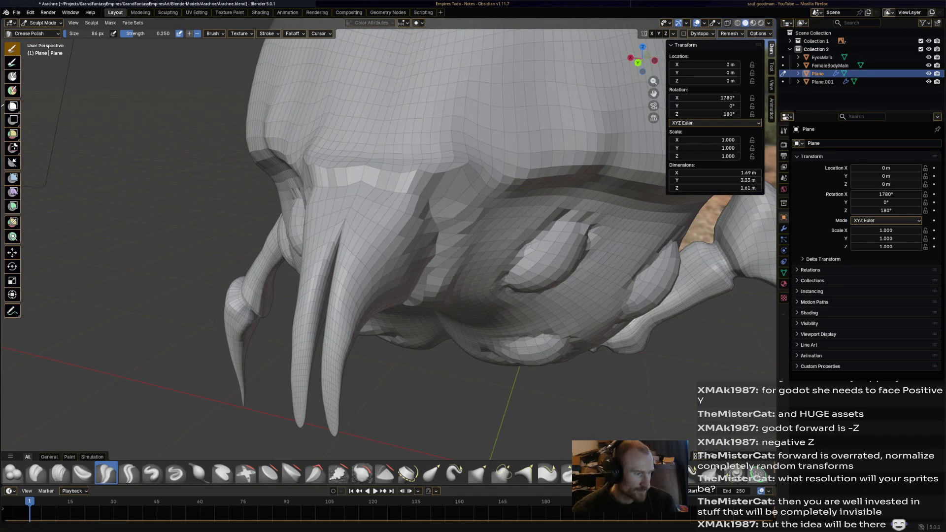
click(129, 474)
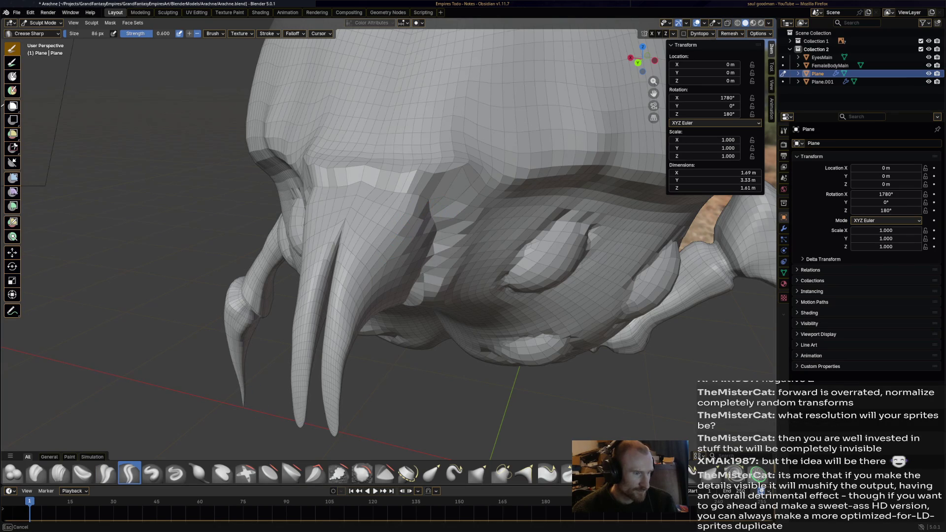
drag(434, 201, 440, 254)
middle_drag(439, 255, 408, 211)
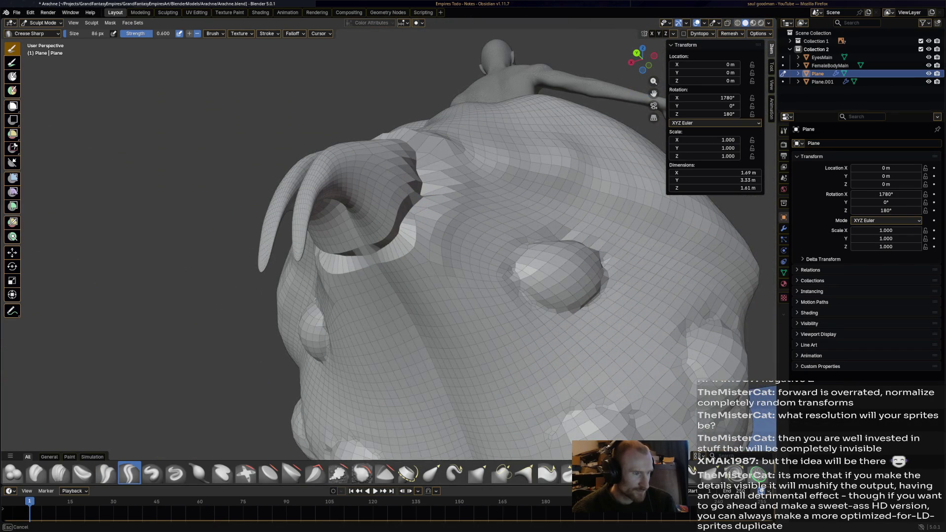
drag(373, 256, 329, 264)
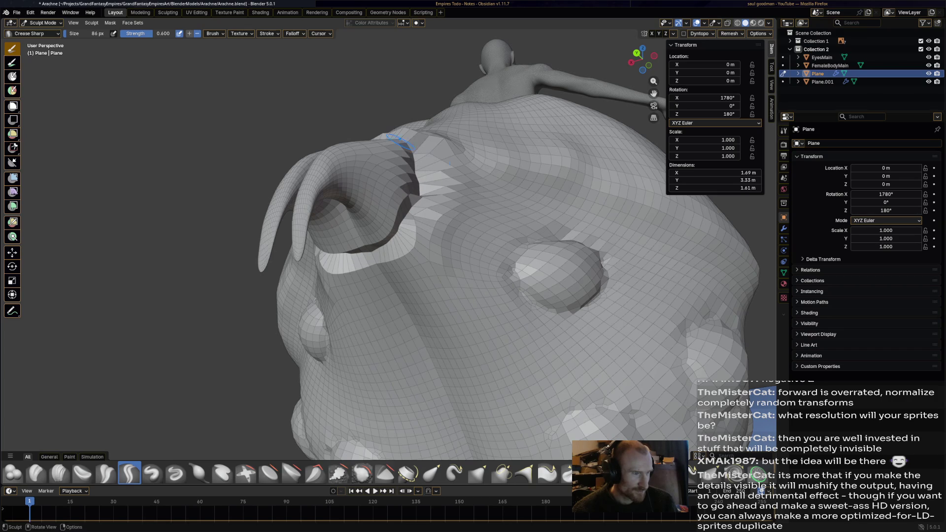
middle_drag(395, 139, 355, 170)
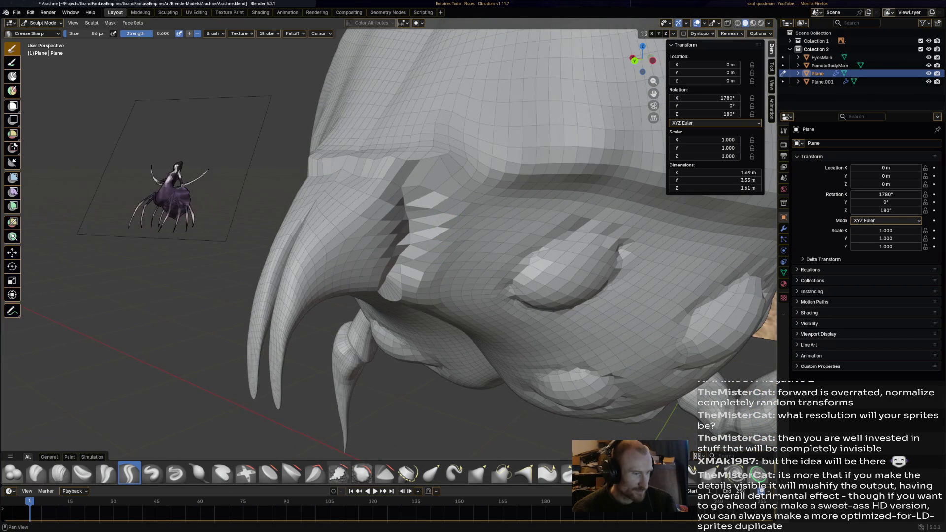
Soften the new nostril crease and nearby patches with the Smooth brush
click(362, 473)
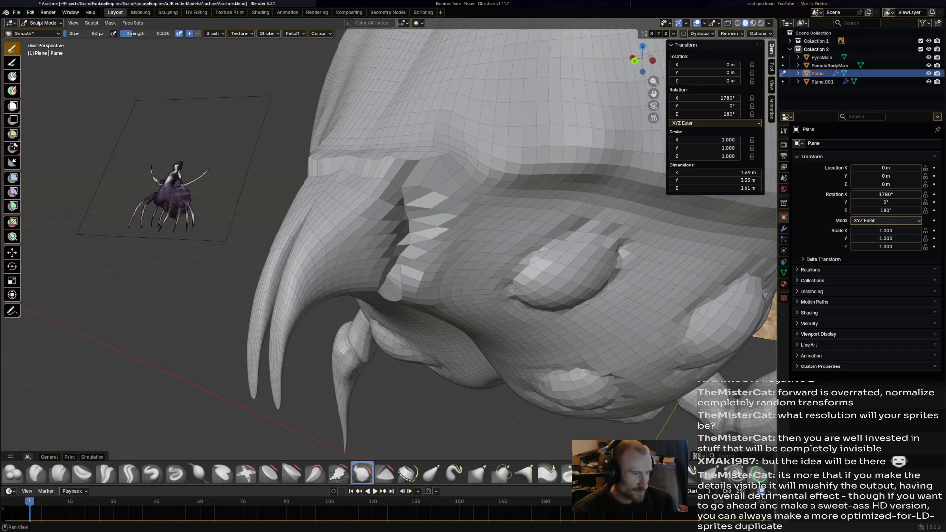
mouse_move(429, 263)
mouse_down()
mouse_move(448, 225)
mouse_move(408, 280)
mouse_up()
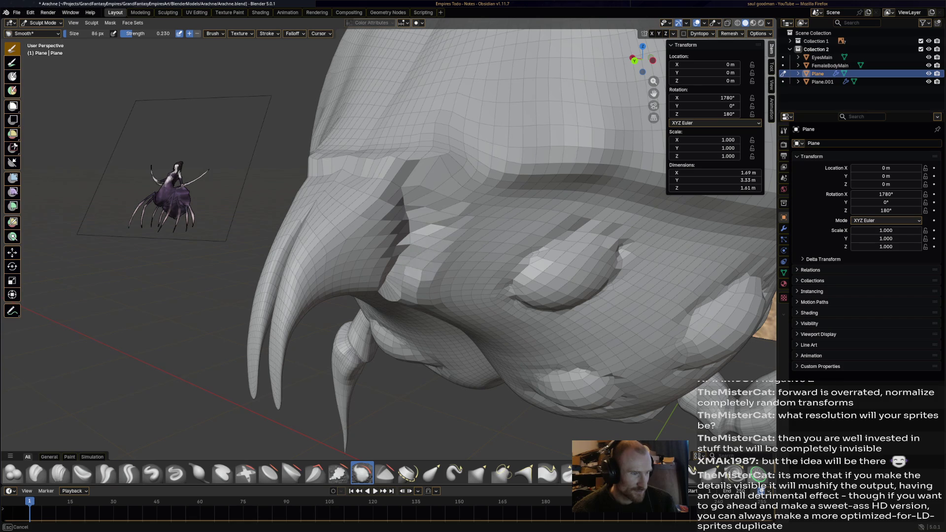
drag(411, 213, 391, 219)
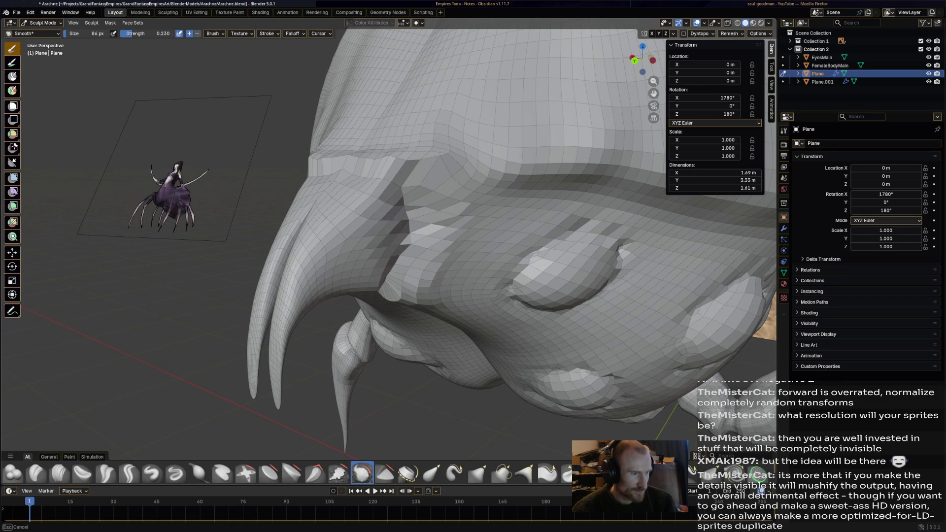
middle_drag(391, 219, 385, 217)
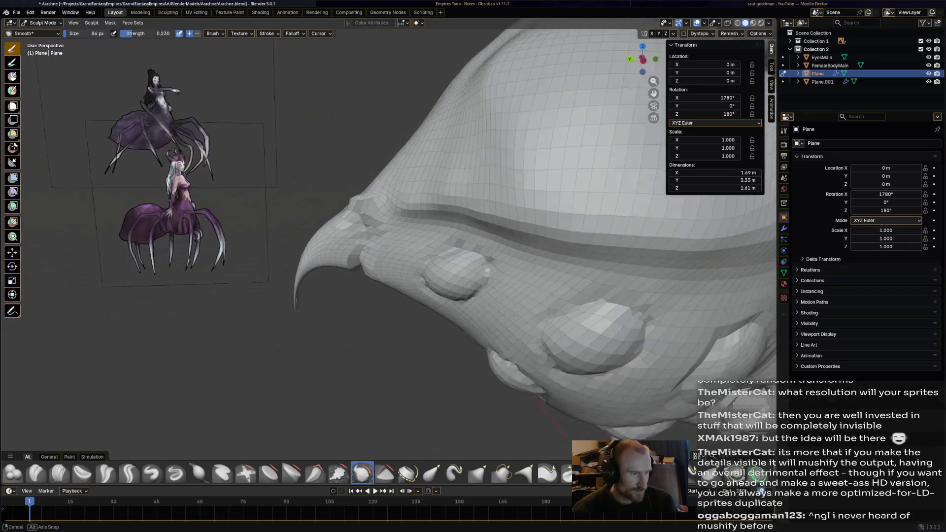
drag(385, 217, 385, 217)
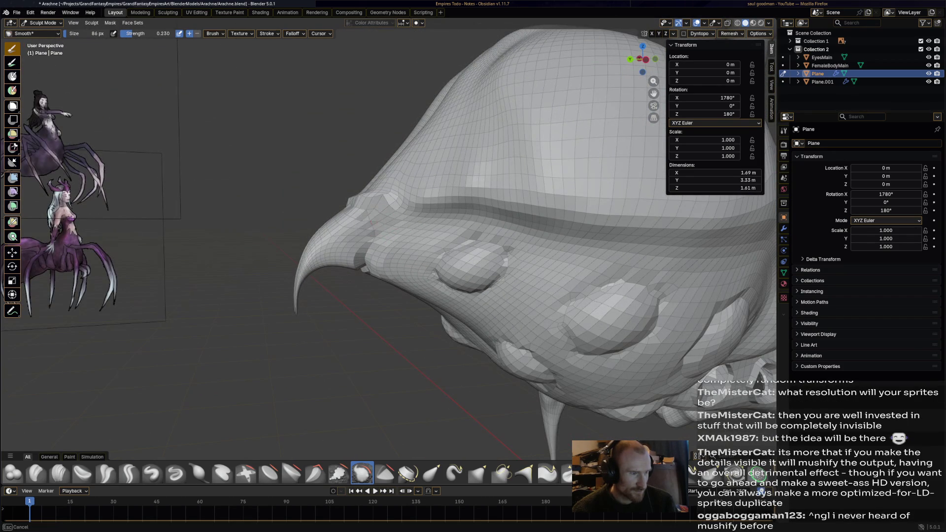
mouse_move(390, 244)
middle_down()
mouse_move(416, 258)
mouse_move(398, 215)
mouse_move(489, 270)
mouse_move(443, 245)
mouse_move(386, 232)
mouse_move(370, 244)
mouse_move(348, 229)
middle_up()
scroll(387, 232, up, 5)
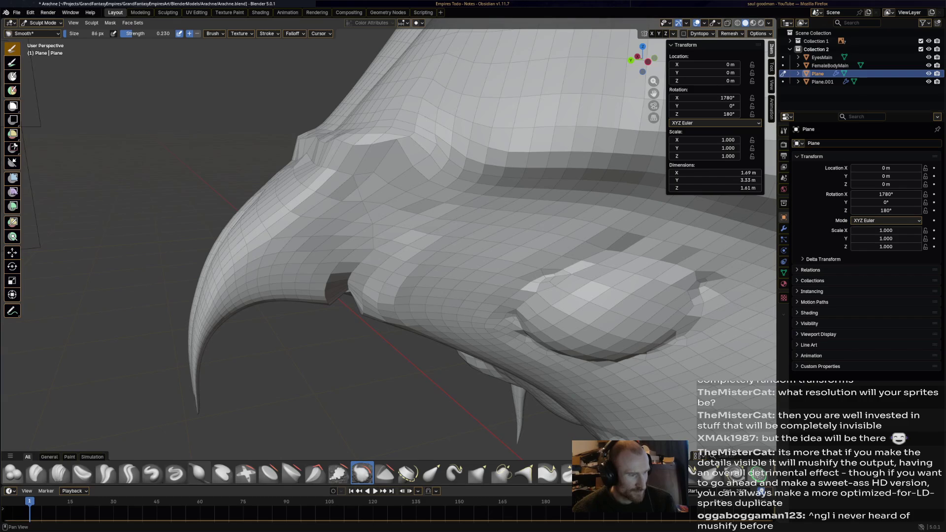
Switch to Crease Polish, pull back to view the whole spider, and save Arachne.blend
click(106, 474)
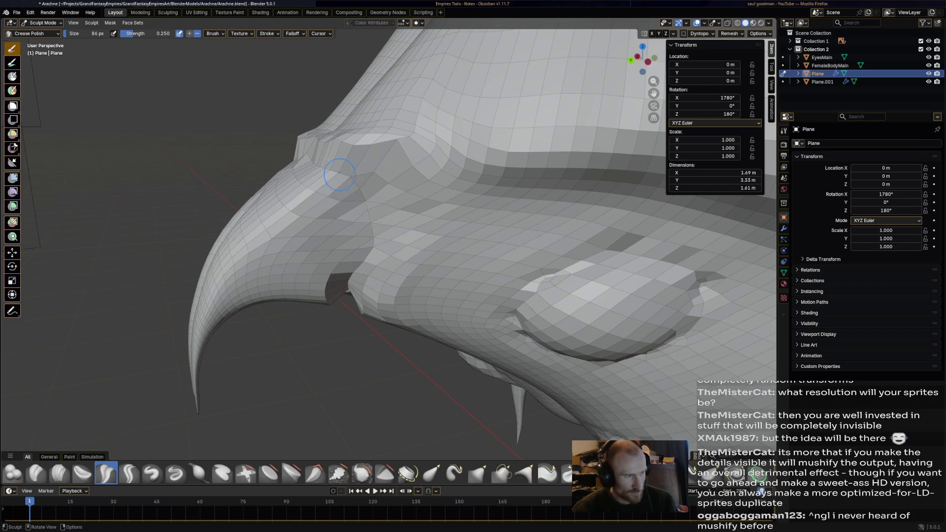
middle_drag(339, 175, 355, 204)
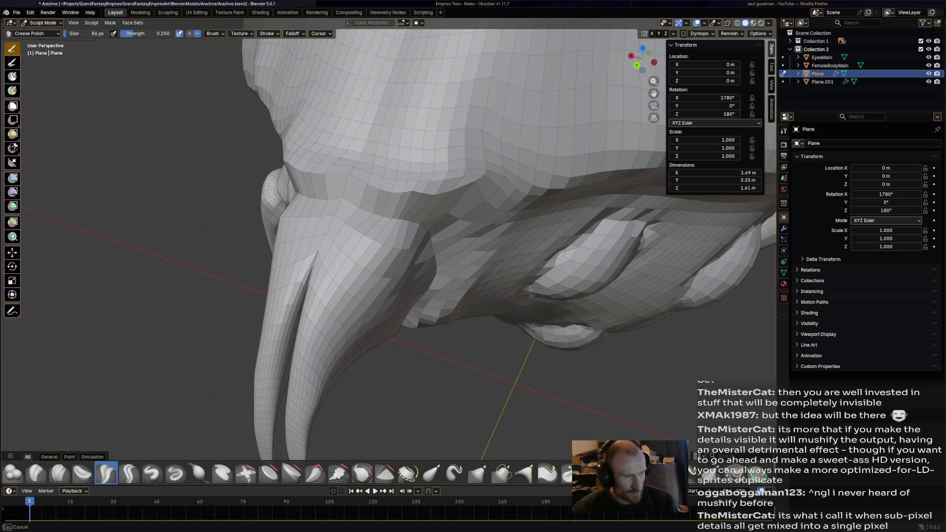
middle_drag(355, 204, 414, 222)
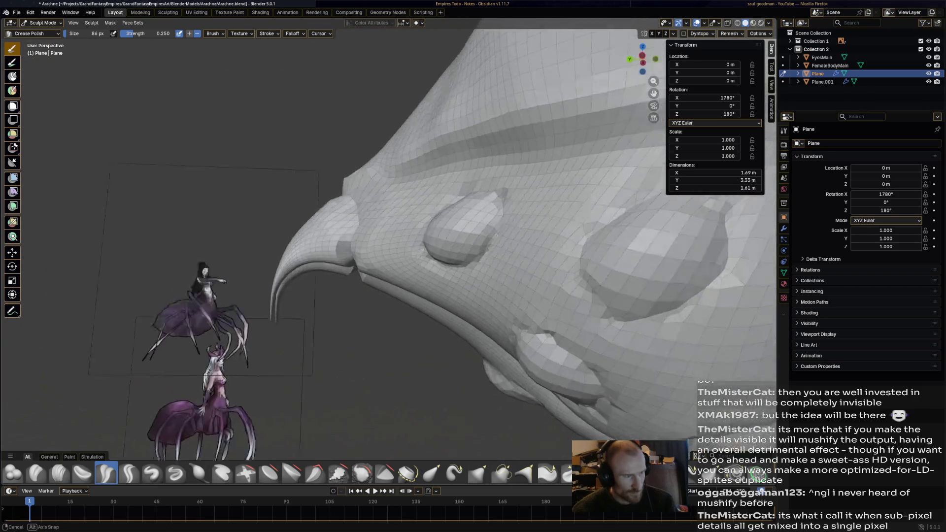
mouse_move(415, 222)
middle_down()
mouse_move(436, 318)
mouse_move(431, 215)
mouse_move(399, 239)
mouse_move(462, 226)
middle_up()
key(ctrl+s)
scroll(430, 214, up, 3)
scroll(399, 241, down, 5)
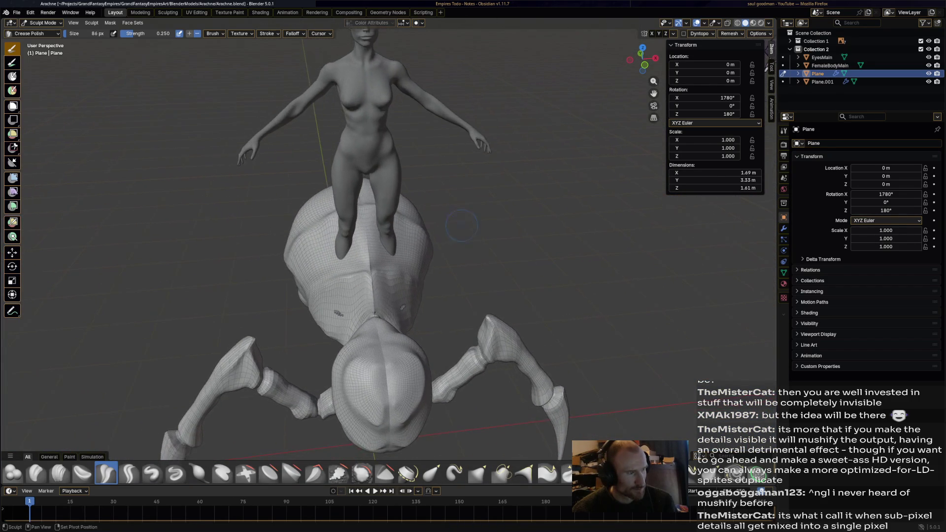
Briefly enter Edit Mode and select all vertices, then return to Object Mode
click(43, 22)
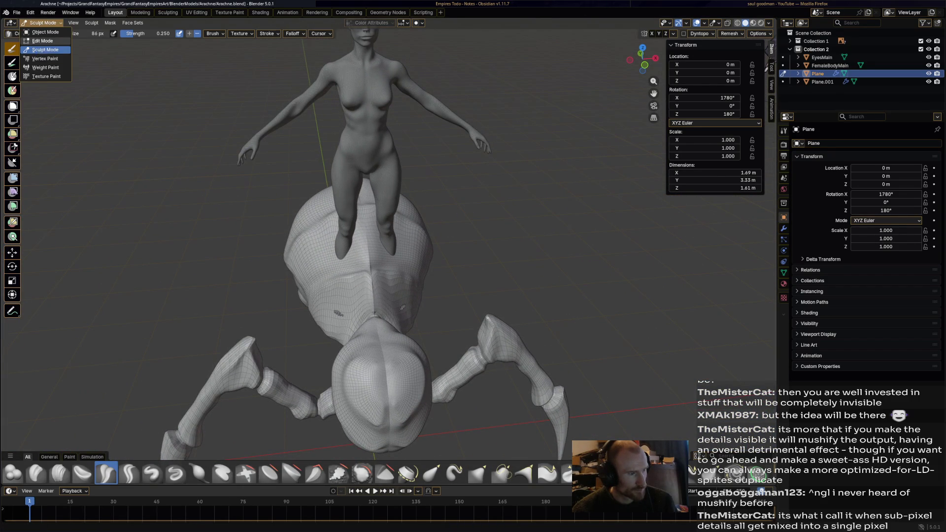
click(42, 41)
key(a)
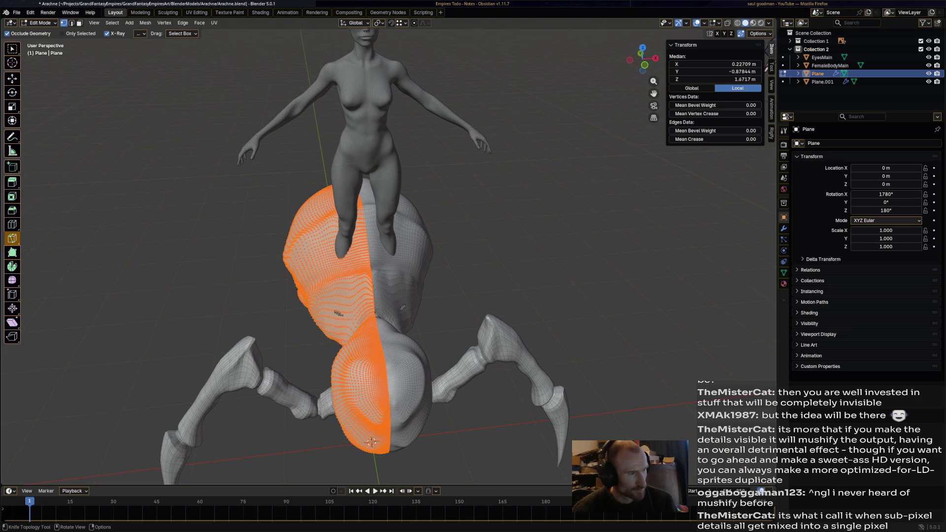
click(41, 22)
click(45, 32)
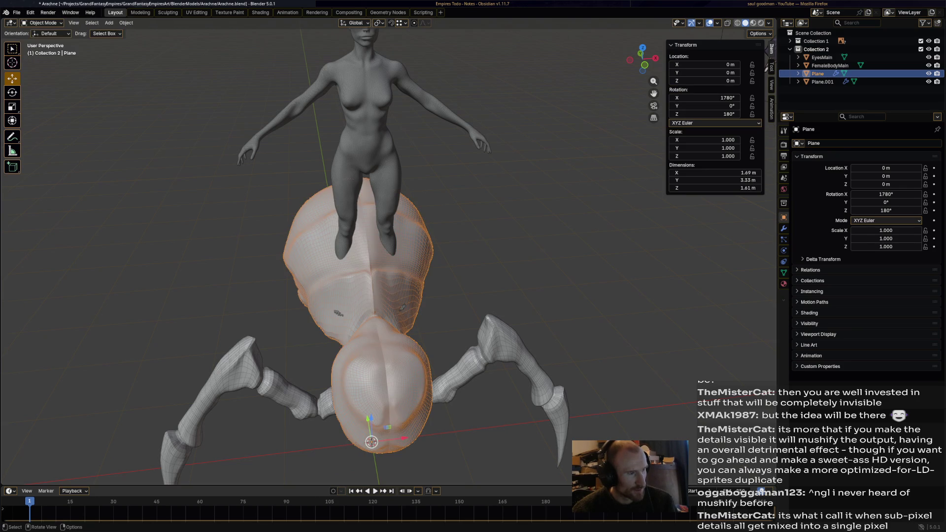
Select FemaleBodyMain, Plane and Plane.001 in turn to check each object's transform
click(355, 119)
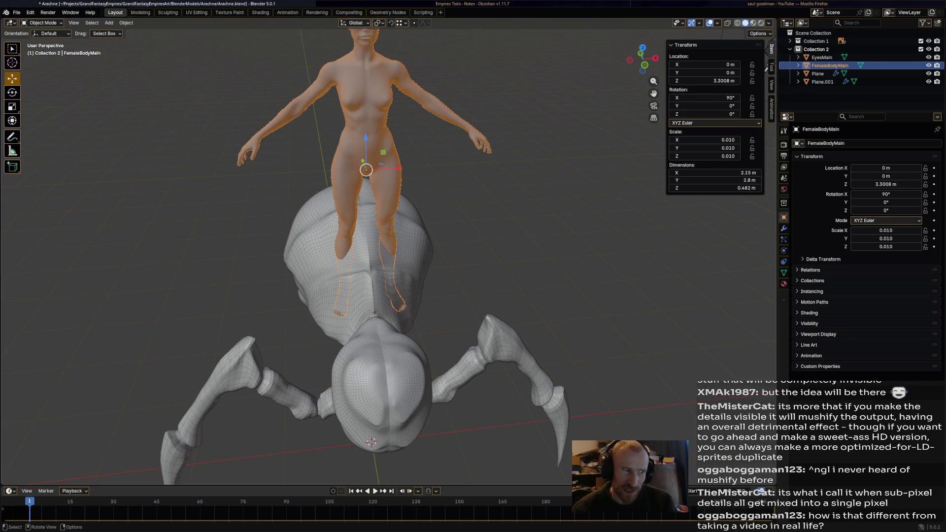
click(370, 244)
click(510, 355)
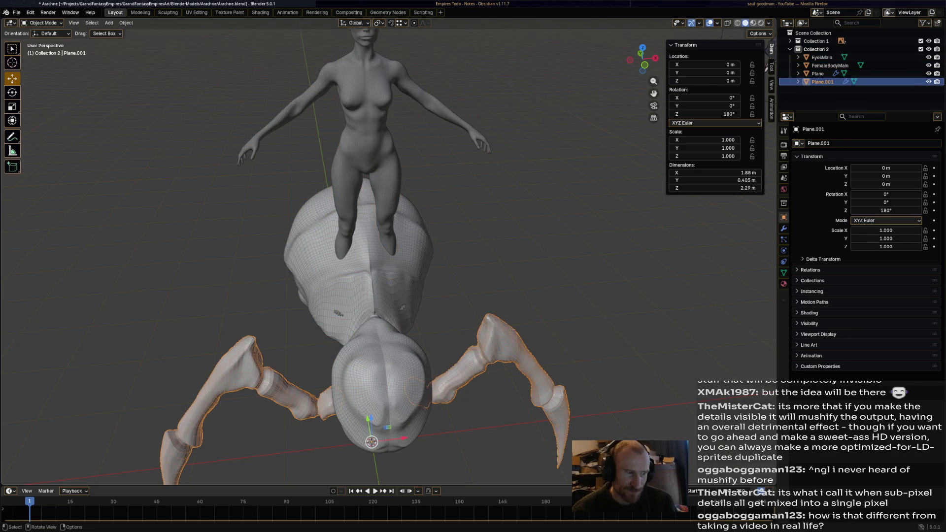
click(369, 296)
click(420, 386)
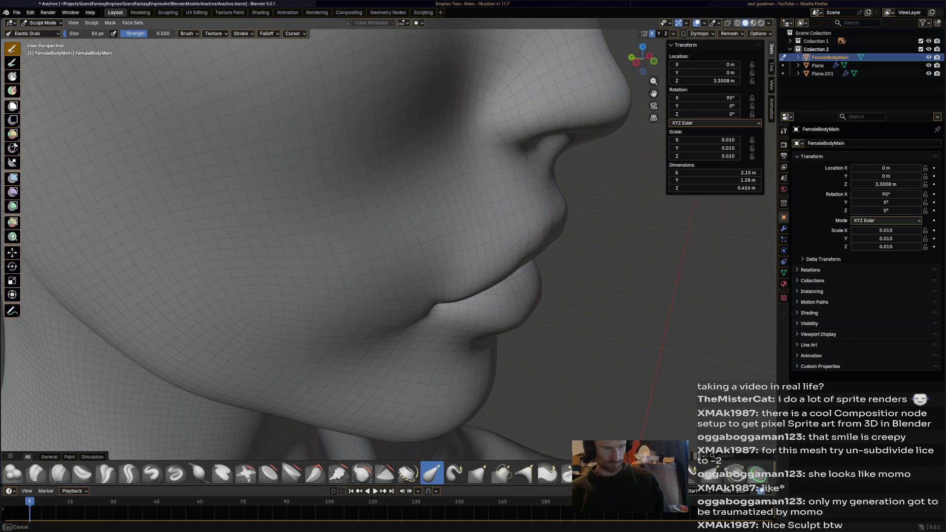
Smooth the lip corner of the figure's face out toward the cheek with the Smooth brush
mouse_move(539, 342)
middle_down()
mouse_move(395, 311)
mouse_move(539, 358)
middle_up()
scroll(478, 313, down, 5)
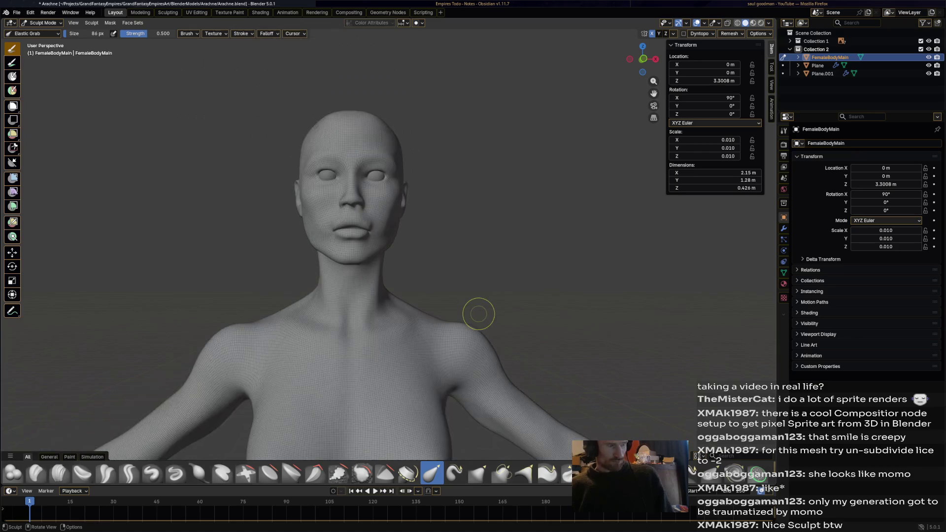
mouse_move(458, 279)
middle_down()
mouse_move(511, 295)
mouse_move(474, 326)
middle_up()
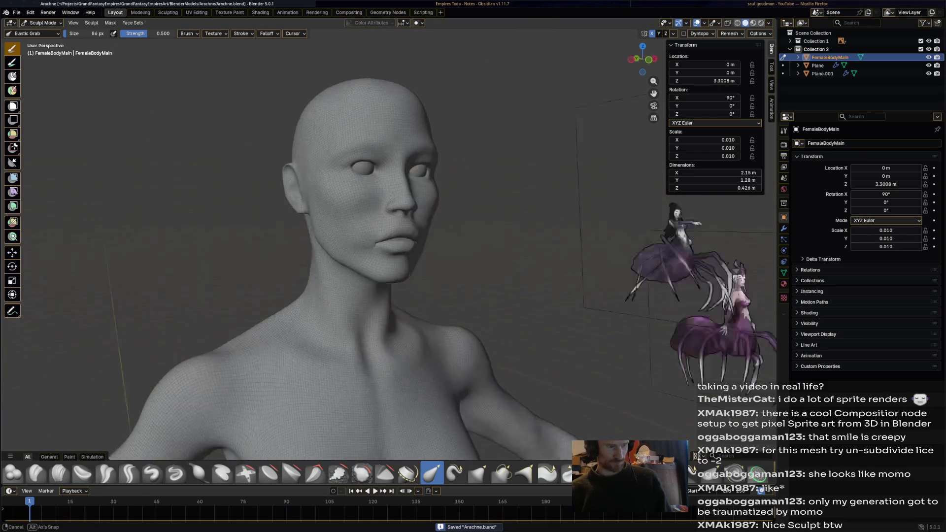
scroll(352, 243, up, 2)
scroll(348, 237, up, 1)
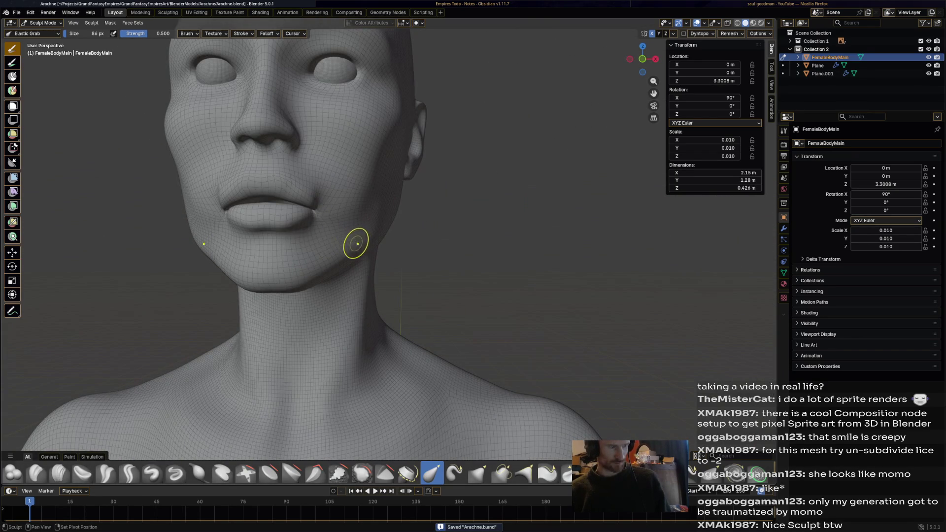
scroll(356, 245, up, 2)
scroll(347, 234, up, 2)
mouse_move(345, 247)
middle_down()
mouse_move(355, 222)
mouse_move(311, 230)
mouse_move(355, 223)
middle_up()
shift+middle_drag(395, 412, 395, 413)
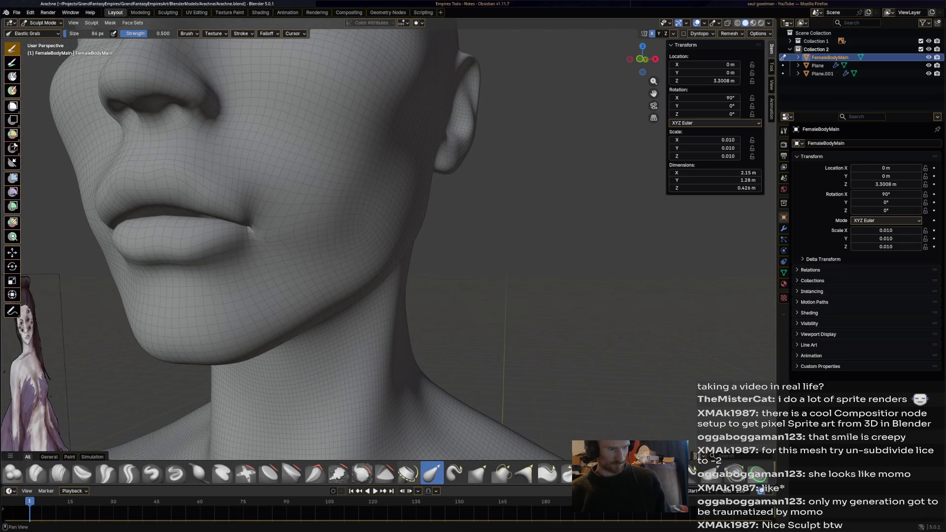
click(362, 471)
drag(284, 242, 263, 234)
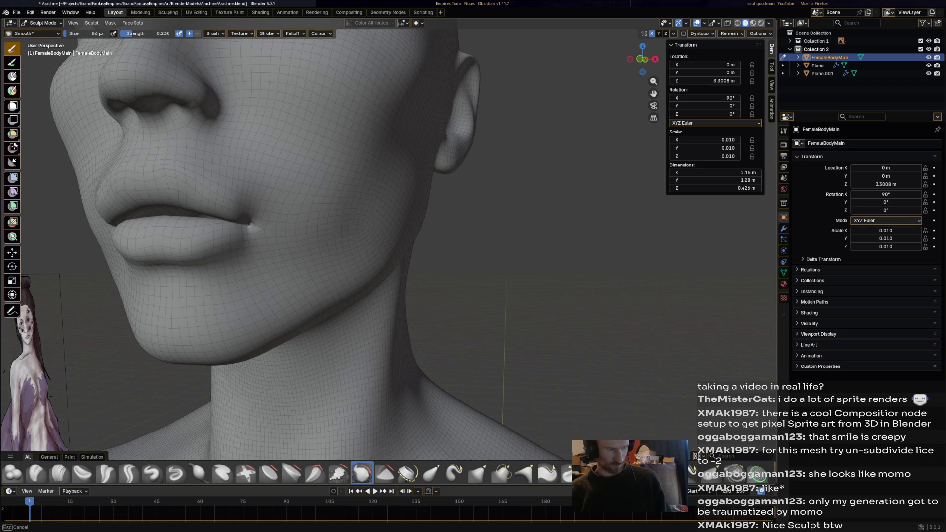
drag(264, 212, 298, 226)
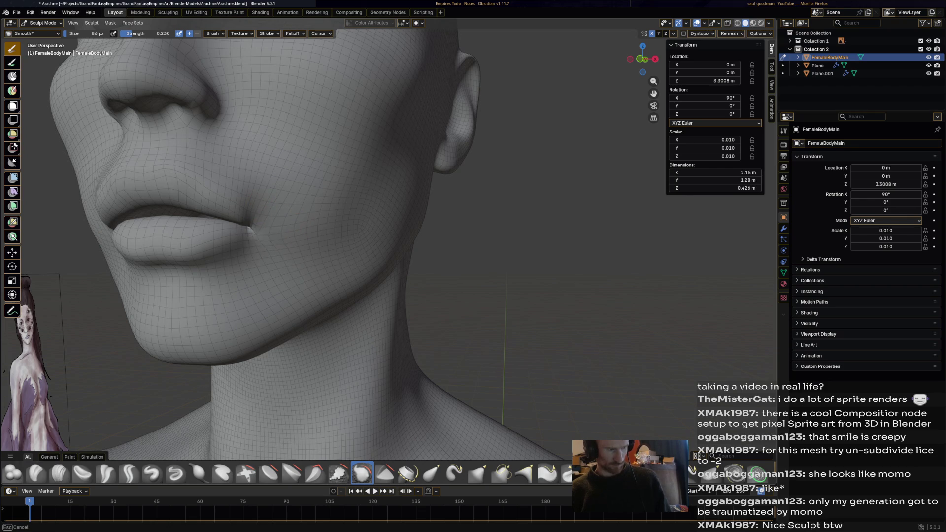
Save Arachne.blend and leave Sculpt Mode for Object Mode
mouse_move(341, 271)
middle_down()
mouse_move(401, 164)
mouse_move(370, 167)
mouse_move(400, 167)
middle_up()
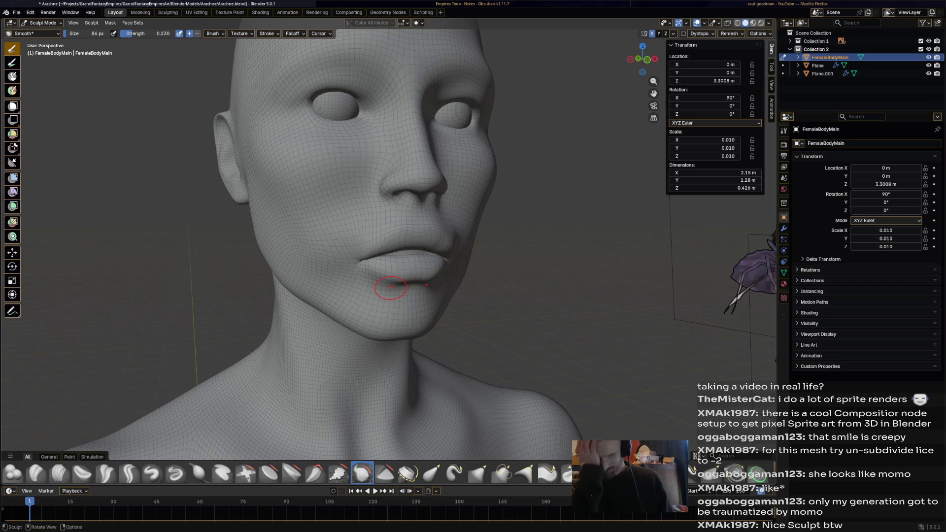
key(ctrl)
key(ctrl+s)
scroll(390, 288, down, 5)
mouse_move(390, 288)
middle_down()
mouse_move(465, 332)
mouse_move(414, 318)
mouse_move(426, 351)
mouse_move(348, 332)
middle_up()
key(ctrl+Tab)
scroll(347, 332, down, 3)
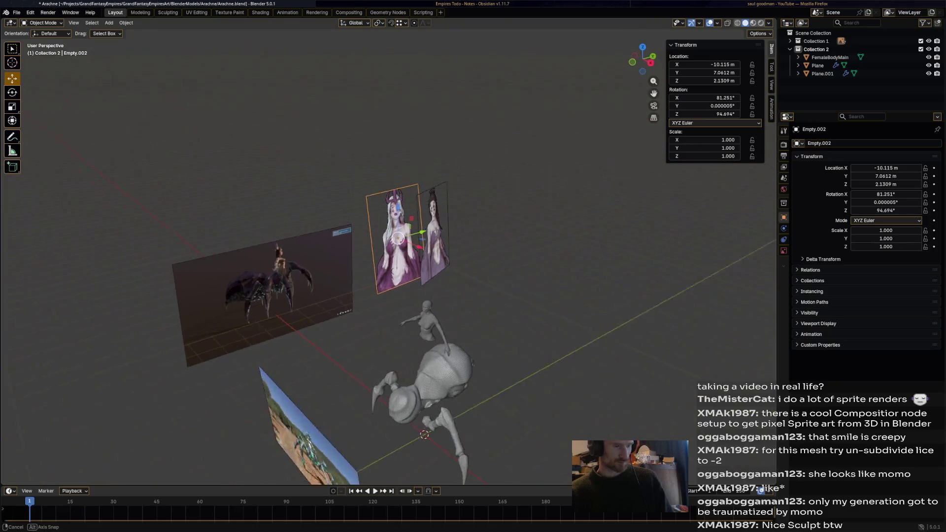
Slide the portrait reference Empty.002 toward the figure and rotate it upright to face her
click(376, 237)
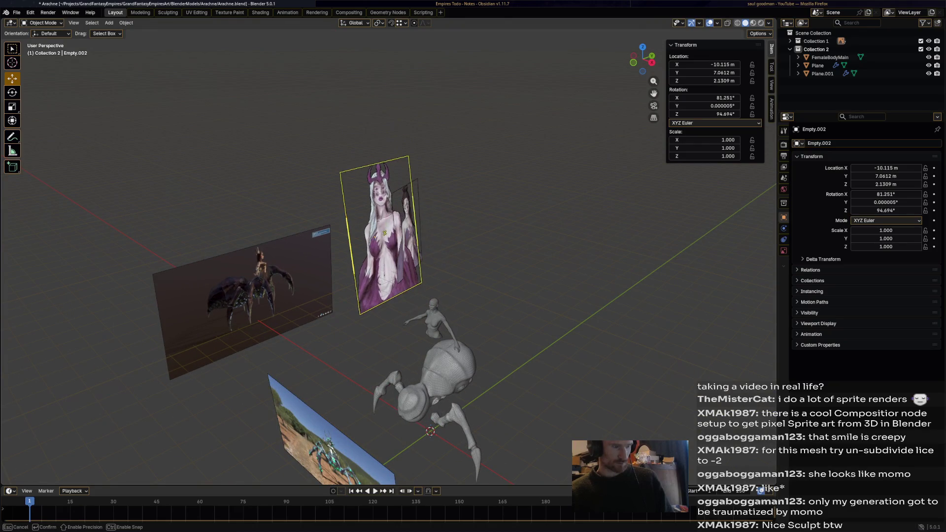
drag(396, 244, 490, 263)
mouse_move(490, 262)
middle_down()
mouse_move(473, 222)
mouse_move(311, 185)
middle_up()
key(r)
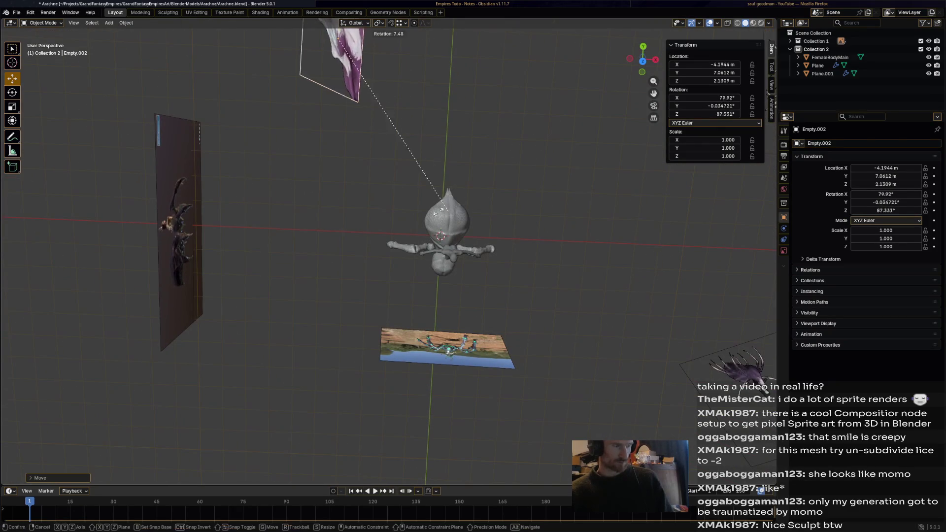
click(187, 115)
mouse_move(186, 115)
middle_down()
mouse_move(311, 221)
mouse_move(306, 188)
mouse_move(309, 311)
mouse_move(251, 211)
mouse_move(358, 155)
middle_up()
key(r)
click(309, 310)
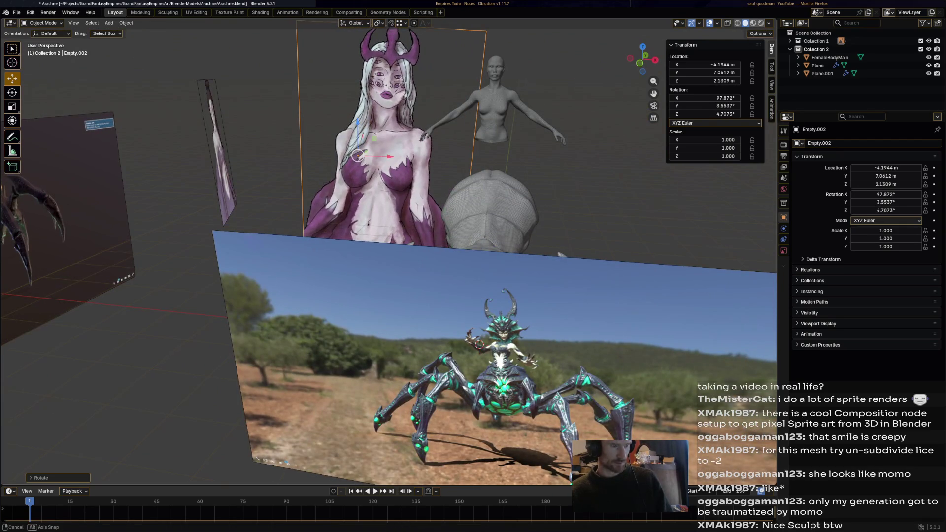
Check the portrait from frontal angles, then make FemaleBodyMain active and frame it in view
mouse_move(359, 156)
middle_down()
mouse_move(394, 452)
mouse_move(348, 137)
middle_up()
scroll(348, 136, up, 5)
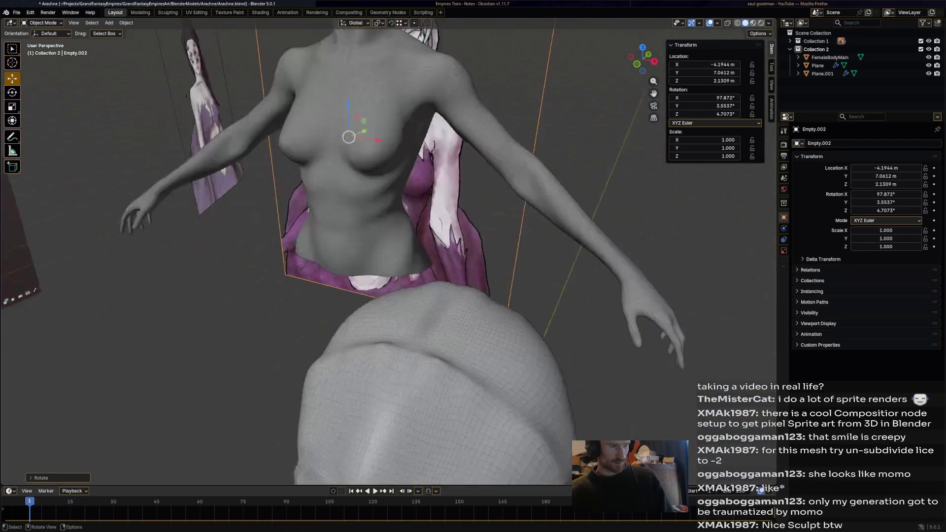
scroll(348, 252, down, 4)
middle_drag(348, 252, 317, 222)
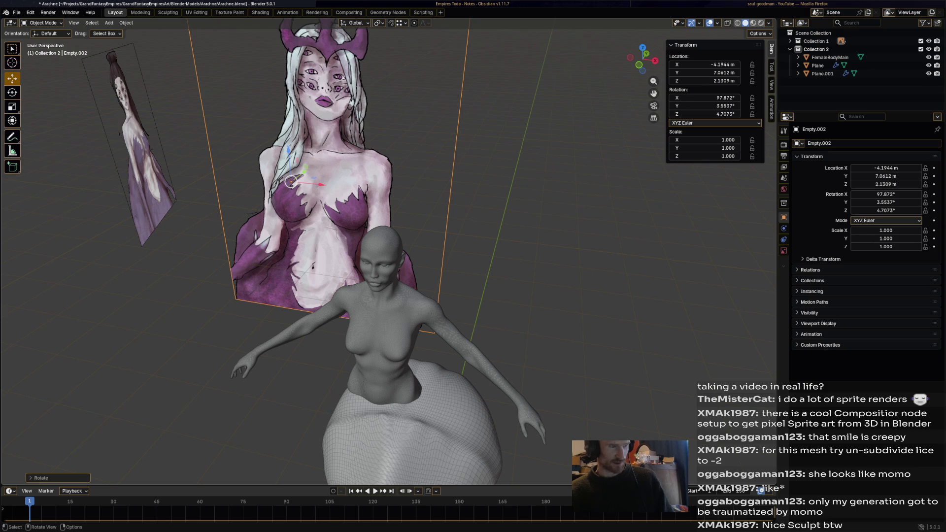
mouse_move(389, 267)
middle_down()
mouse_move(399, 222)
mouse_move(370, 221)
middle_up()
scroll(370, 221, up, 5)
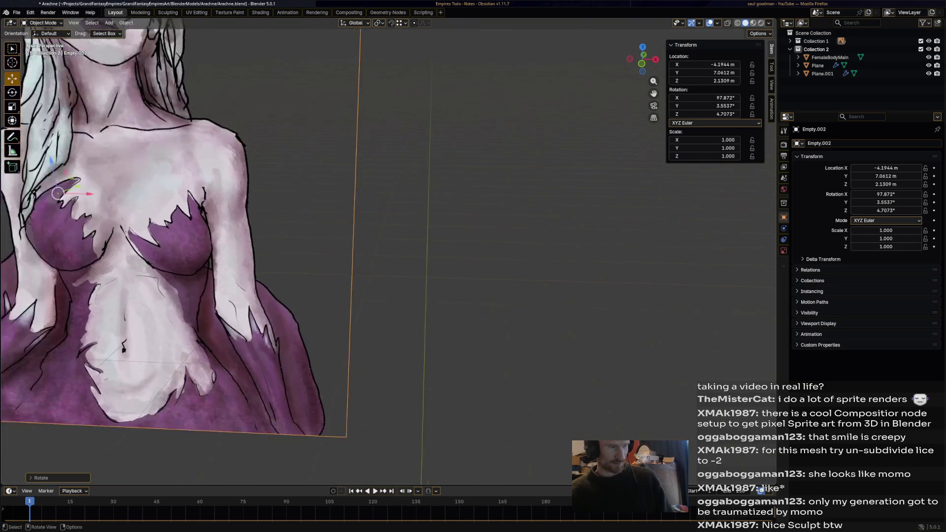
scroll(369, 222, down, 3)
scroll(370, 259, down, 4)
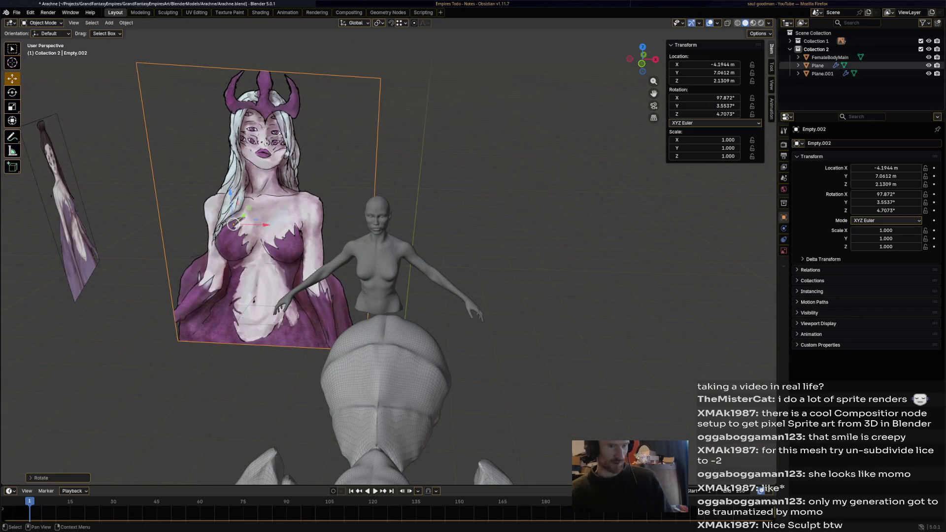
click(829, 57)
key(KP_Decimal)
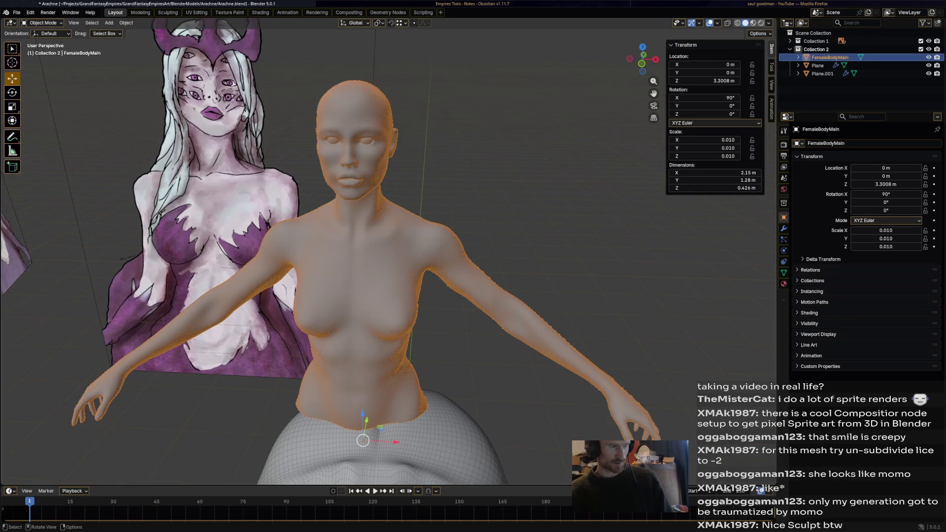
Enter Edit Mode on the figure and frame the view on a vertex beside the eye socket
mouse_move(370, 259)
middle_down()
mouse_move(370, 311)
mouse_move(369, 281)
middle_up()
scroll(387, 258, up, 3)
scroll(388, 260, up, 3)
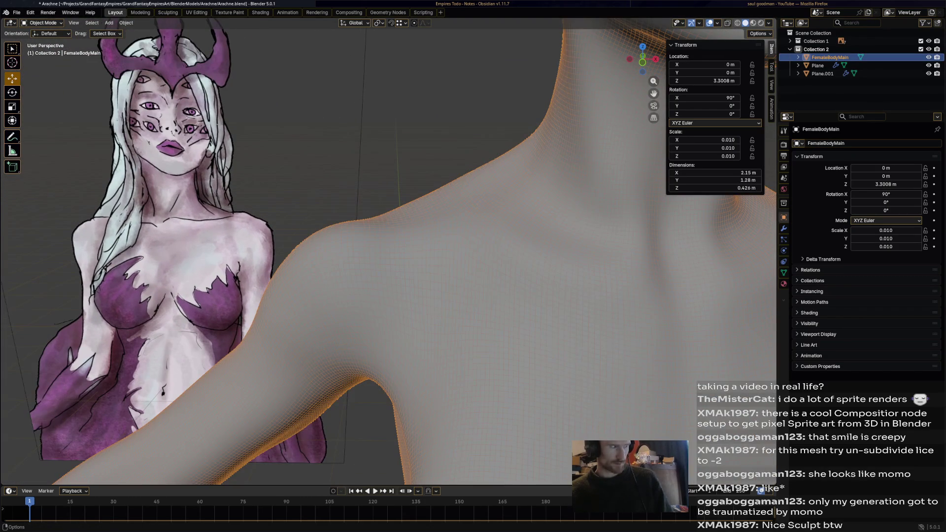
click(43, 23)
click(43, 41)
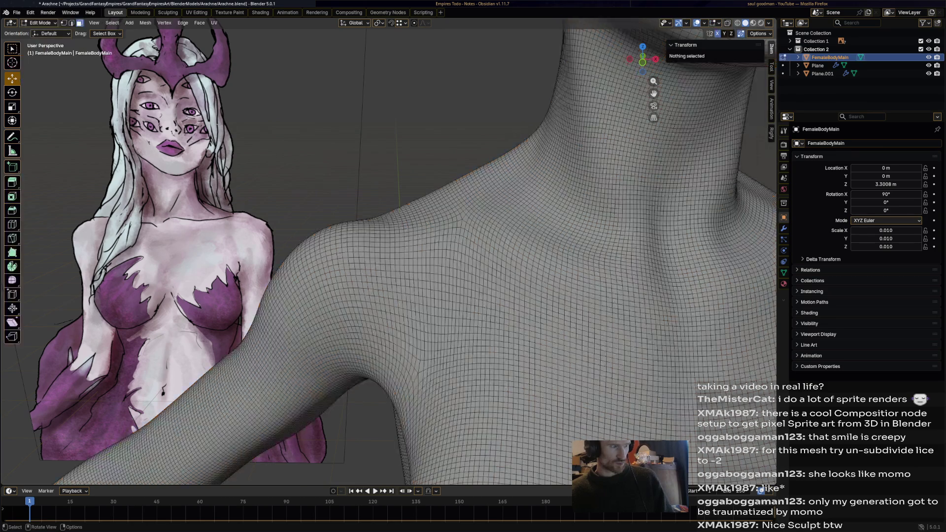
scroll(42, 41, down, 6)
scroll(388, 259, up, 5)
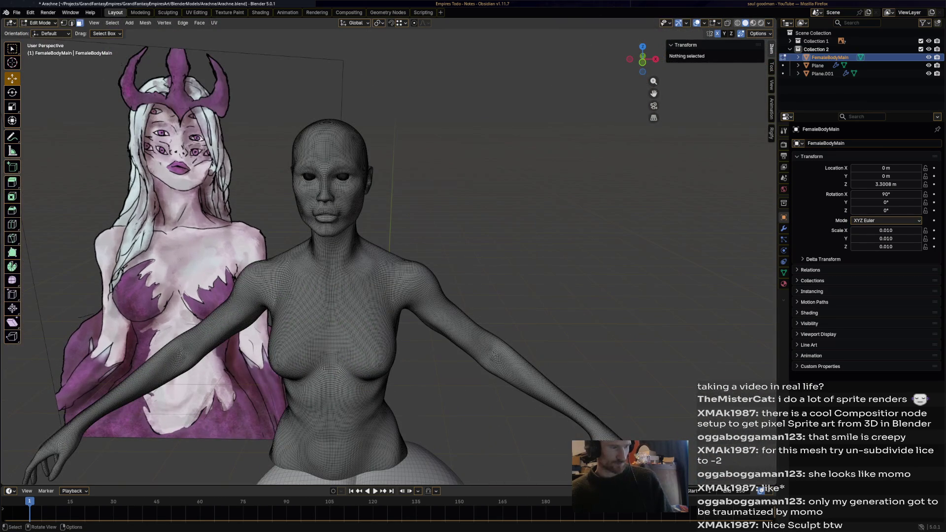
click(343, 184)
key(KP_Decimal)
scroll(388, 251, down, 4)
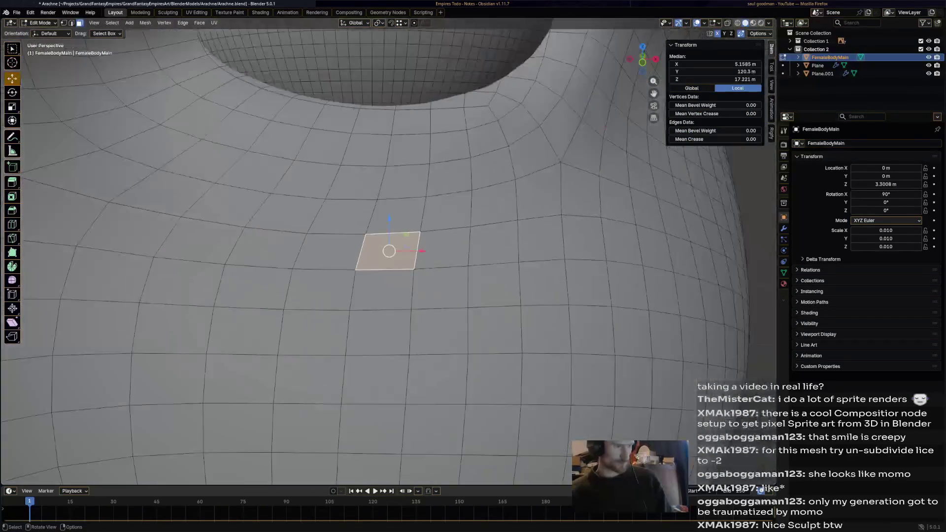
scroll(388, 251, down, 4)
scroll(388, 252, down, 2)
scroll(388, 252, up, 4)
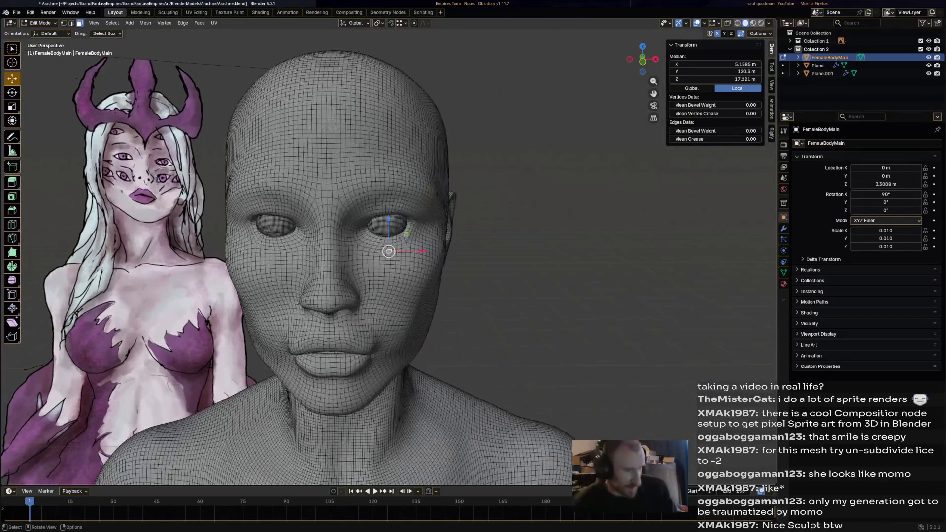
Review the mesh mirror options, then switch the figure into Sculpt Mode
middle_drag(388, 252, 414, 249)
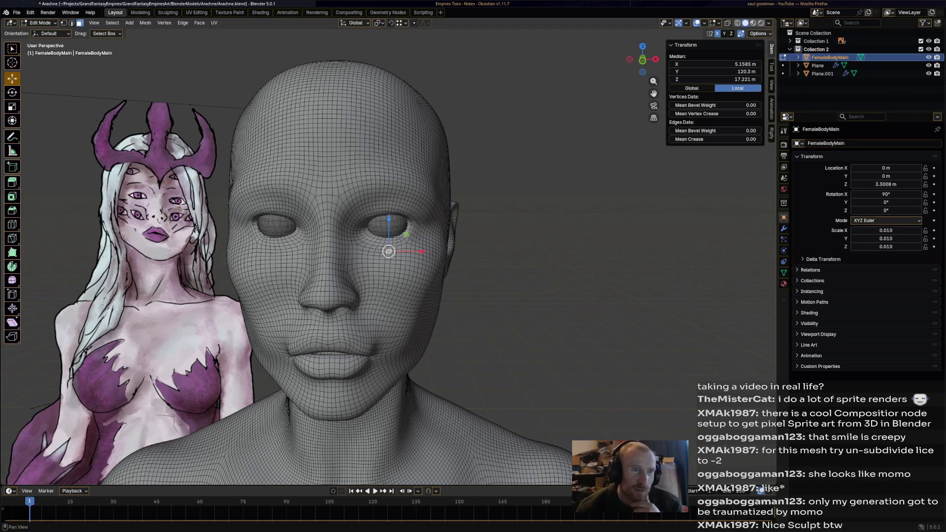
click(759, 33)
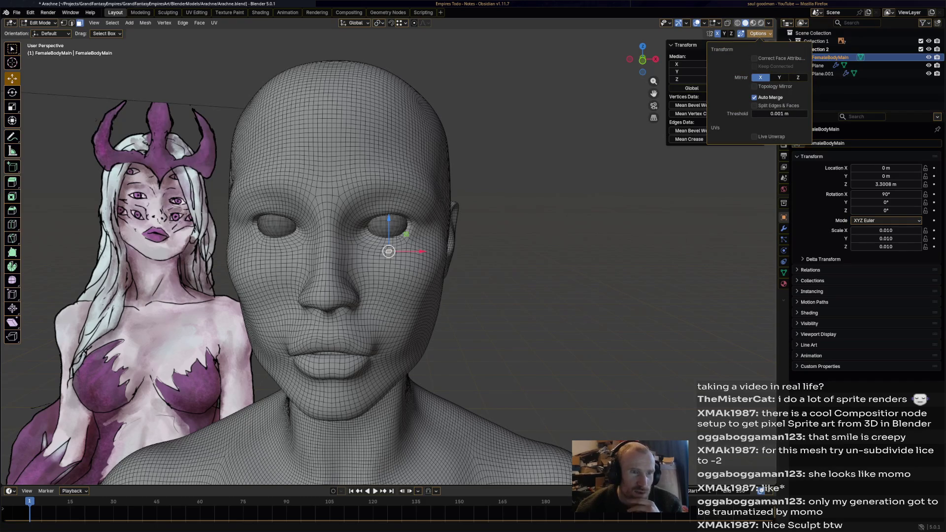
click(41, 22)
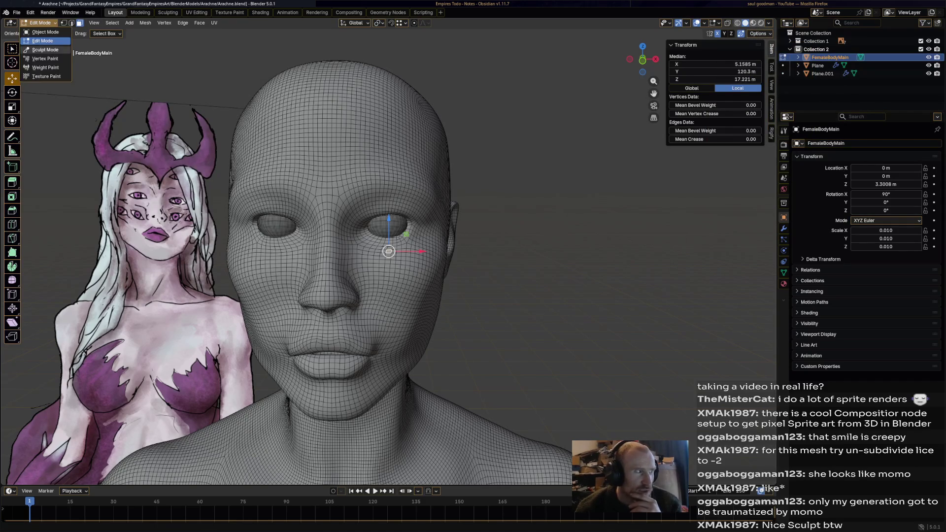
click(45, 49)
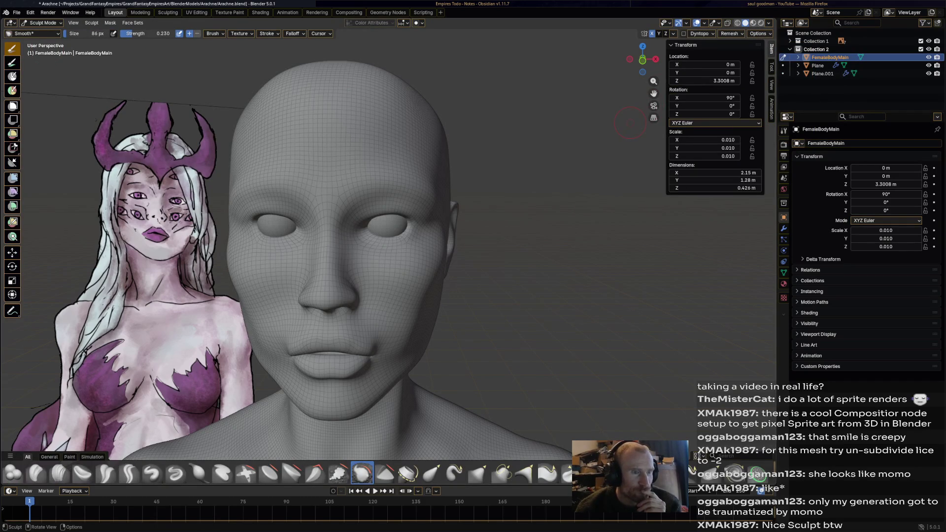
Review the Dyntopo and sculpt options popovers and save the project
key(shift)
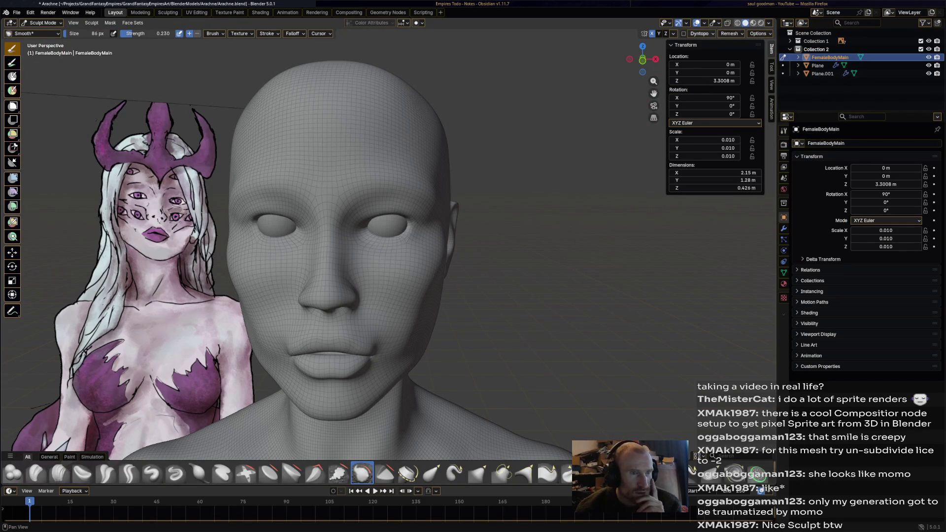
click(700, 34)
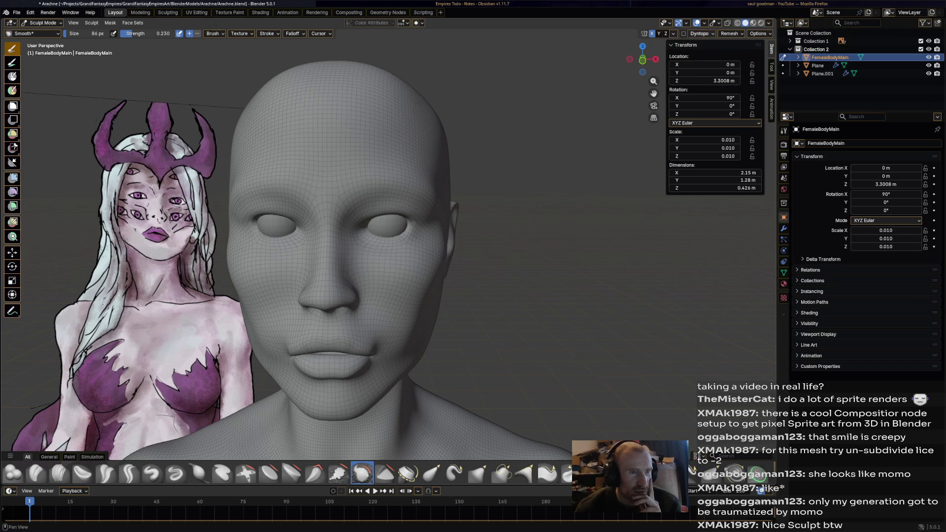
click(758, 33)
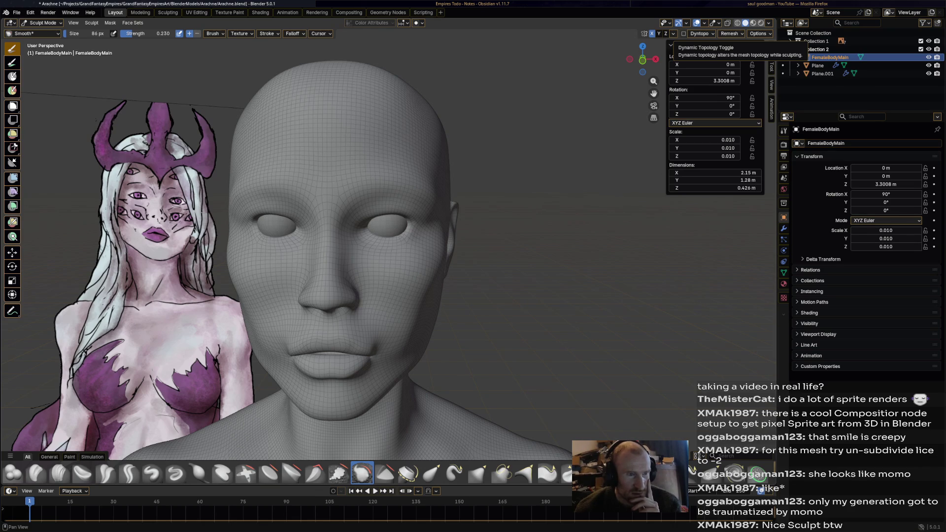
click(699, 34)
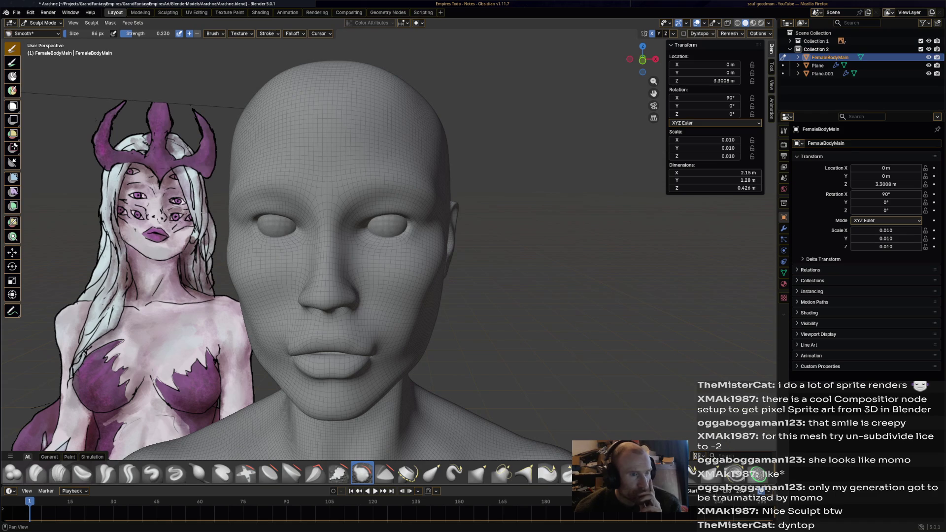
shift+middle_drag(355, 259, 394, 261)
key(ctrl+s)
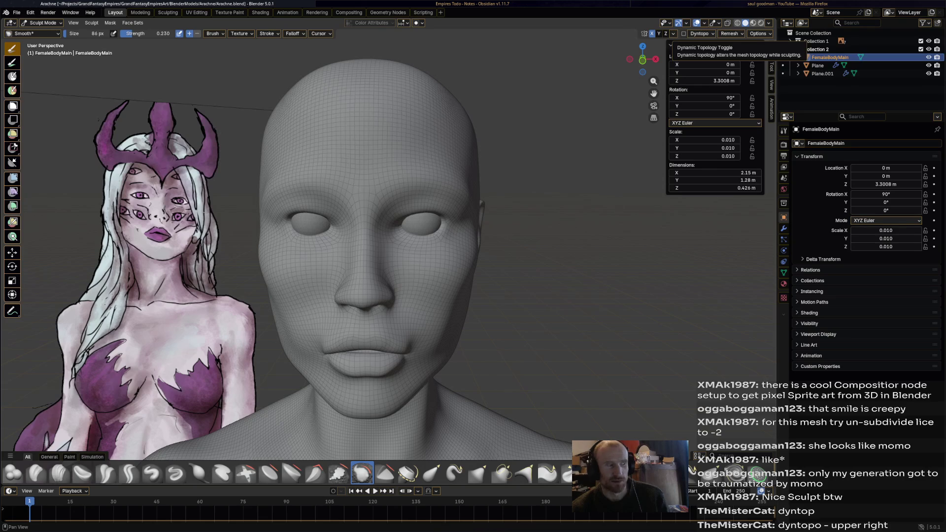
Enable dynamic topology on FemaleBodyMain, accepting the attribute-data warning
click(686, 34)
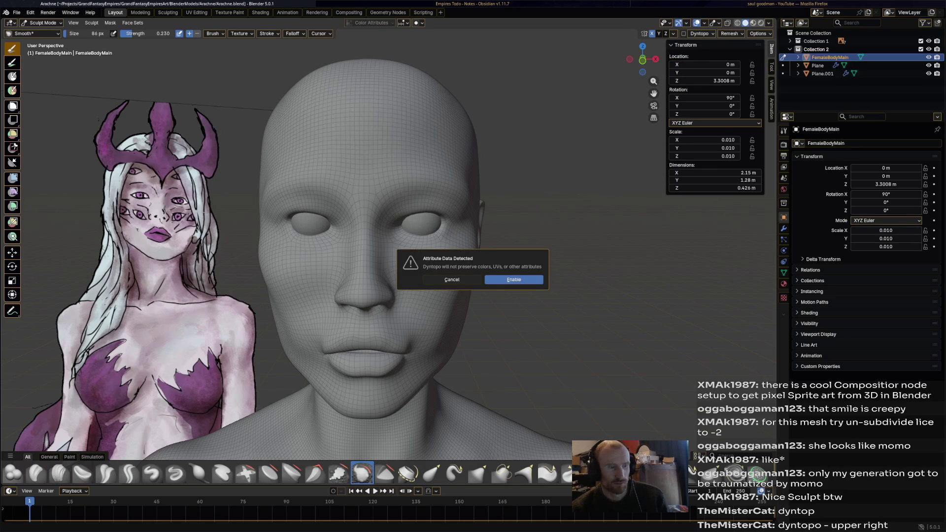
click(514, 280)
scroll(518, 243, up, 2)
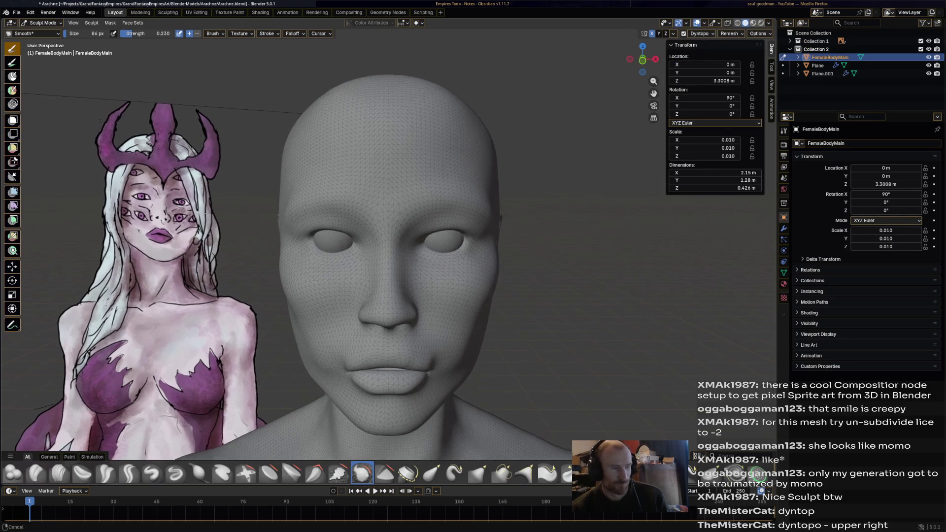
shift+middle_drag(518, 242, 370, 359)
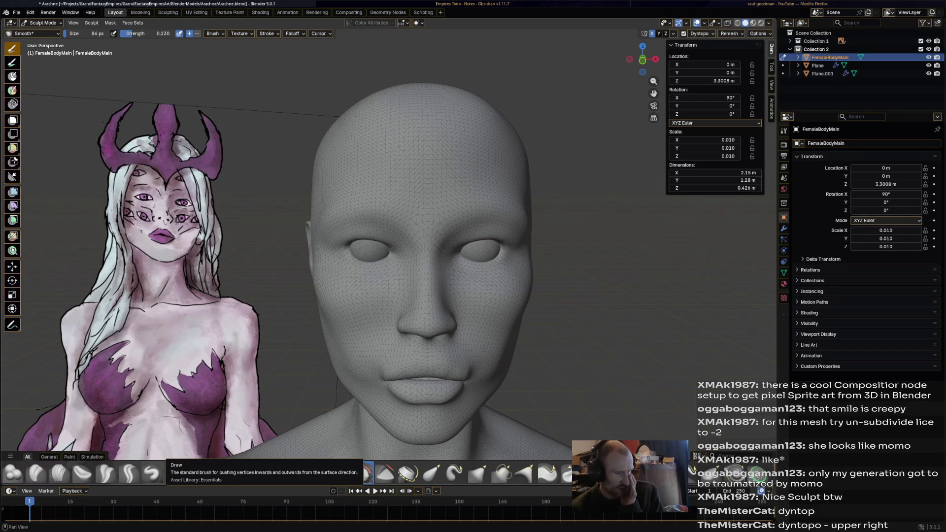
Switch to the Draw brush, test a stroke on the face and undo it
click(152, 473)
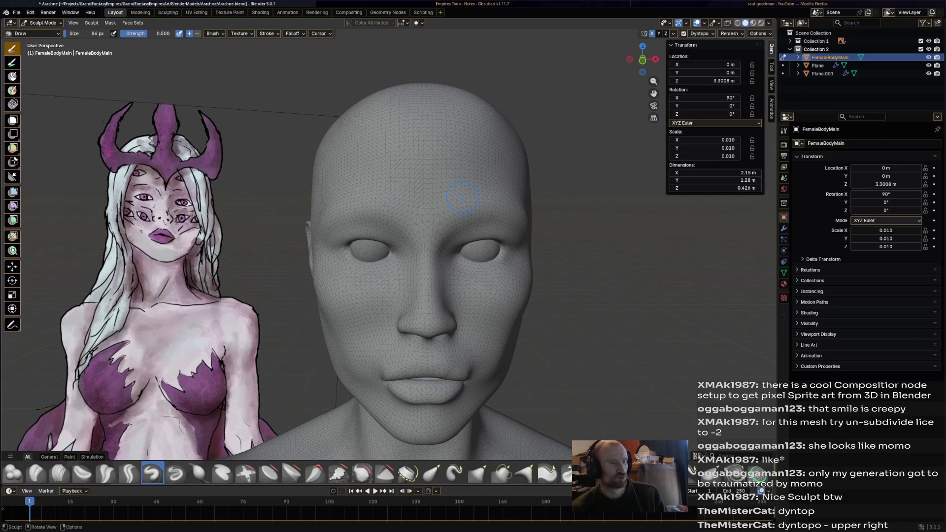
drag(464, 173, 401, 158)
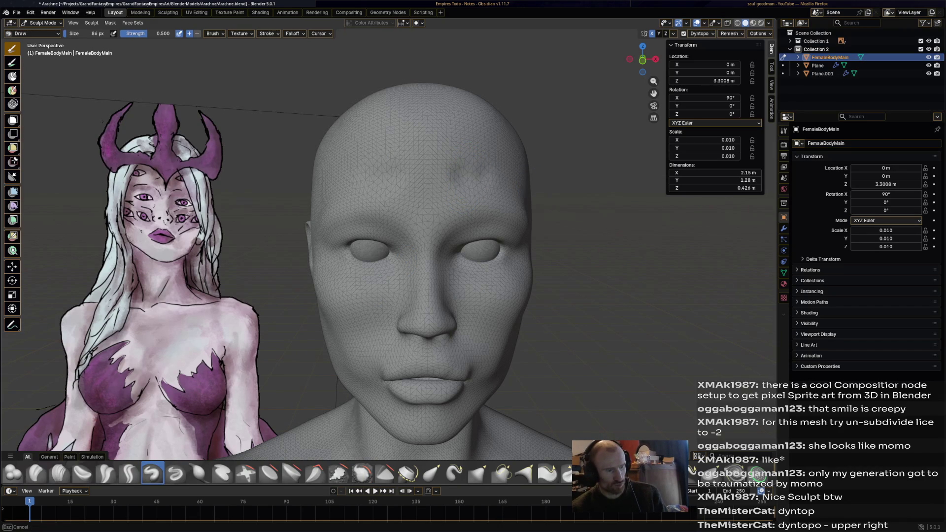
click(456, 173)
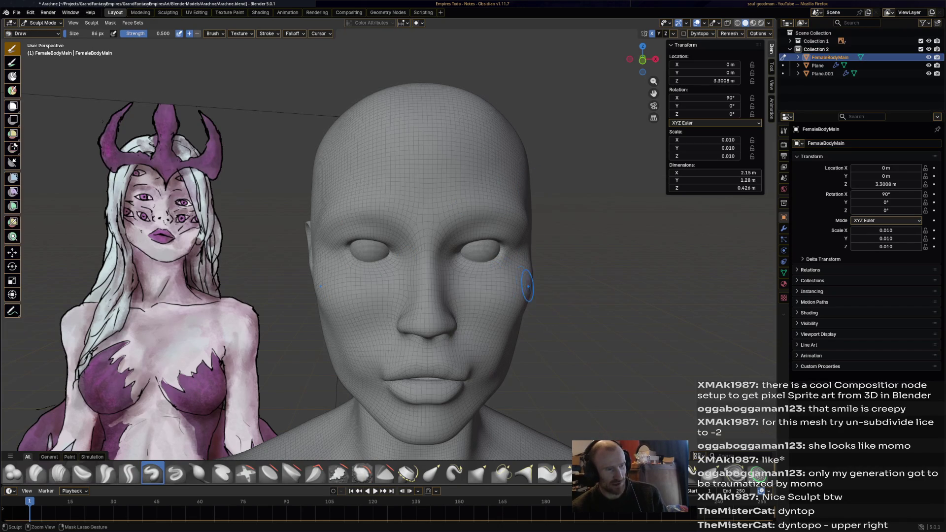
key(ctrl+z)
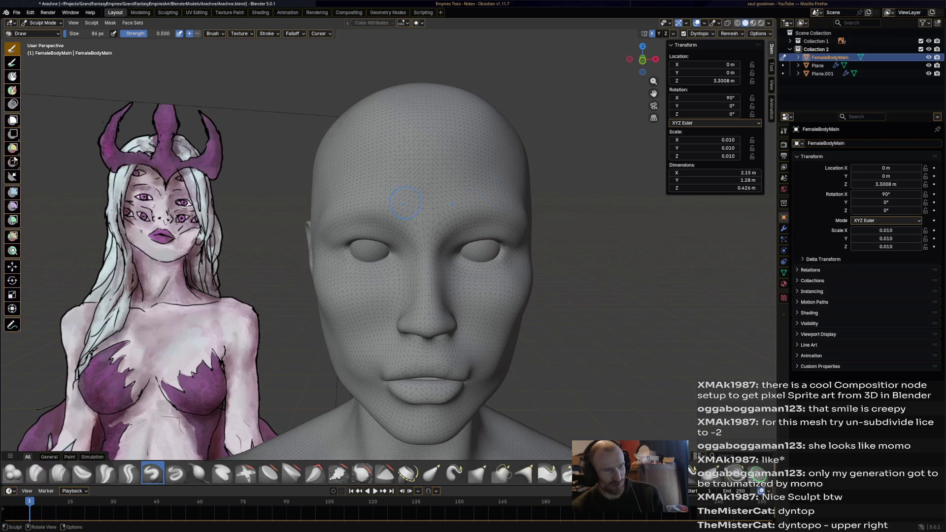
scroll(530, 344, up, 2)
scroll(535, 343, down, 1)
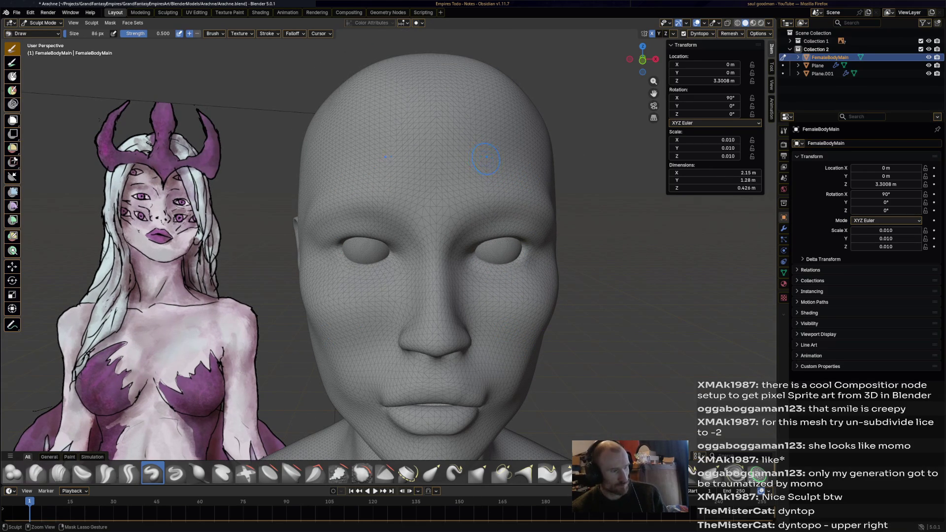
Carve two mirrored eye-socket hollows into the forehead above the eyes
drag(491, 153, 485, 152)
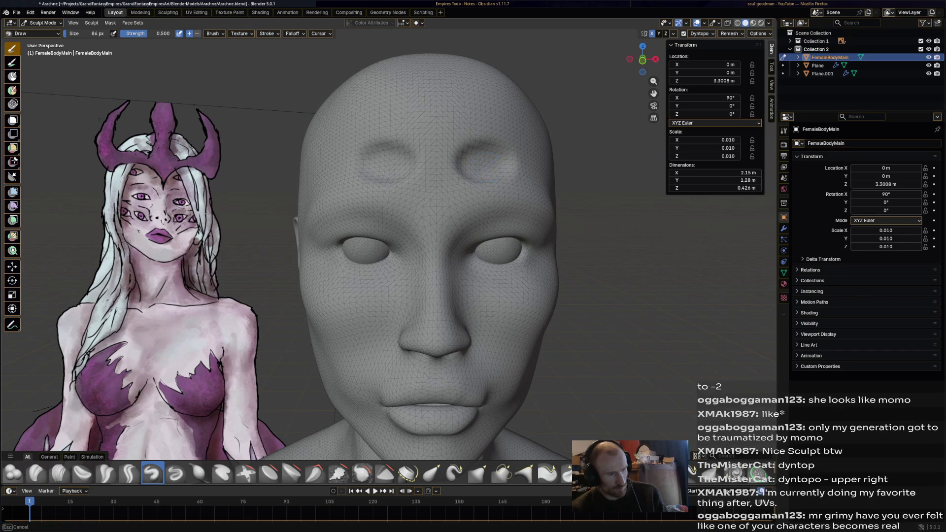
mouse_move(479, 165)
mouse_down()
mouse_move(476, 154)
mouse_move(468, 158)
mouse_up()
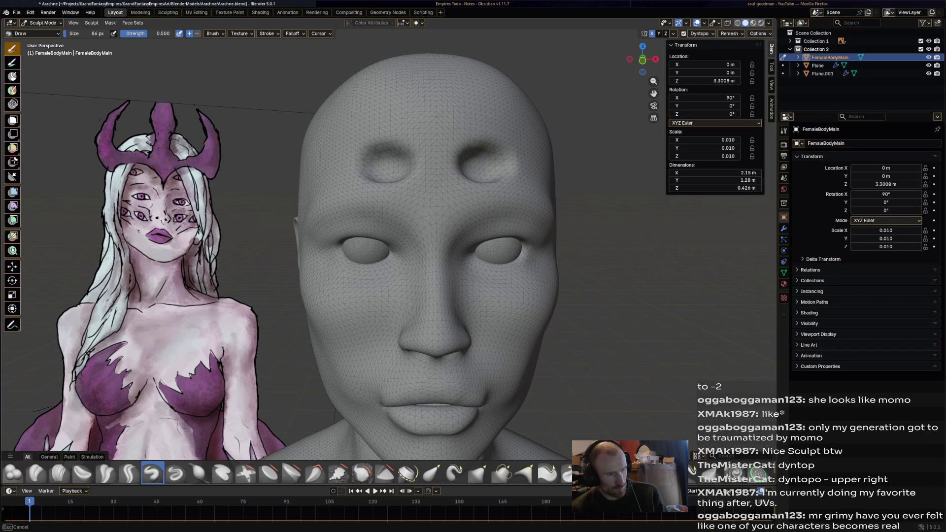
mouse_move(481, 151)
mouse_down()
mouse_move(496, 139)
mouse_move(479, 140)
mouse_move(522, 156)
mouse_move(481, 138)
mouse_move(514, 146)
mouse_move(490, 136)
mouse_move(517, 147)
mouse_up()
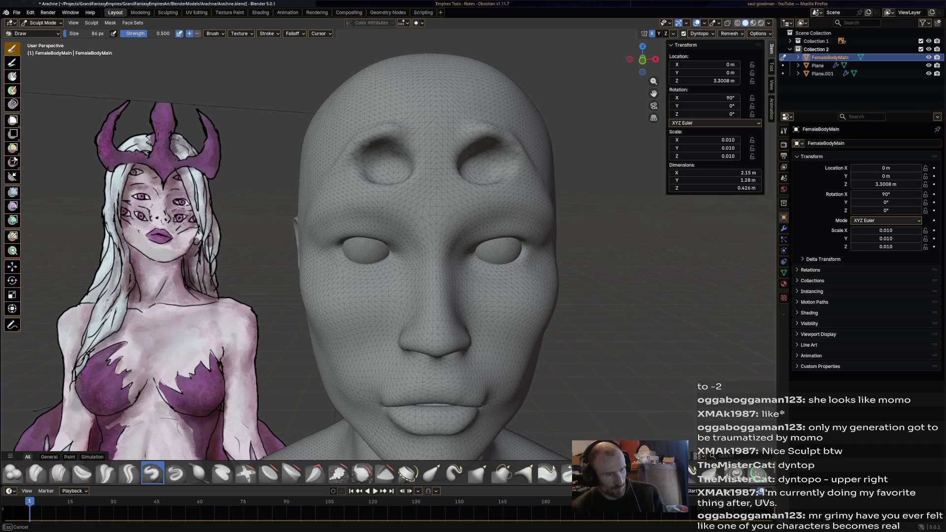
mouse_move(547, 185)
middle_down()
mouse_move(306, 115)
mouse_move(521, 231)
middle_up()
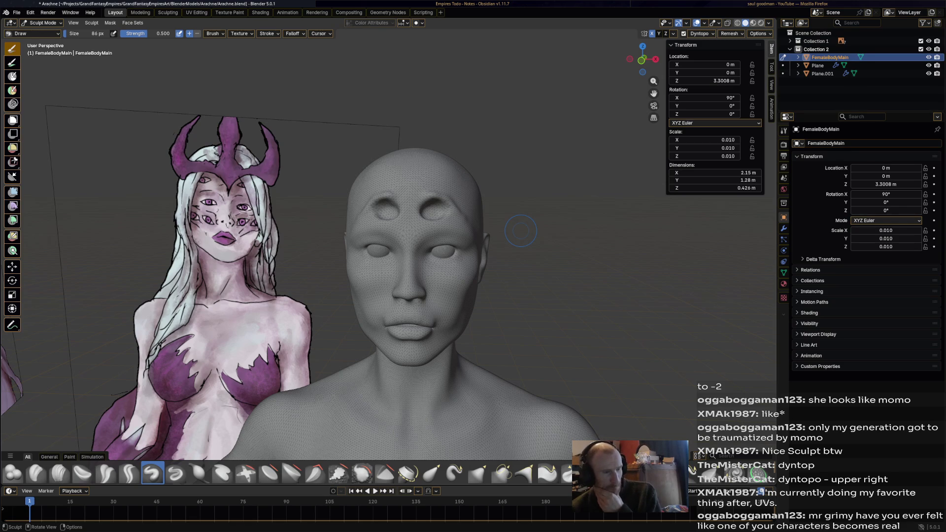
Sculpt mirrored marks and a crease into the forehead, checking against the reference
mouse_move(520, 232)
ctrl+middle_down()
mouse_move(519, 273)
mouse_move(449, 275)
mouse_move(358, 213)
ctrl+middle_up()
drag(510, 207, 525, 213)
drag(374, 206, 347, 211)
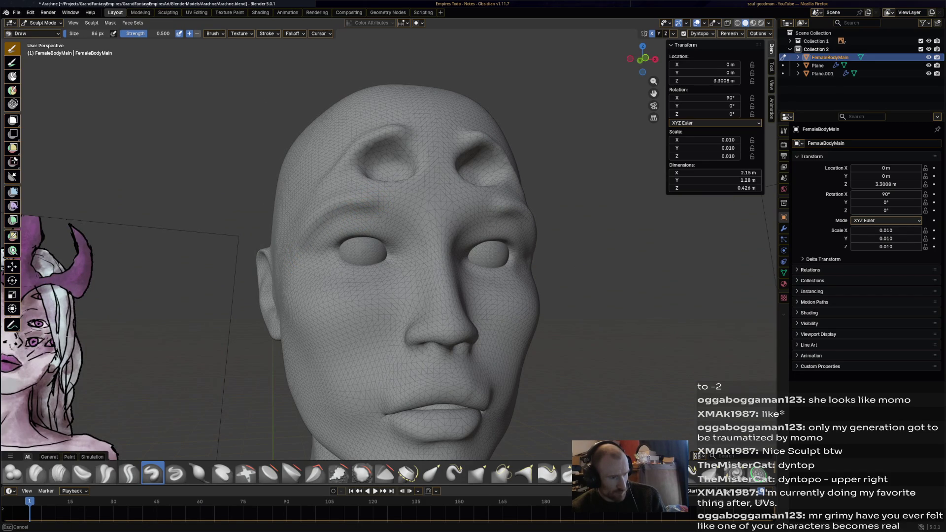
mouse_move(378, 281)
middle_down()
mouse_move(384, 297)
mouse_move(362, 238)
middle_up()
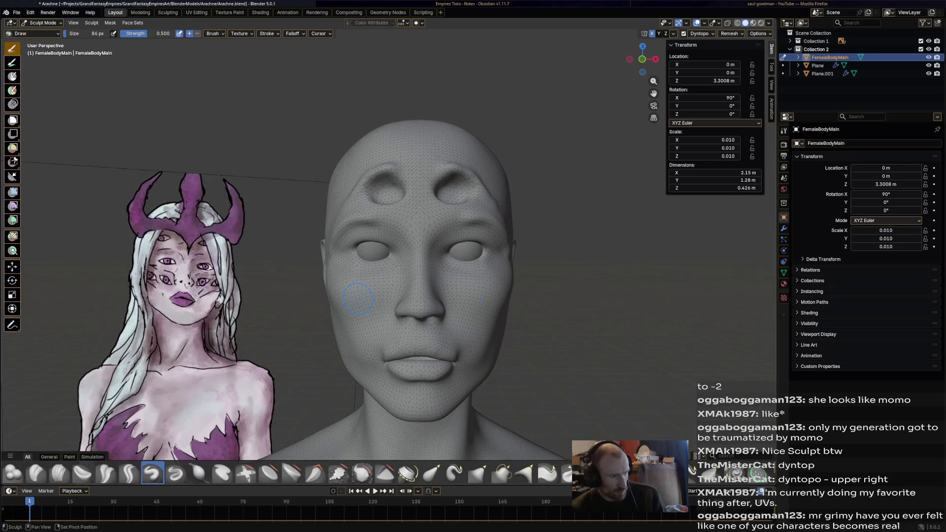
scroll(363, 238, up, 2)
middle_drag(529, 253, 444, 255)
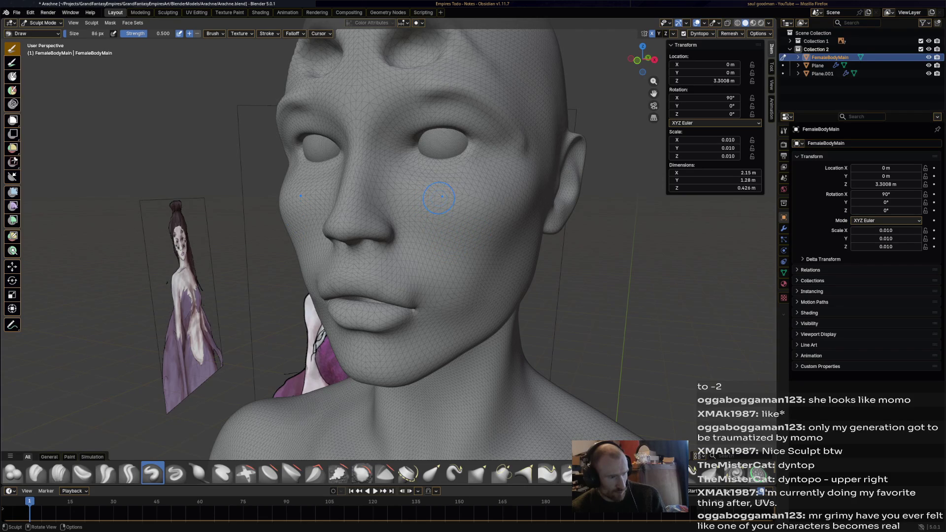
middle_drag(446, 193, 399, 194)
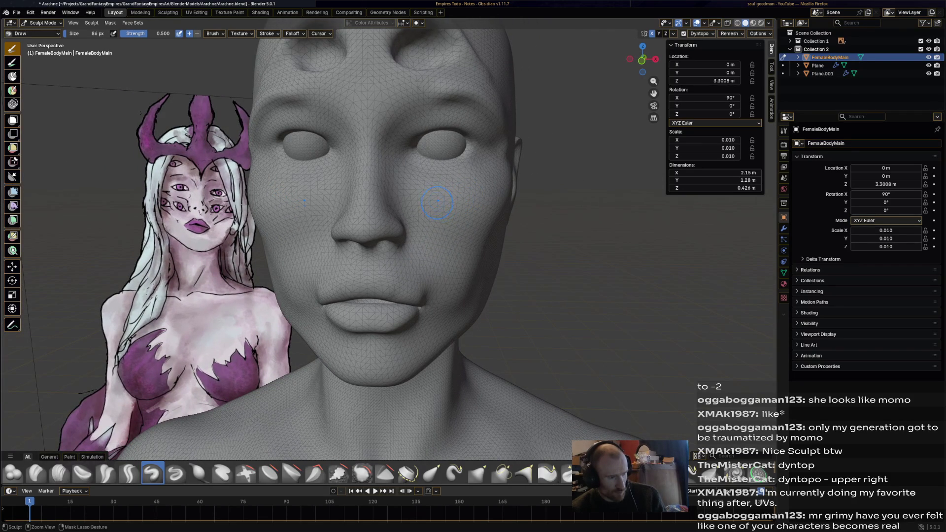
Carve mirrored socket hollows into the cheeks and raise a bump along the cheek
middle_drag(446, 206, 446, 205)
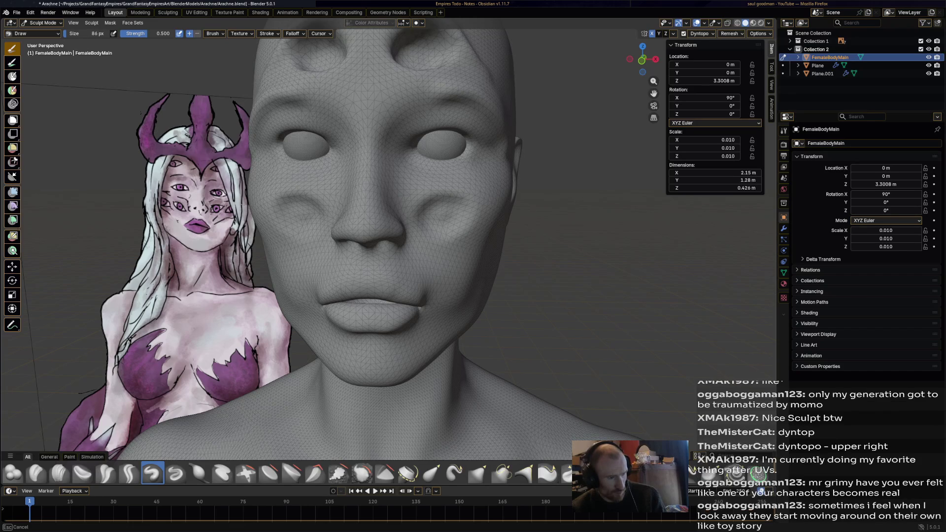
mouse_move(436, 198)
mouse_down()
mouse_move(459, 215)
mouse_move(448, 215)
mouse_up()
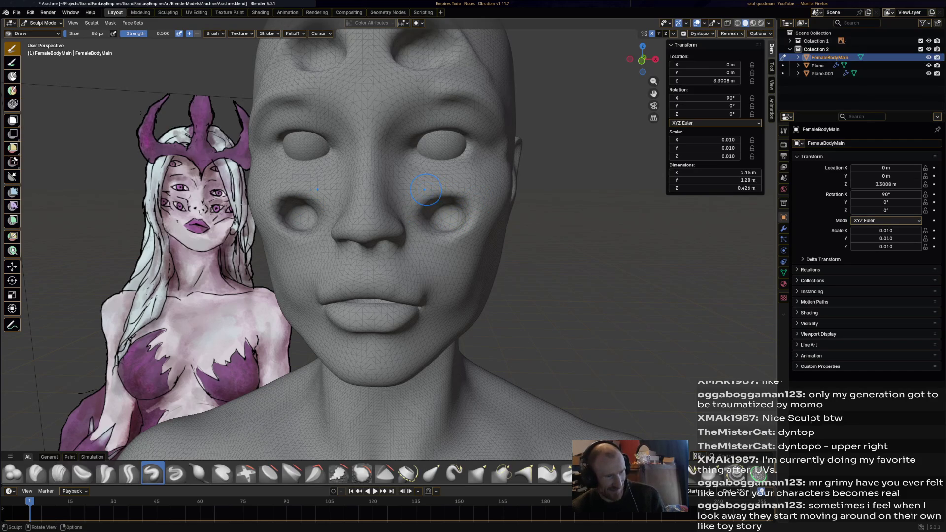
middle_drag(507, 191, 481, 194)
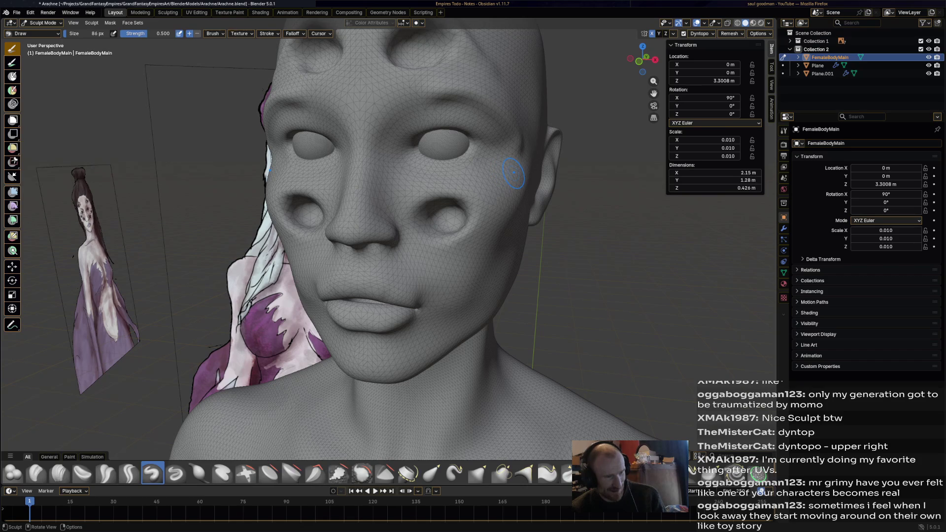
mouse_move(520, 171)
middle_down()
mouse_move(488, 177)
mouse_move(503, 140)
mouse_move(443, 148)
mouse_move(485, 200)
middle_up()
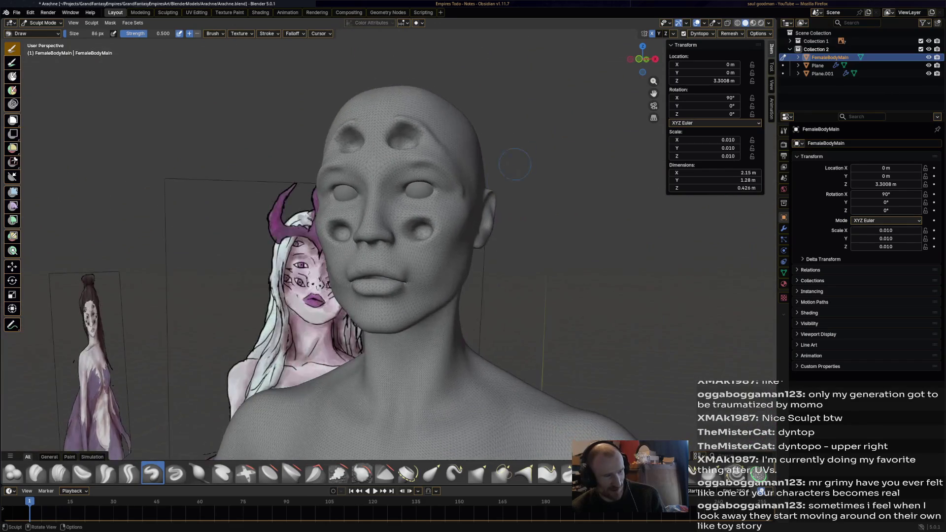
mouse_move(476, 200)
middle_down()
mouse_move(444, 229)
mouse_move(447, 242)
mouse_move(488, 214)
middle_up()
scroll(447, 242, up, 2)
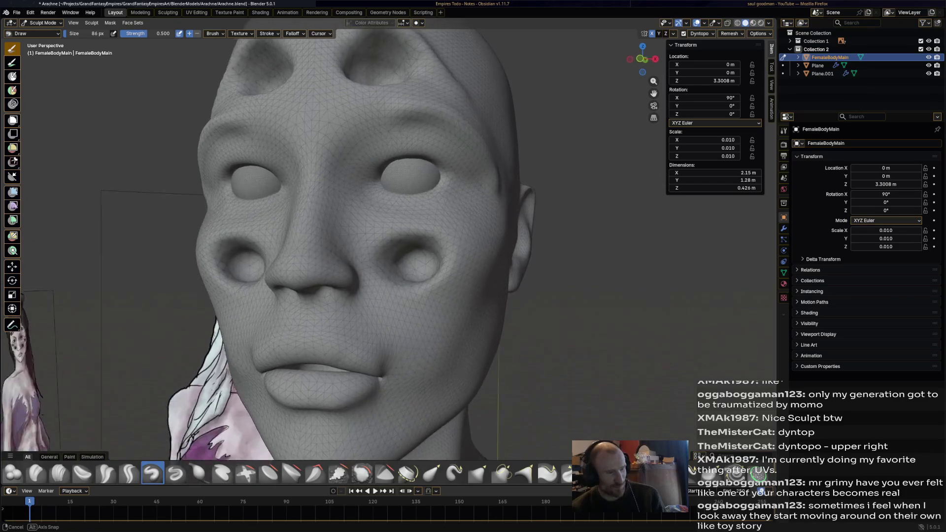
middle_drag(488, 215, 467, 241)
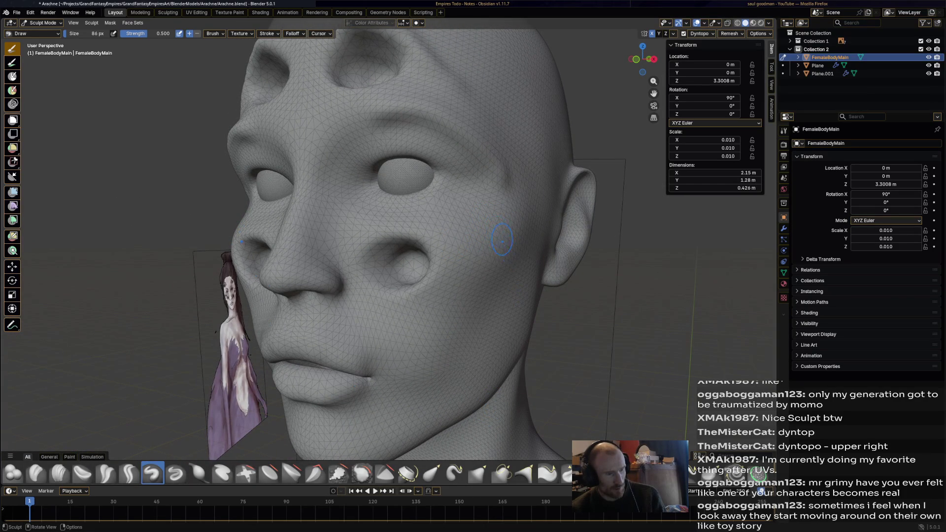
mouse_move(501, 208)
mouse_down()
mouse_move(518, 229)
mouse_move(516, 275)
mouse_move(501, 270)
mouse_move(496, 292)
mouse_move(459, 311)
mouse_move(514, 255)
mouse_move(481, 295)
mouse_move(477, 274)
mouse_move(469, 277)
mouse_up()
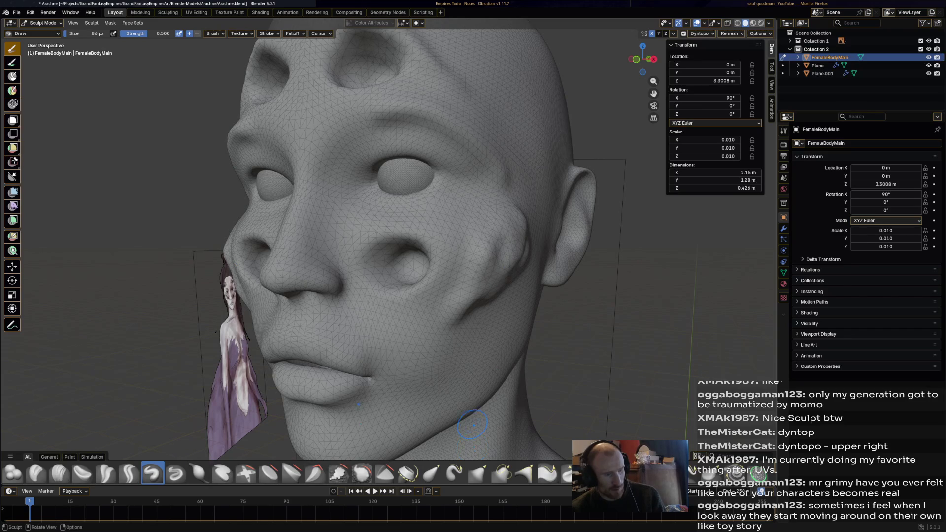
Smooth the sculpted cheek area with the Smooth brush and inspect the head from all sides
click(361, 473)
drag(471, 314, 471, 314)
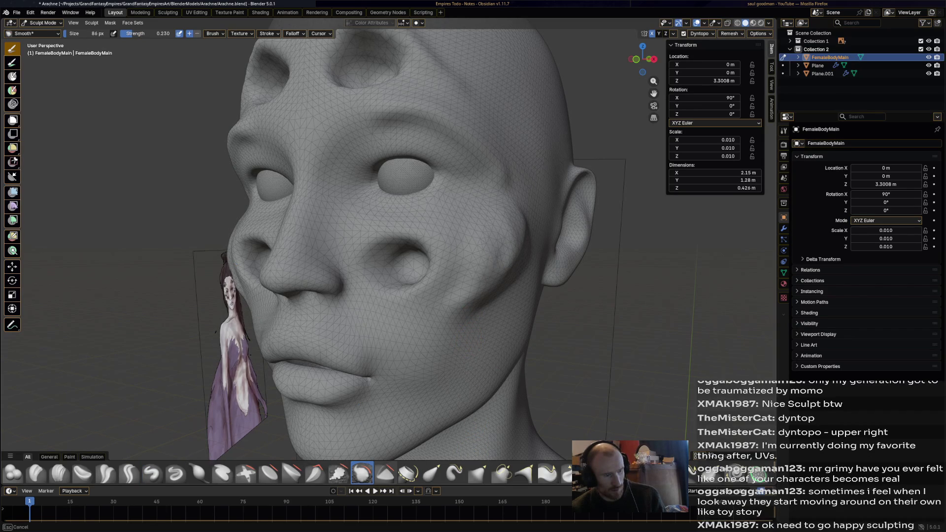
middle_drag(493, 253, 527, 263)
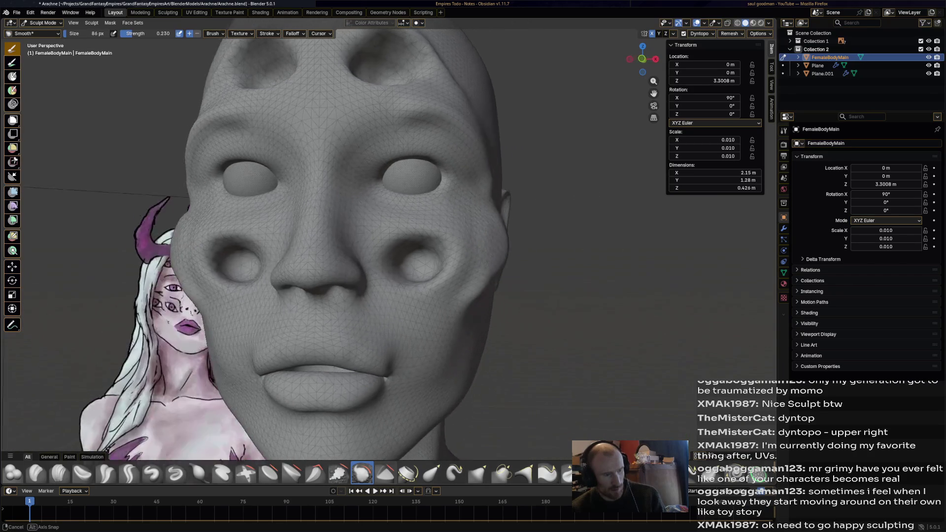
scroll(473, 314, down, 2)
mouse_move(447, 314)
middle_down()
mouse_move(386, 310)
mouse_move(425, 240)
middle_up()
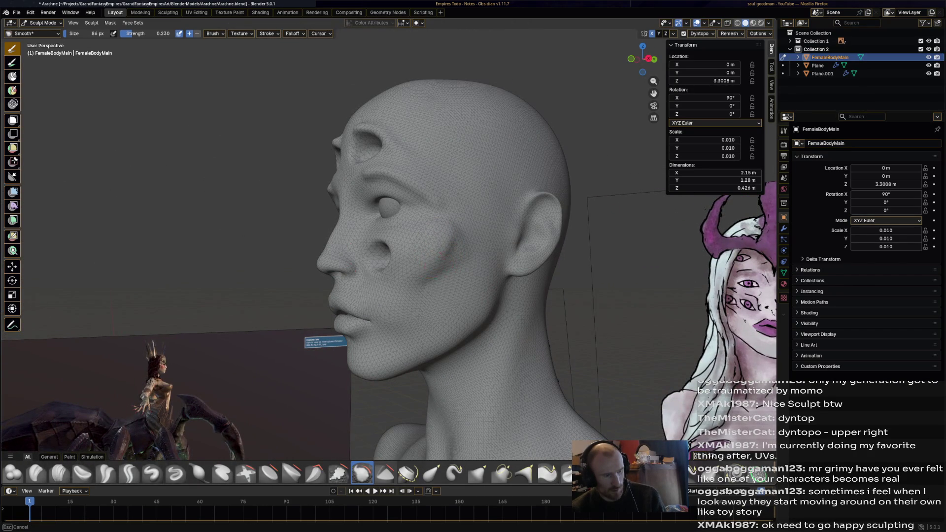
mouse_move(425, 240)
middle_down()
mouse_move(355, 245)
mouse_move(369, 244)
middle_up()
scroll(468, 251, up, 3)
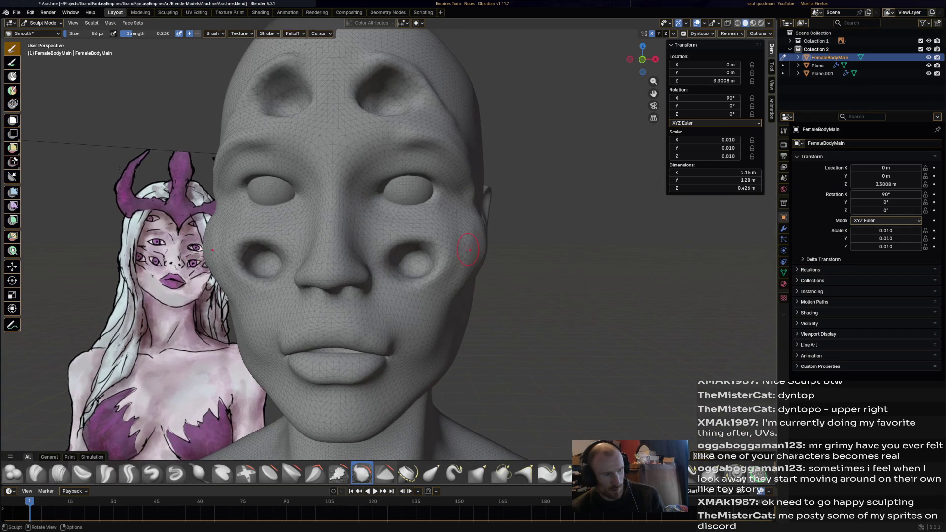
middle_drag(485, 251, 444, 252)
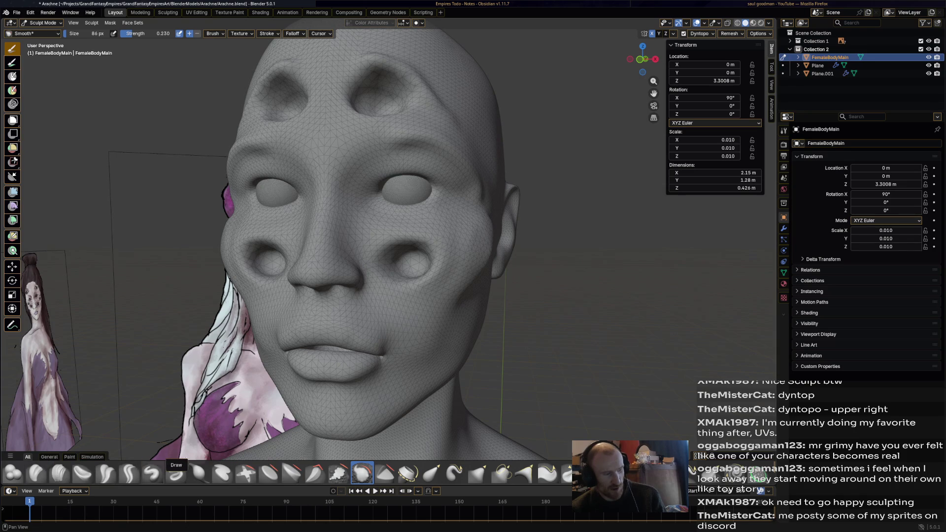
With the Draw brush, raise bumps and carve a groove along the cheek socket
click(152, 473)
middle_drag(384, 296, 433, 274)
scroll(414, 281, up, 5)
mouse_move(397, 289)
mouse_down()
mouse_move(373, 299)
mouse_move(433, 266)
mouse_up()
mouse_move(380, 303)
mouse_down()
mouse_move(425, 274)
mouse_move(355, 314)
mouse_up()
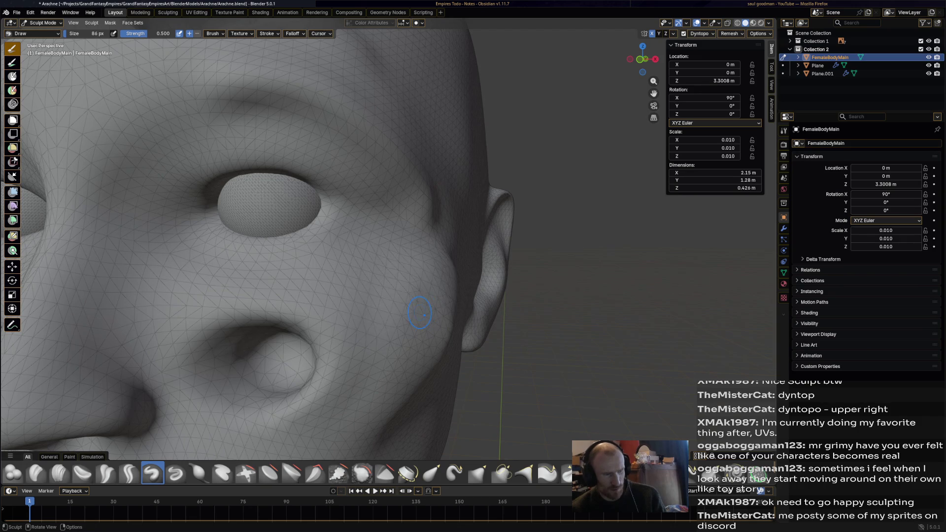
scroll(398, 288, down, 5)
scroll(398, 287, down, 3)
scroll(395, 274, up, 2)
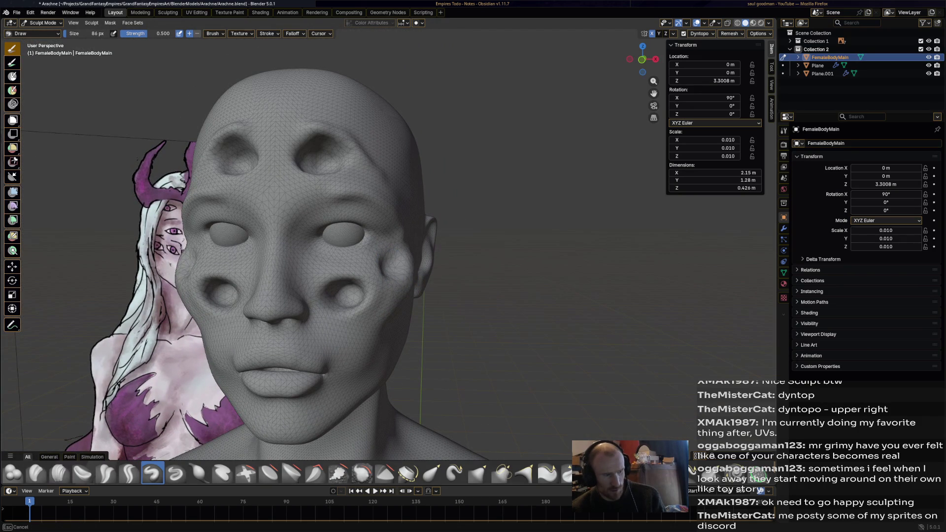
Build up bulging rims around the cheek sockets, turning the head between strokes
middle_drag(402, 267, 381, 272)
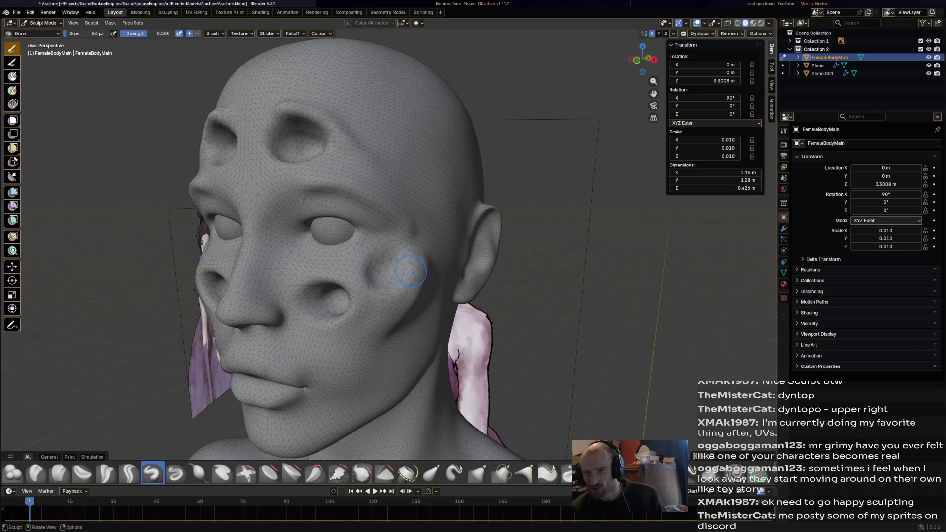
middle_drag(405, 275, 406, 274)
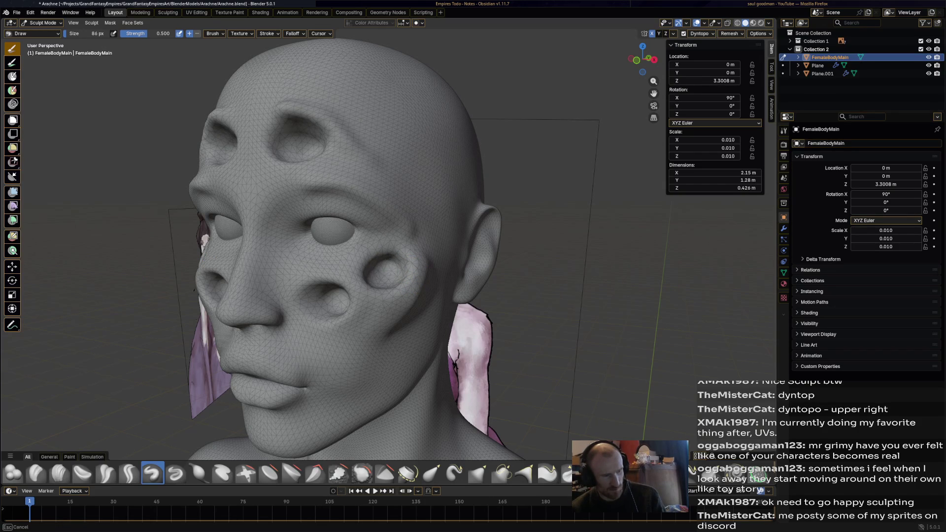
mouse_move(405, 274)
middle_down()
mouse_move(433, 304)
mouse_move(459, 297)
mouse_move(429, 289)
mouse_move(264, 303)
middle_up()
scroll(434, 304, down, 3)
scroll(360, 302, up, 3)
mouse_move(398, 352)
middle_down()
mouse_move(423, 338)
mouse_move(399, 307)
mouse_move(369, 304)
mouse_move(429, 325)
middle_up()
drag(406, 285, 405, 285)
mouse_move(405, 286)
middle_down()
mouse_move(421, 367)
mouse_move(318, 370)
mouse_move(413, 270)
middle_up()
scroll(412, 270, up, 2)
scroll(412, 270, up, 2)
scroll(413, 270, up, 1)
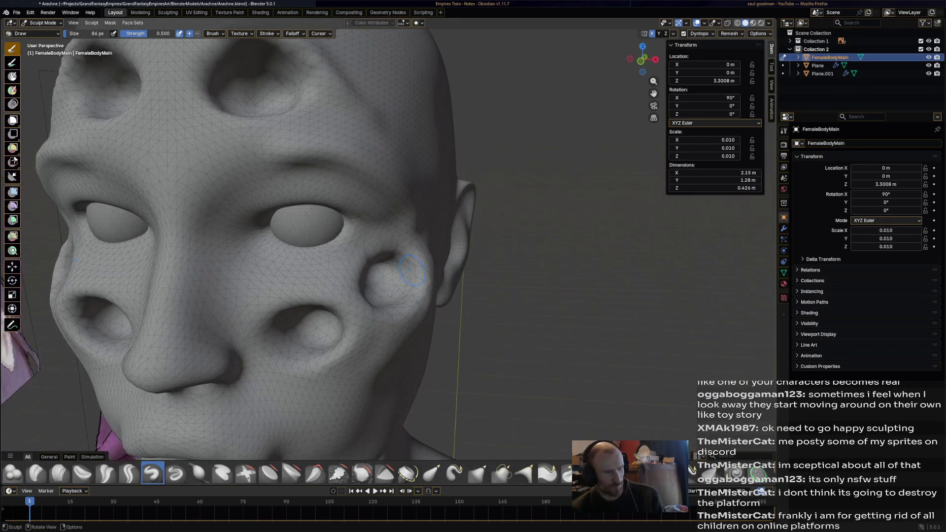
drag(397, 270, 410, 260)
drag(314, 338, 322, 321)
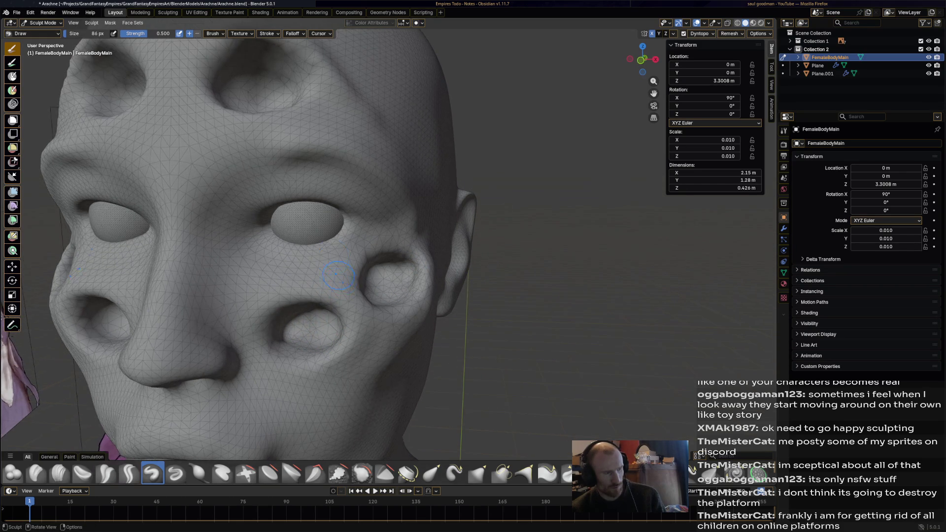
Reshape and deepen both main eye sockets against the reference, then save the file
middle_drag(296, 244, 333, 223)
drag(329, 181, 307, 208)
drag(341, 178, 318, 195)
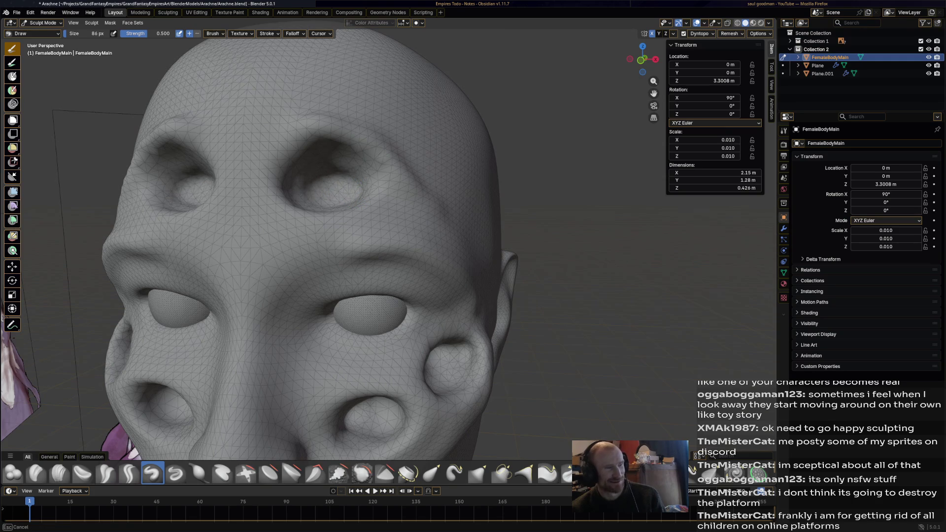
middle_drag(318, 195, 297, 222)
middle_drag(444, 273, 475, 280)
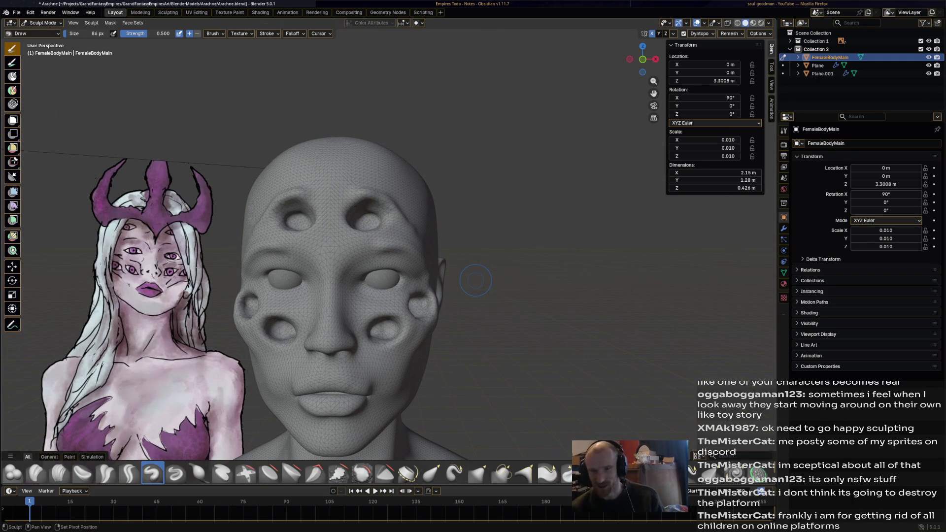
key(ctrl+s)
scroll(487, 304, up, 2)
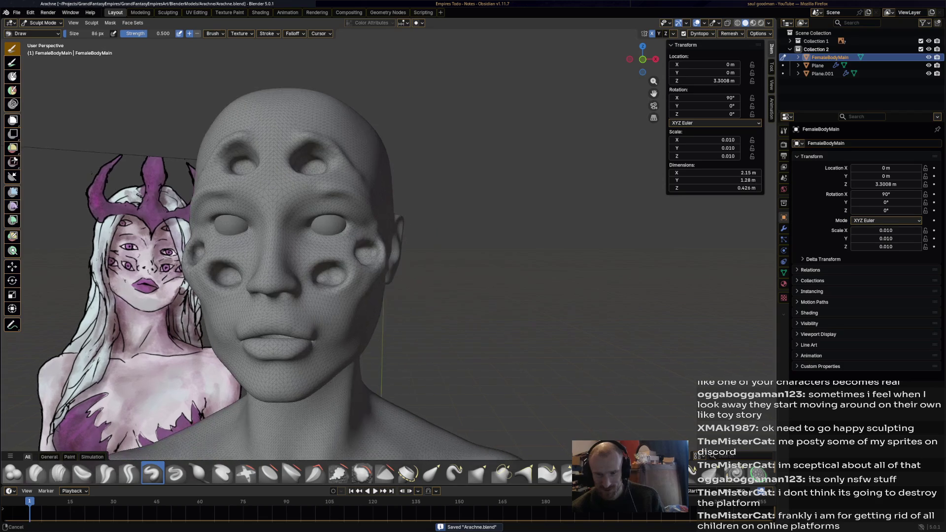
Smooth the cheek skin and the bulge around the cheek socket with the Smooth brush
mouse_move(487, 303)
middle_down()
mouse_move(512, 264)
mouse_move(354, 266)
middle_up()
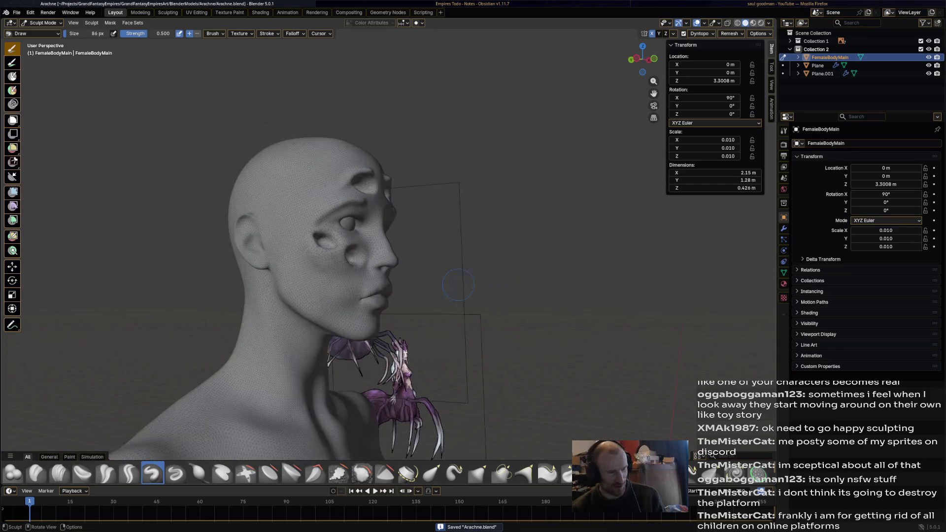
scroll(353, 276, up, 3)
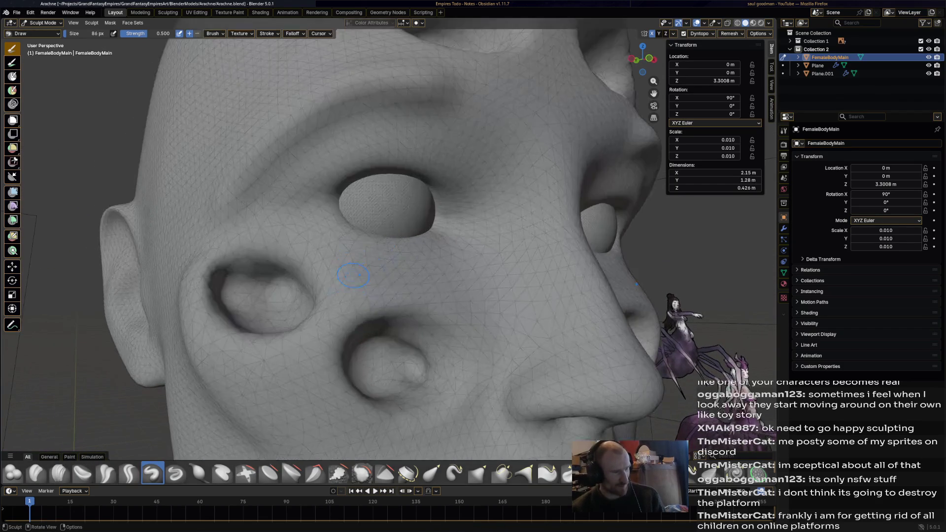
click(361, 473)
drag(272, 305, 216, 278)
mouse_move(401, 378)
mouse_down()
mouse_move(407, 360)
mouse_move(413, 385)
mouse_up()
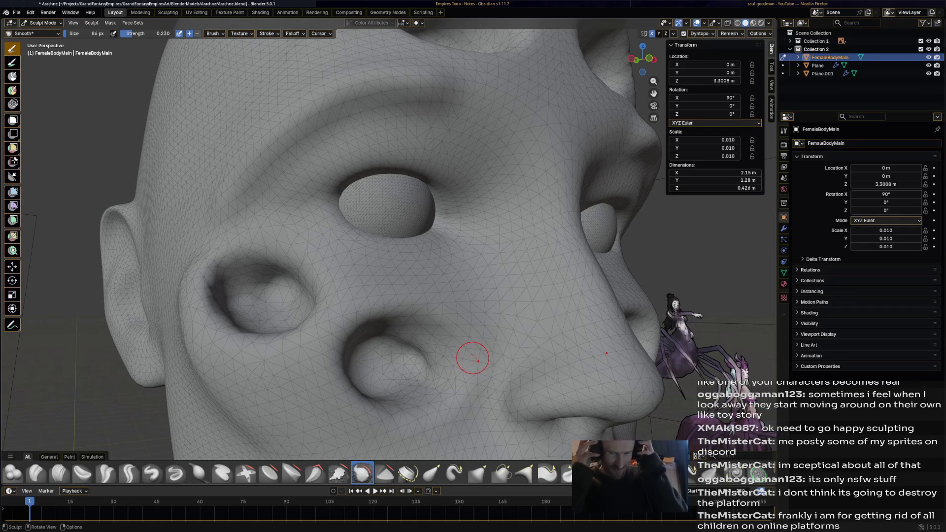
Inspect the head from both sides and save Arachne.blend
mouse_move(492, 345)
middle_down()
mouse_move(428, 347)
mouse_move(467, 351)
middle_up()
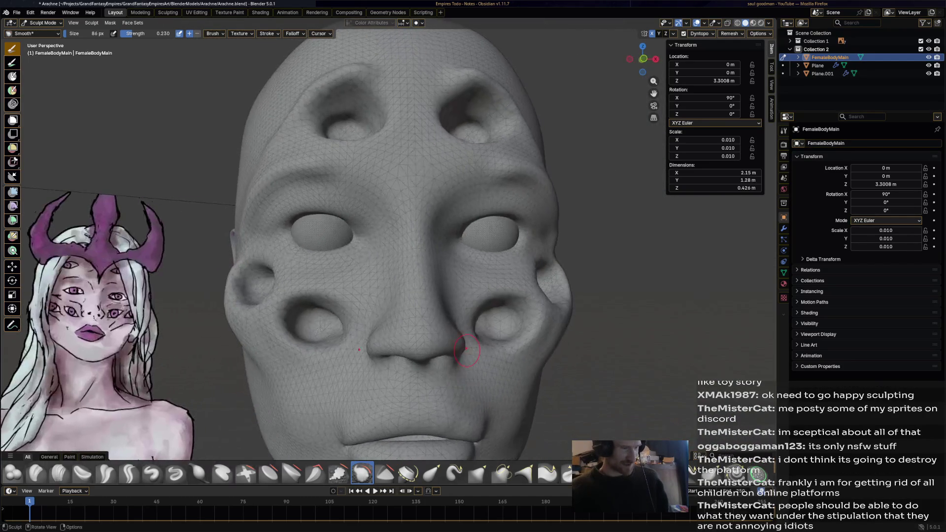
scroll(355, 327, down, 1)
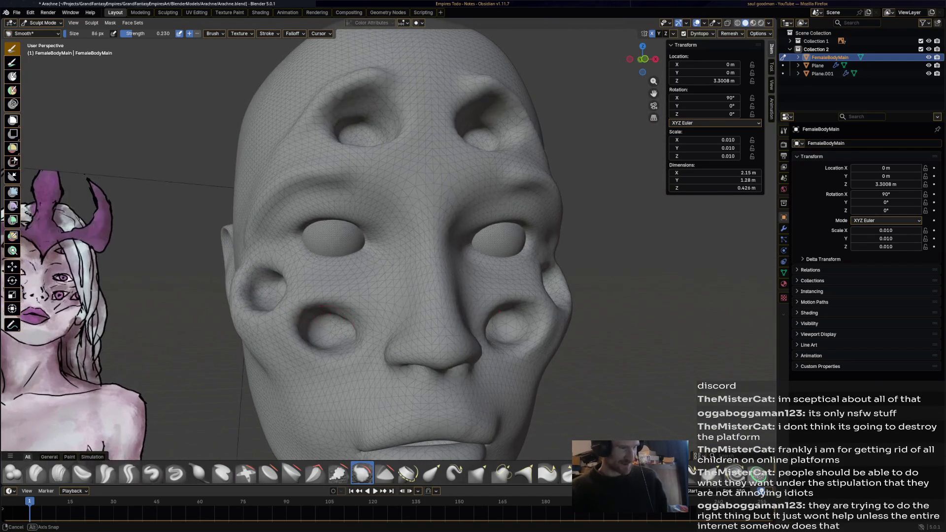
scroll(355, 327, down, 2)
mouse_move(355, 326)
middle_down()
mouse_move(518, 333)
mouse_move(356, 355)
middle_up()
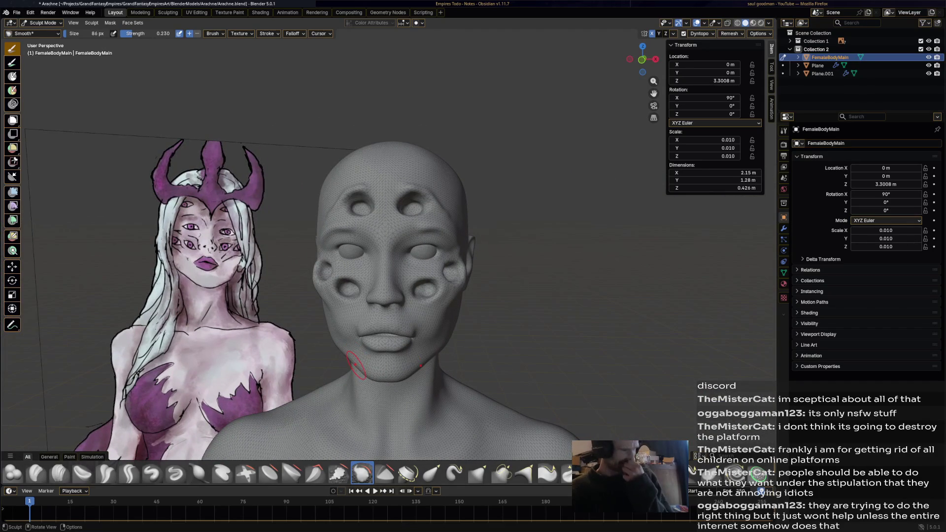
mouse_move(444, 368)
middle_down()
mouse_move(414, 355)
mouse_move(465, 343)
middle_up()
key(ctrl+s)
scroll(466, 344, up, 2)
scroll(414, 167, up, 1)
mouse_move(484, 252)
middle_down()
mouse_move(473, 255)
mouse_move(495, 319)
middle_up()
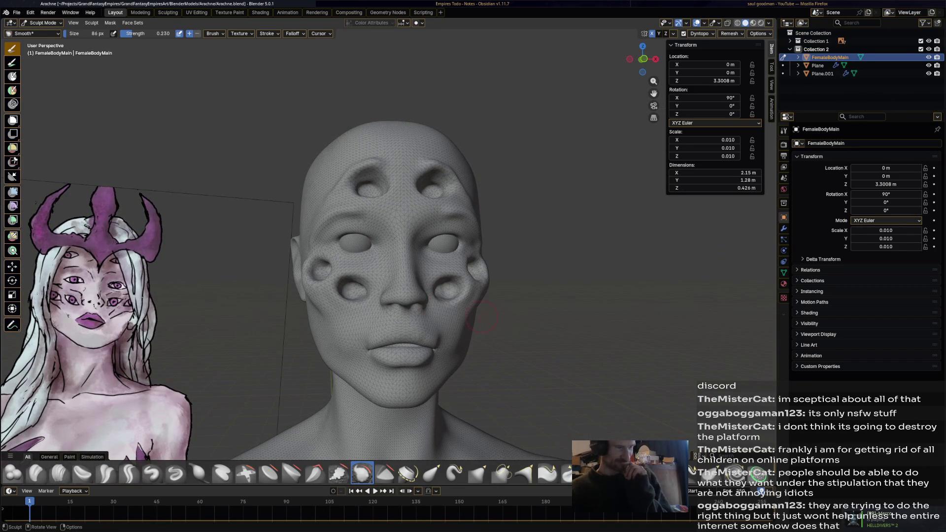
scroll(444, 316, up, 1)
scroll(426, 312, up, 2)
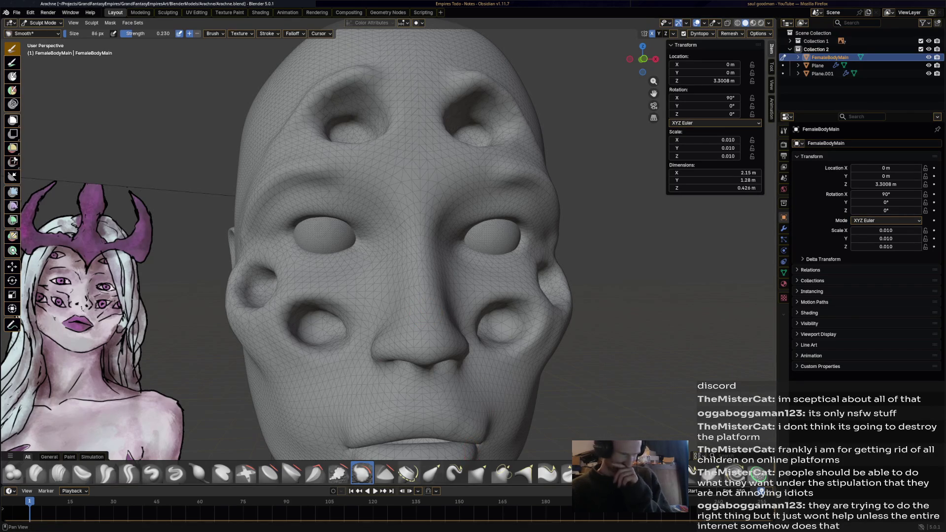
click(432, 474)
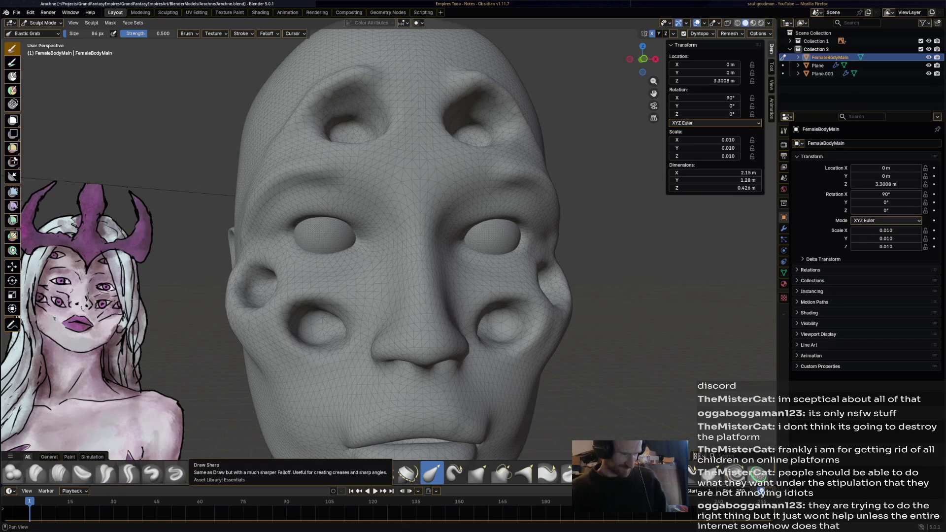
With the Draw brush, deepen the forehead sockets and the crease below the cheek socket
click(152, 474)
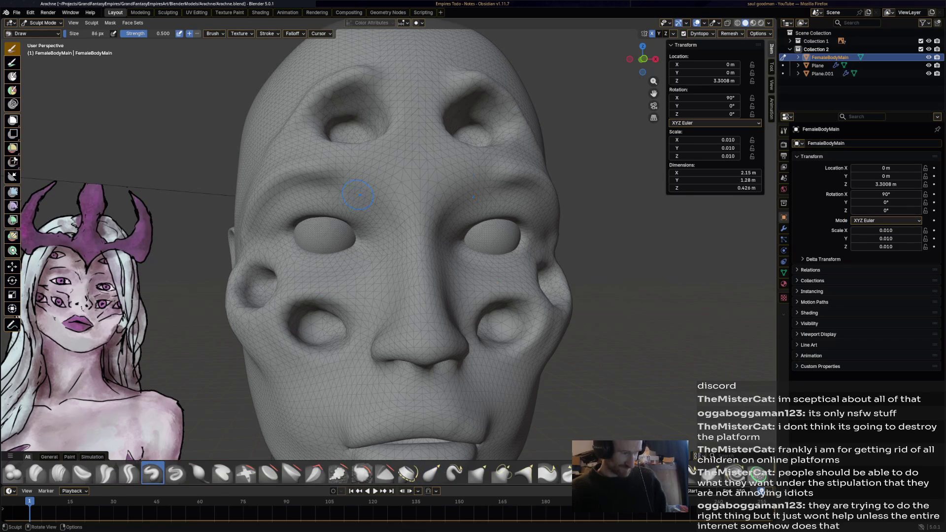
mouse_move(341, 169)
mouse_down()
mouse_move(496, 176)
mouse_move(374, 186)
mouse_up()
mouse_move(373, 186)
middle_down()
mouse_move(467, 255)
mouse_move(384, 296)
mouse_move(473, 296)
mouse_move(414, 281)
middle_up()
scroll(385, 244, up, 5)
drag(448, 316, 466, 296)
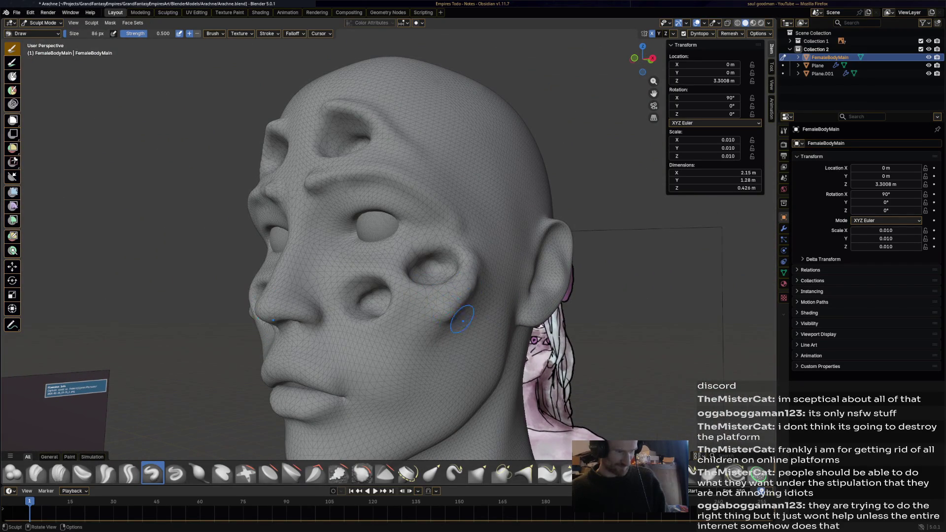
middle_drag(454, 317, 470, 353)
scroll(471, 352, down, 2)
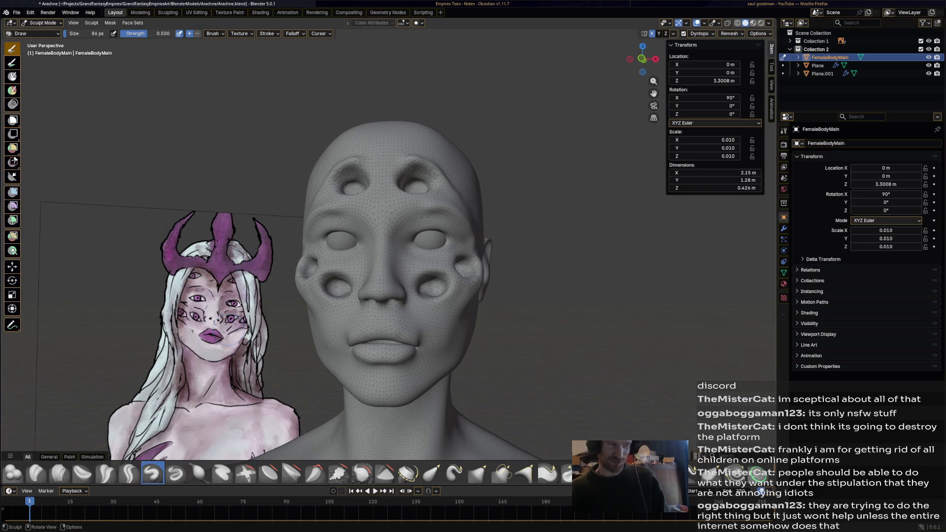
scroll(423, 177, up, 3)
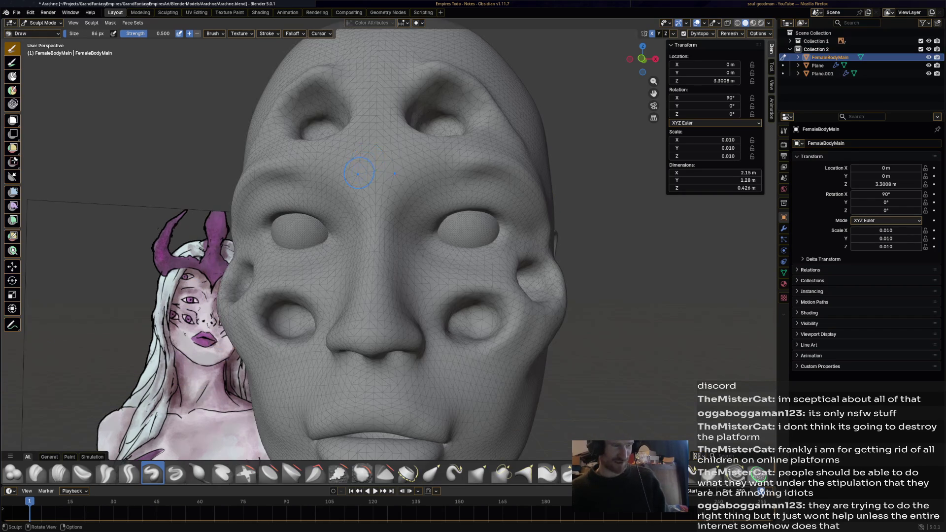
Inspect the face from below, in profile and from above
middle_drag(424, 177, 438, 130)
scroll(432, 140, down, 3)
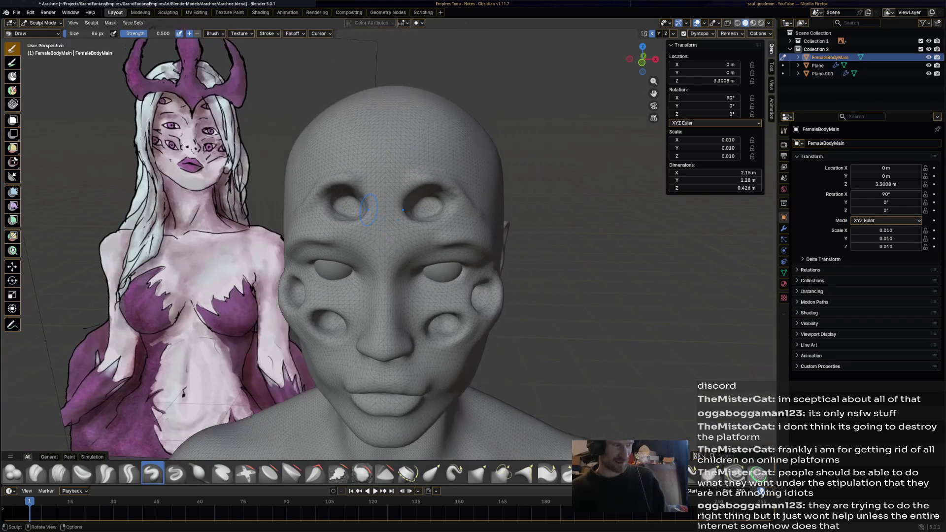
scroll(368, 210, up, 3)
scroll(368, 210, down, 1)
mouse_move(367, 210)
middle_down()
mouse_move(399, 215)
mouse_move(385, 170)
mouse_move(400, 213)
middle_up()
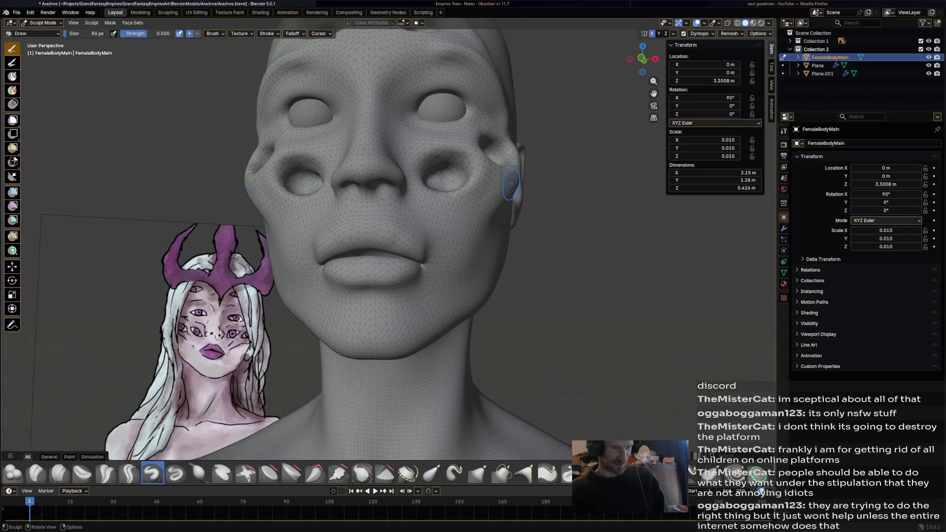
scroll(490, 205, down, 2)
scroll(473, 266, down, 3)
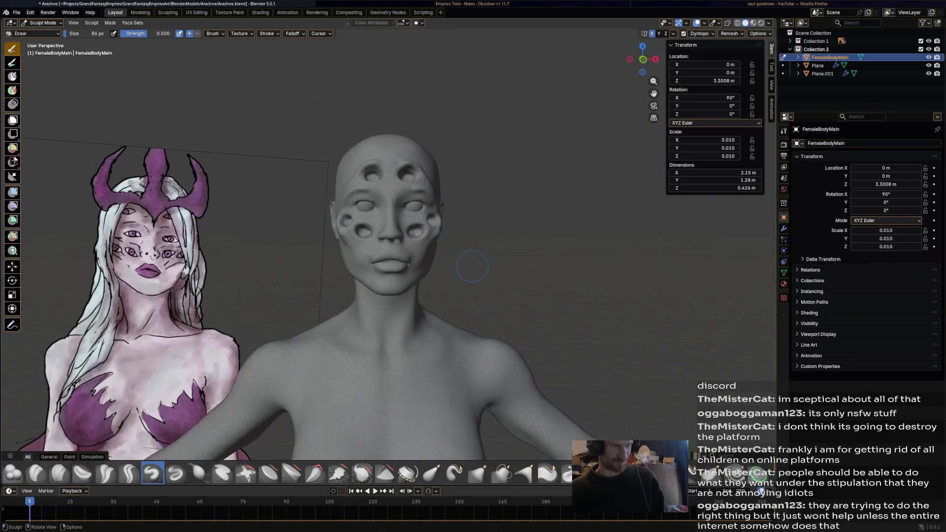
scroll(437, 293, up, 2)
scroll(444, 296, up, 1)
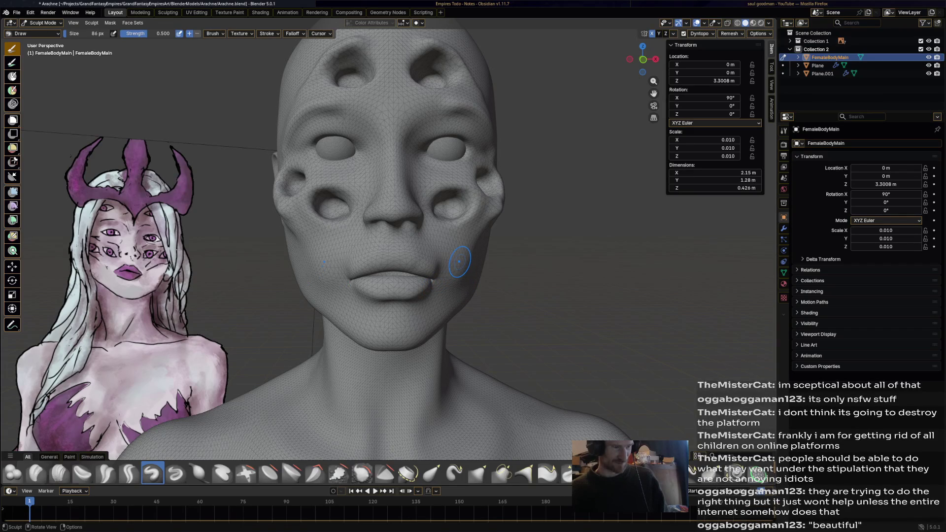
mouse_move(459, 268)
middle_down()
mouse_move(451, 267)
mouse_move(446, 167)
middle_up()
mouse_move(386, 88)
mouse_down()
mouse_move(320, 100)
mouse_move(422, 93)
mouse_up()
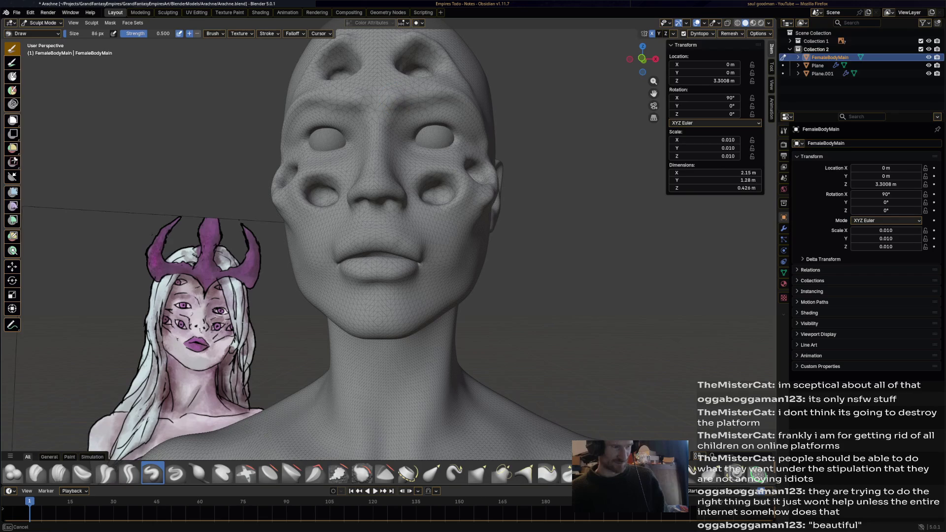
mouse_move(422, 94)
middle_down()
mouse_move(518, 148)
mouse_move(415, 148)
mouse_move(394, 298)
middle_up()
scroll(393, 298, up, 2)
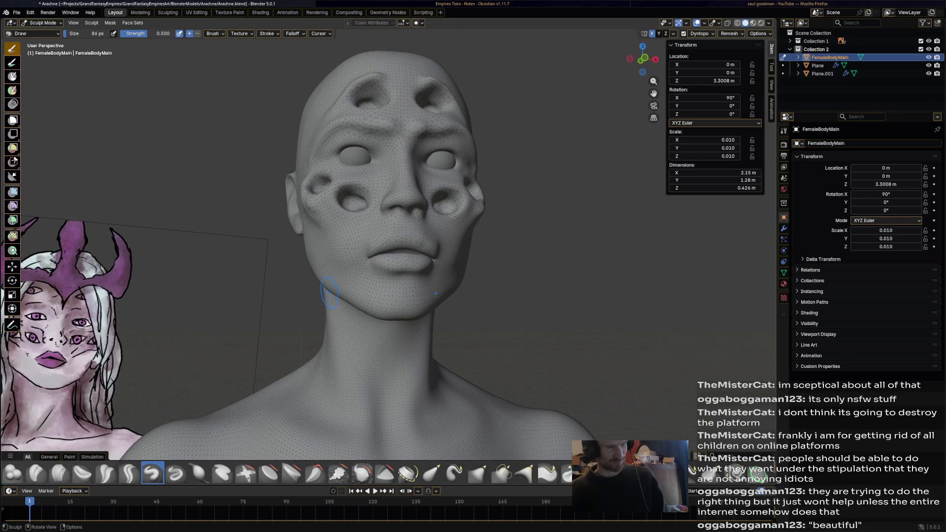
mouse_move(377, 314)
middle_down()
mouse_move(281, 317)
mouse_move(385, 311)
middle_up()
scroll(385, 311, down, 2)
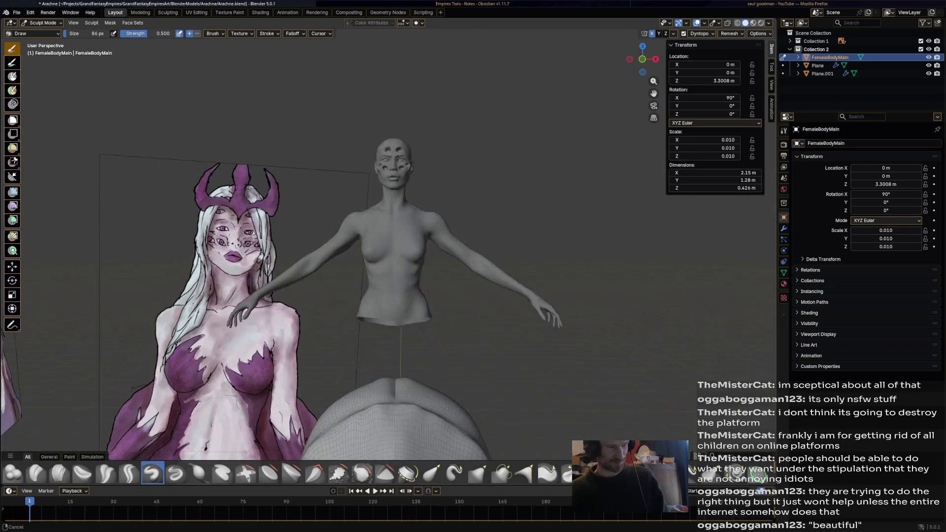
scroll(392, 259, up, 2)
Orbit around the torso and face and save Arachne.blend with the current sculpt
mouse_move(392, 258)
middle_down()
mouse_move(414, 244)
mouse_move(399, 229)
middle_up()
scroll(388, 259, down, 2)
scroll(388, 258, down, 3)
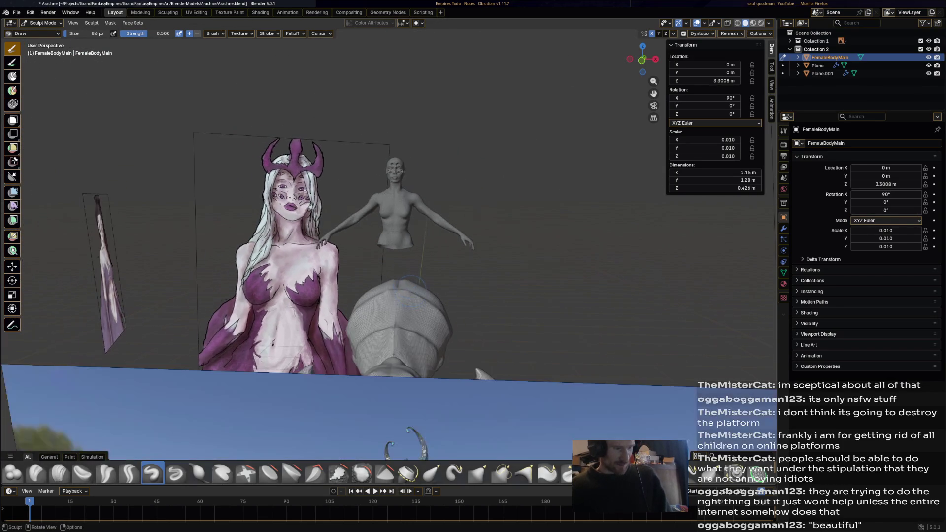
scroll(416, 294, up, 3)
middle_drag(431, 133, 423, 178)
scroll(423, 181, up, 2)
scroll(422, 189, up, 2)
scroll(422, 188, down, 3)
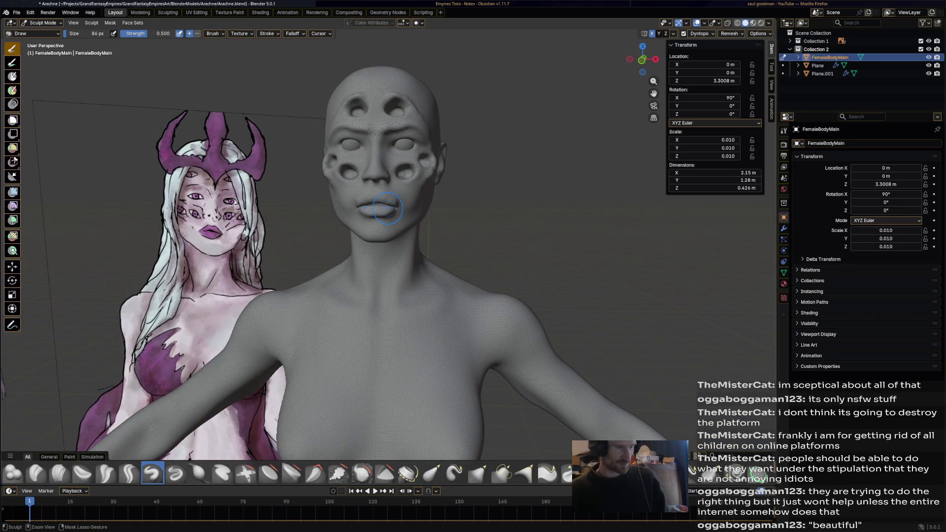
key(ctrl+s)
mouse_move(384, 209)
middle_down()
mouse_move(355, 210)
mouse_move(443, 216)
mouse_move(348, 211)
mouse_move(340, 200)
mouse_move(384, 230)
middle_up()
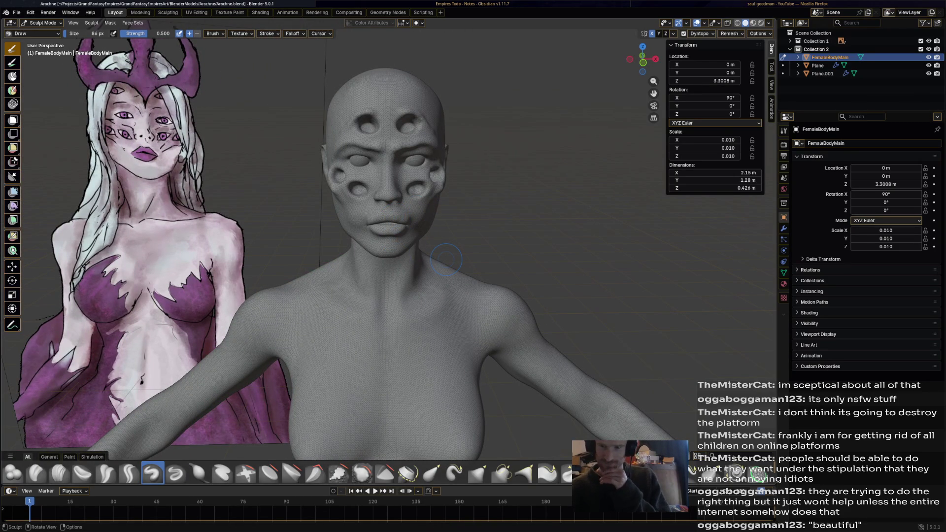
middle_drag(446, 258, 388, 228)
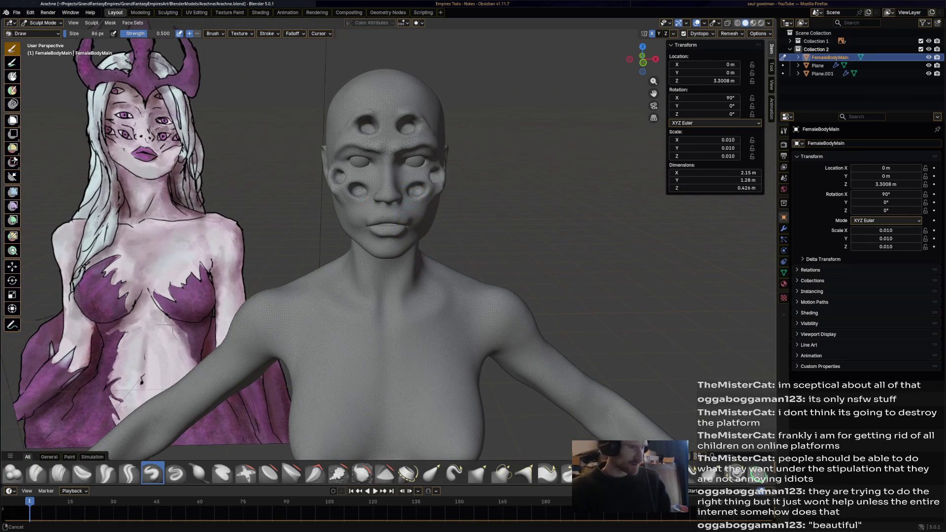
scroll(381, 293, up, 3)
scroll(375, 300, up, 2)
scroll(380, 285, down, 1)
scroll(381, 289, up, 2)
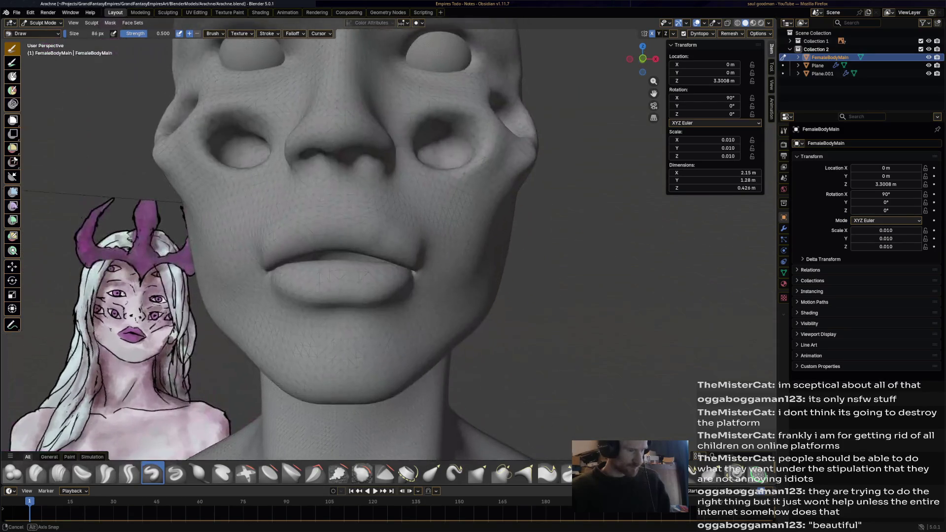
middle_drag(381, 289, 381, 304)
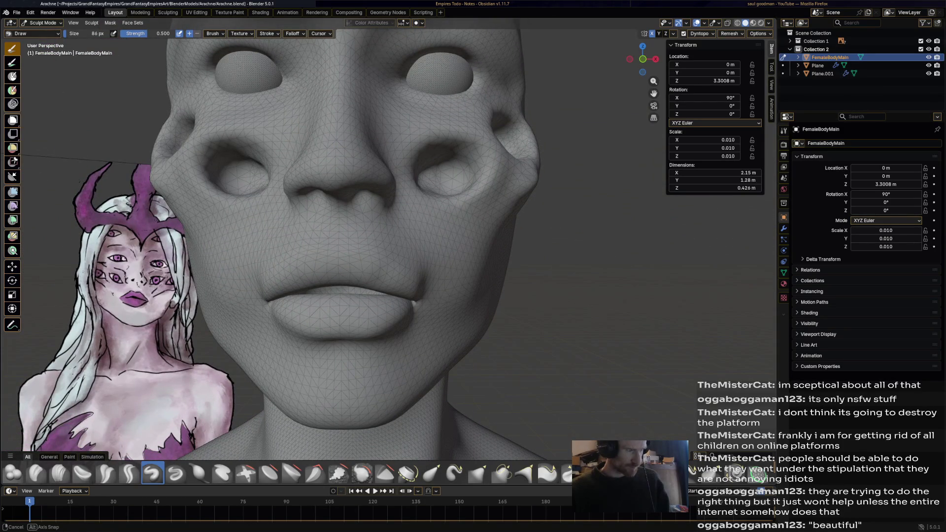
middle_drag(381, 303, 386, 263)
scroll(386, 264, down, 2)
In Edit Mode, L-select an eyeball, test moving it onto the cheek and move it back
click(43, 22)
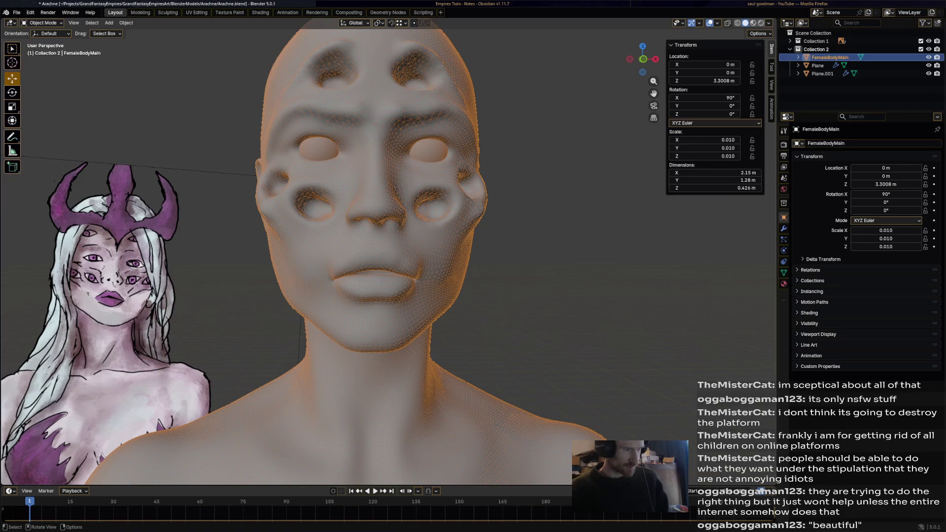
click(43, 22)
click(41, 42)
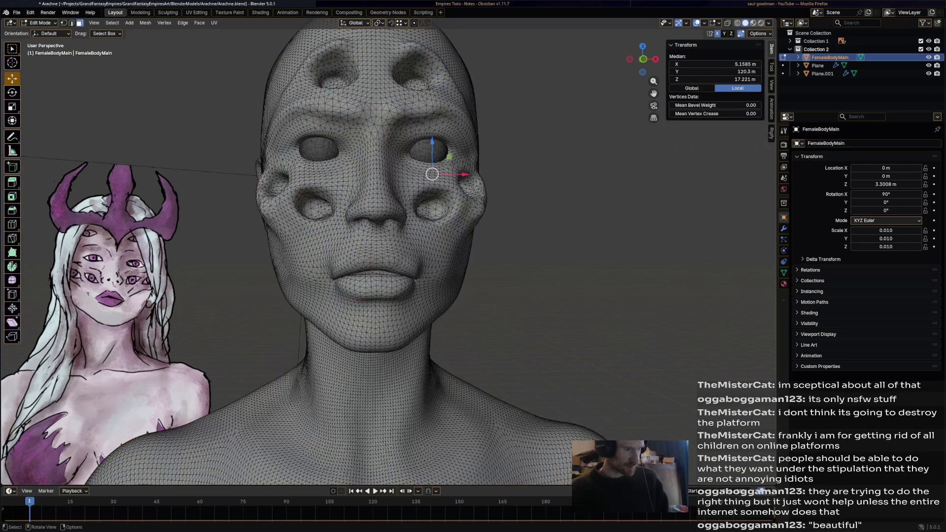
key(l)
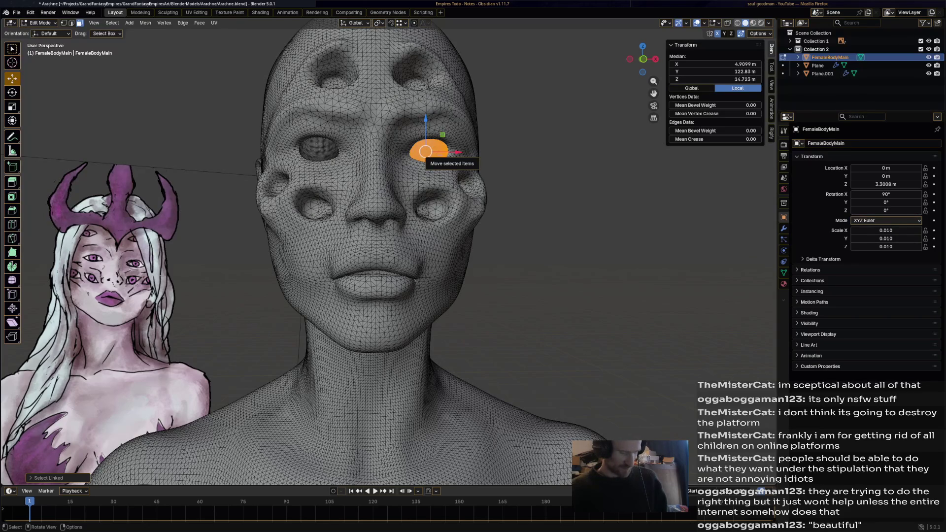
drag(426, 152, 432, 209)
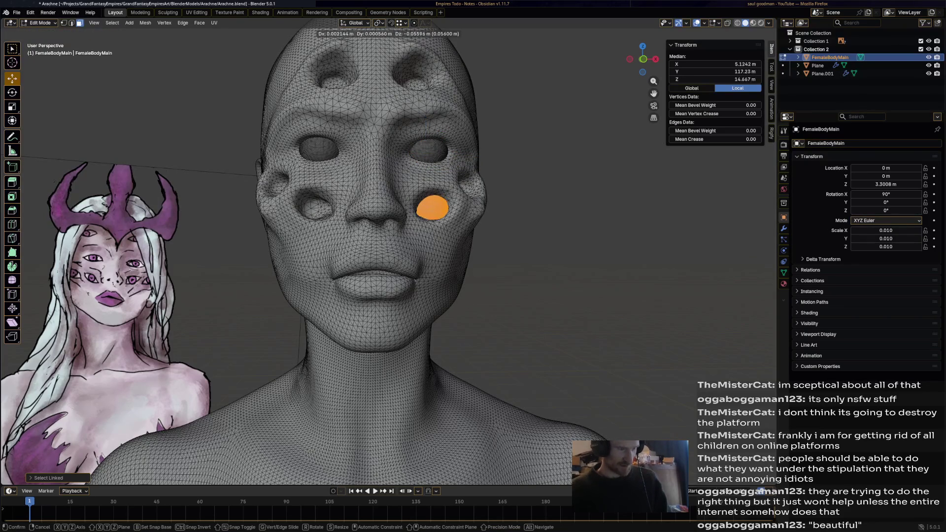
click(433, 210)
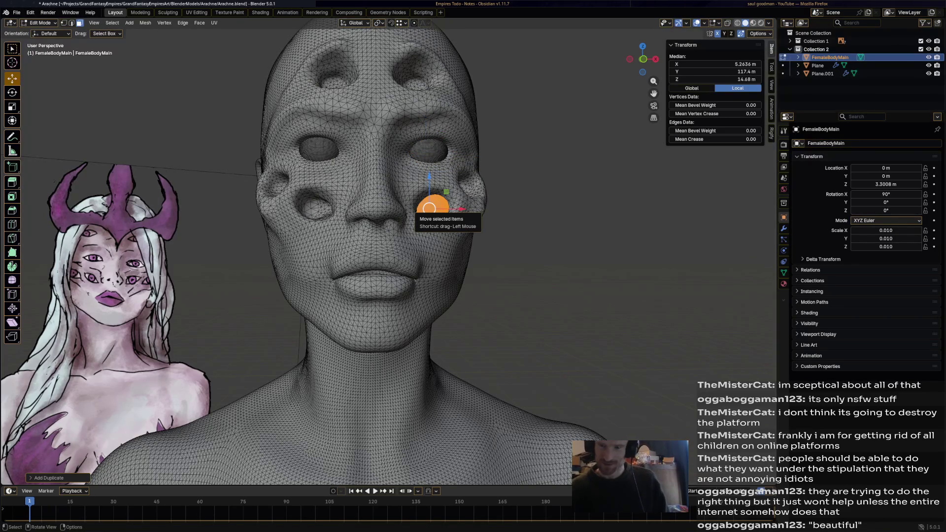
drag(430, 209, 426, 151)
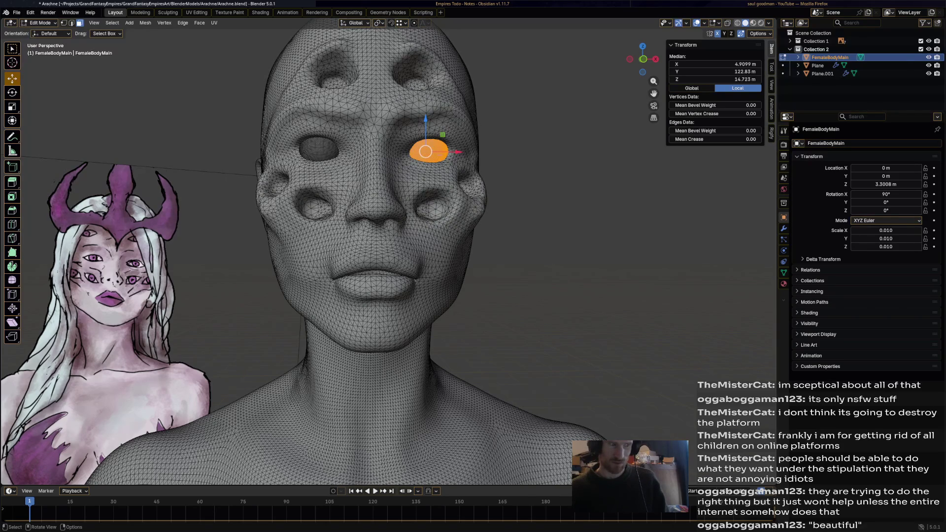
Select the eyeball in the opposite socket and delete its vertices
key(shift)
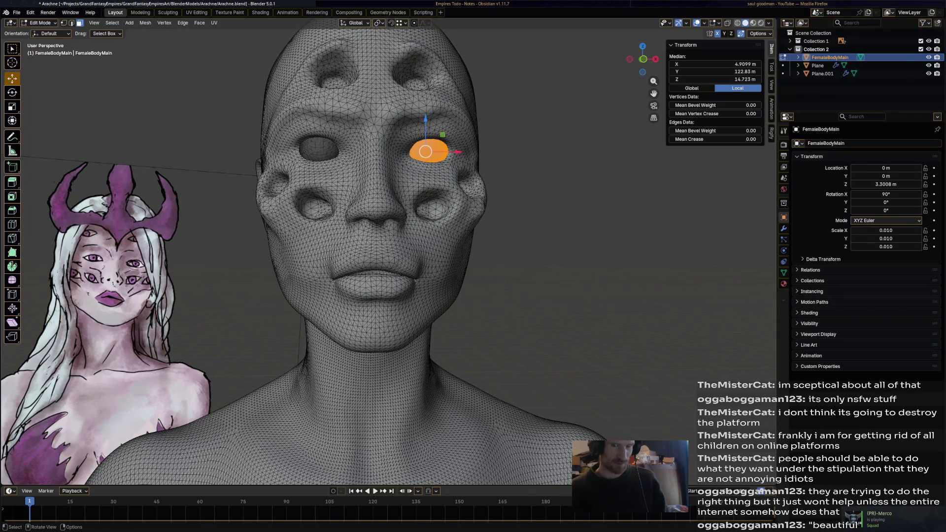
key(alt+a)
key(l)
key(x)
click(292, 153)
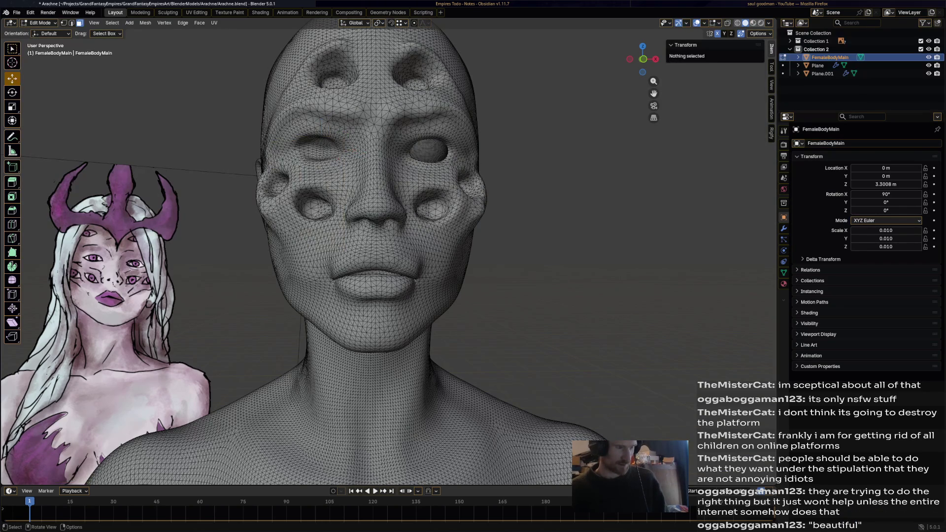
Separate the remaining eyeball into its own object FemaleBodyMain.001 and make it active
key(l)
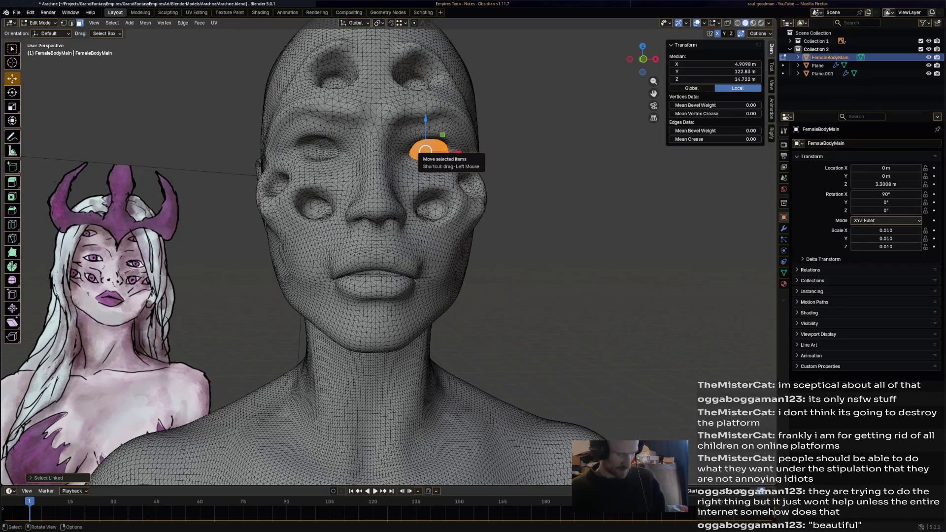
key(p)
click(427, 152)
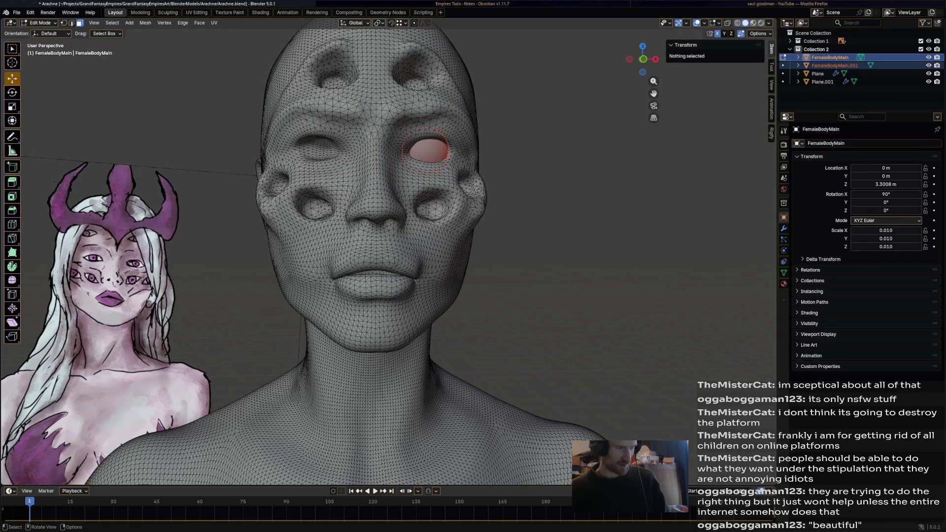
key(l)
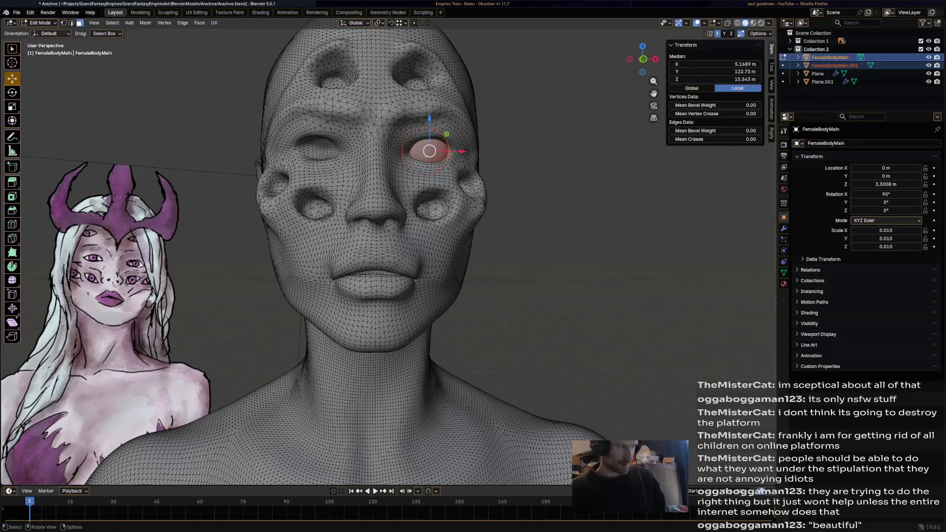
key(Tab)
click(426, 152)
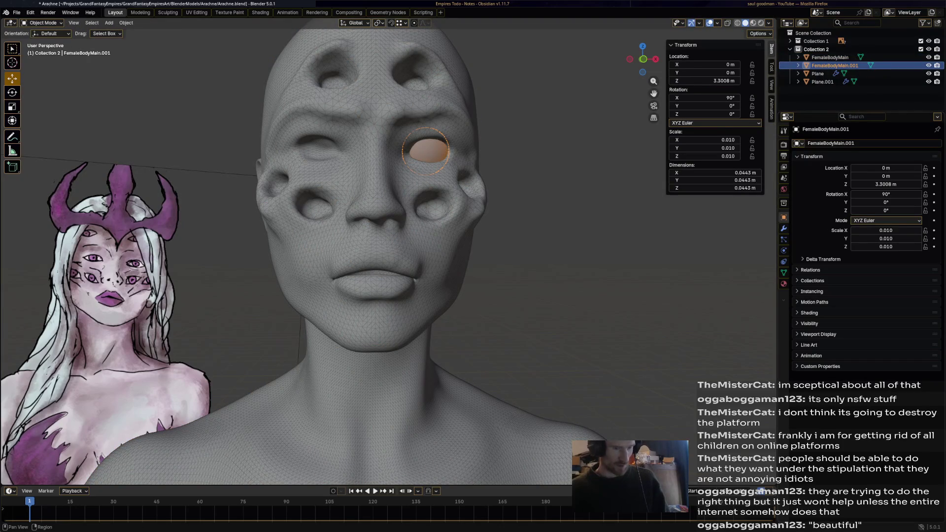
Add a Mirror modifier so the eyeball is mirrored to the other side of the face
click(785, 229)
click(844, 144)
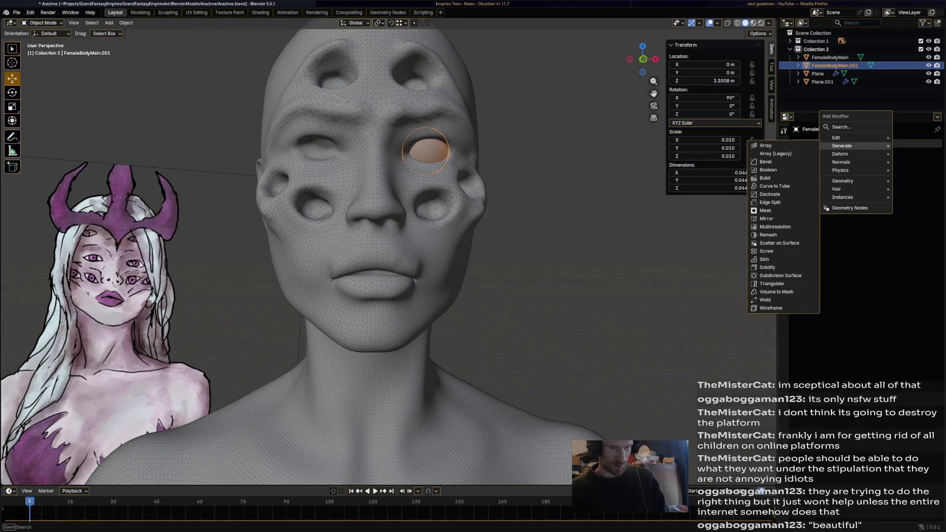
click(767, 218)
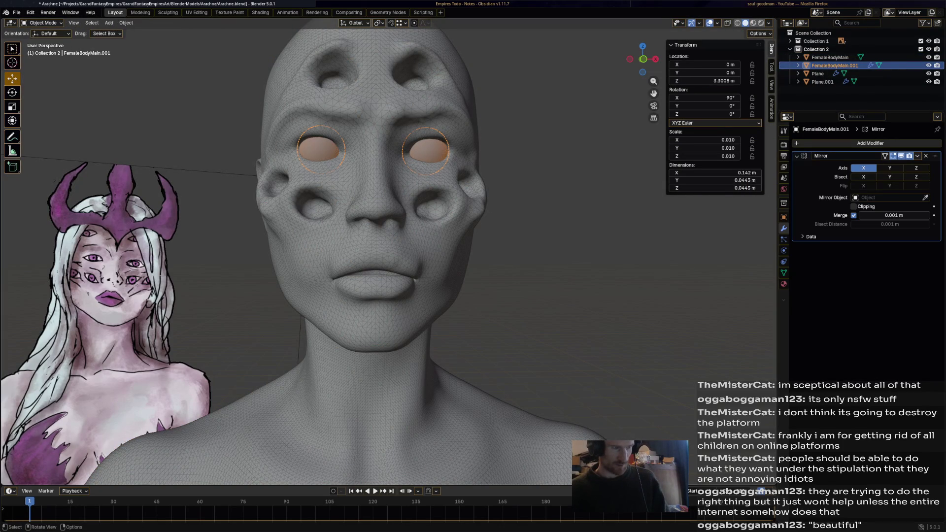
In Edit Mode, select the whole eyeball mesh and drag it down onto the cheek
key(Tab)
key(alt+a)
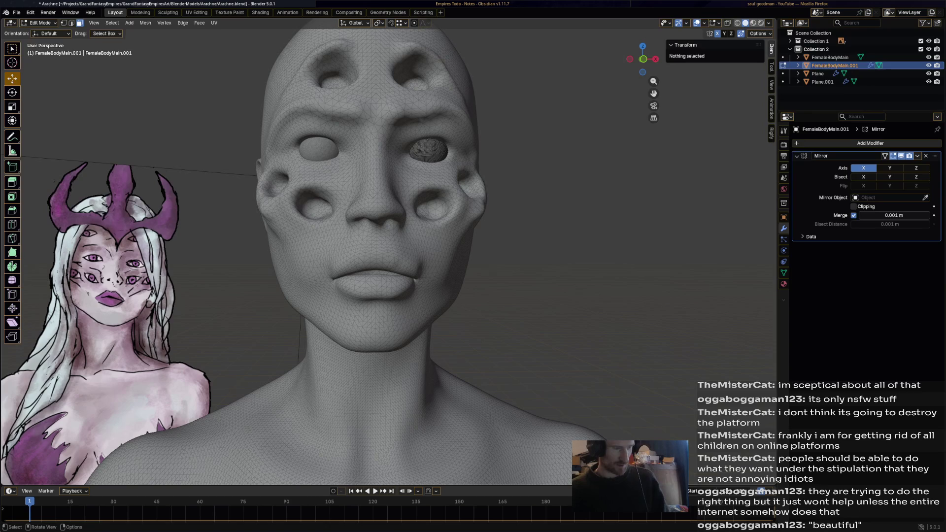
key(l)
drag(424, 152, 432, 207)
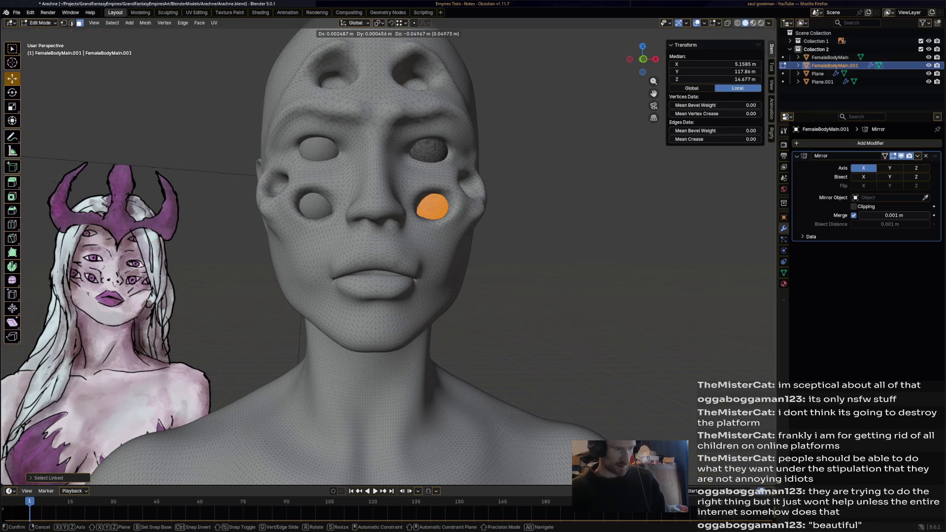
middle_drag(433, 208, 385, 289)
Duplicate the eyeball twice with Shift+D to fill the remaining cheek sockets
key(shift+d)
key(y)
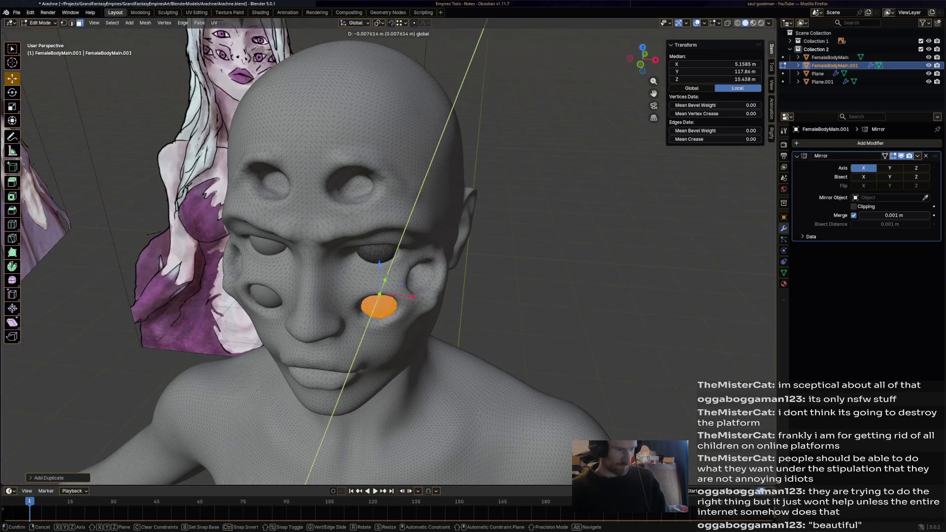
key(Return)
mouse_move(385, 288)
middle_down()
mouse_move(410, 214)
mouse_move(400, 239)
middle_up()
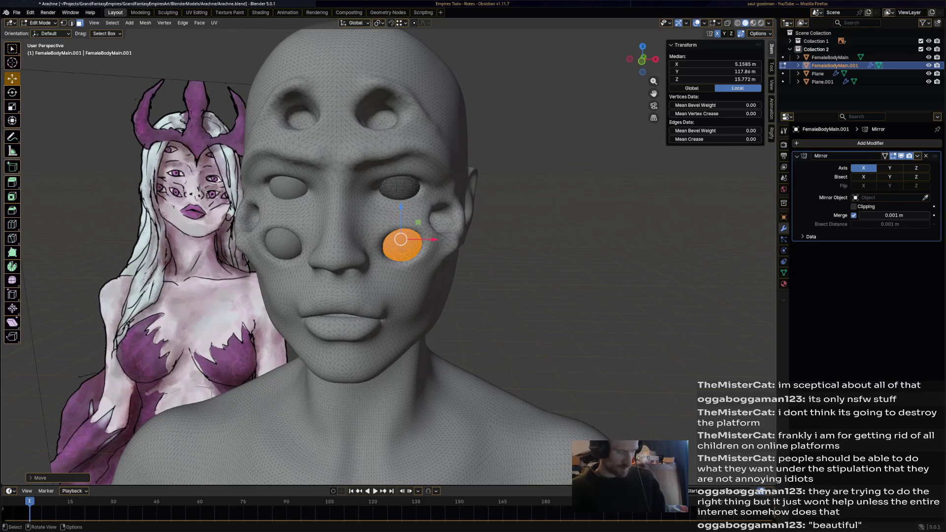
key(shift+d)
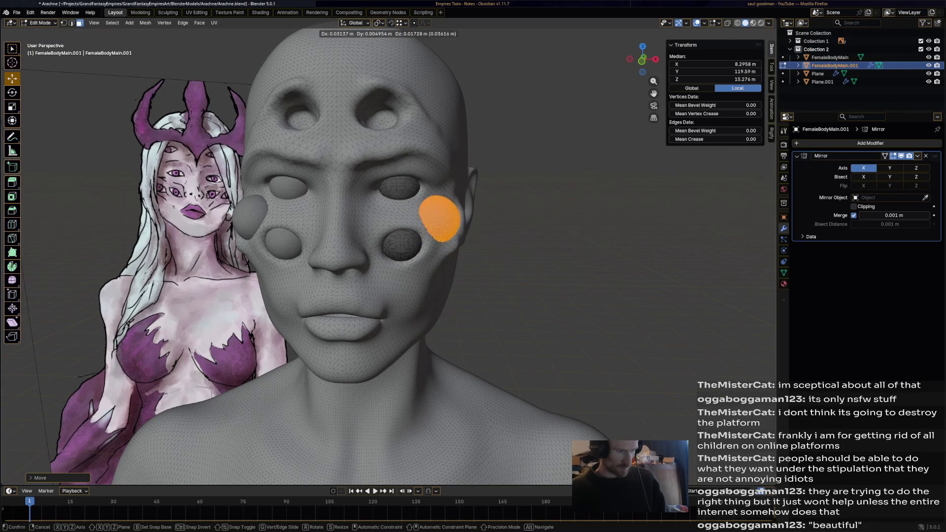
key(Return)
Seat the outer cheek eyeball with Y, Z and X constrained moves
middle_drag(400, 239, 296, 237)
key(g)
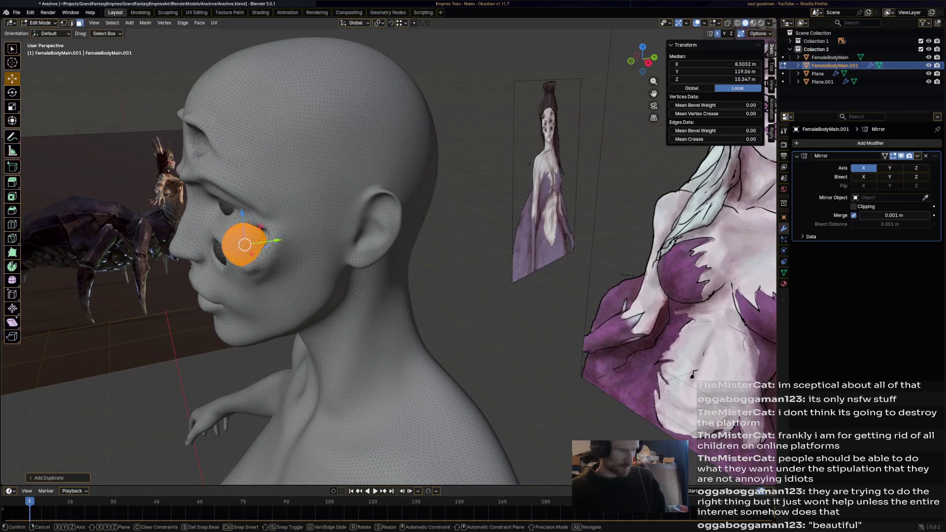
key(y)
key(Return)
middle_drag(296, 237, 423, 201)
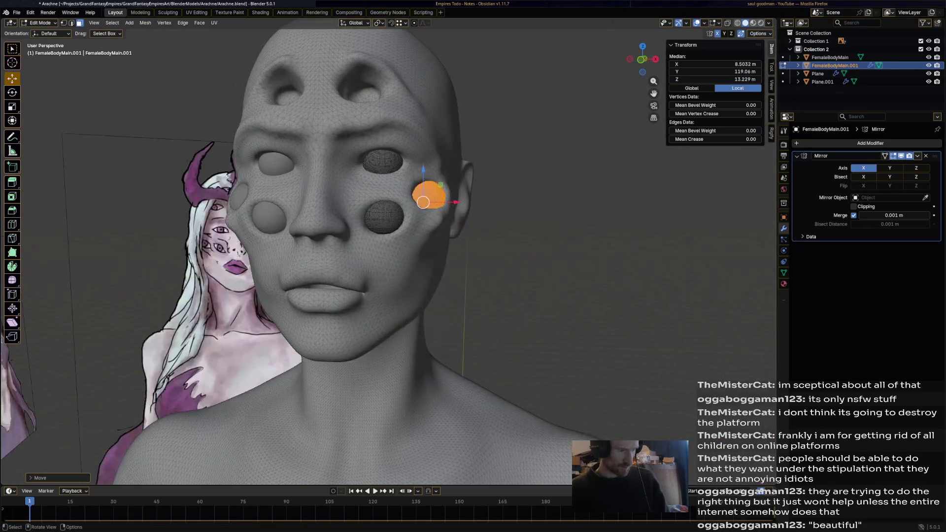
key(g)
key(z)
key(Return)
key(g)
key(x)
key(Return)
Push the eyeball deeper into its socket and refine its placement from higher views
mouse_move(423, 198)
middle_down()
mouse_move(415, 254)
mouse_move(249, 220)
middle_up()
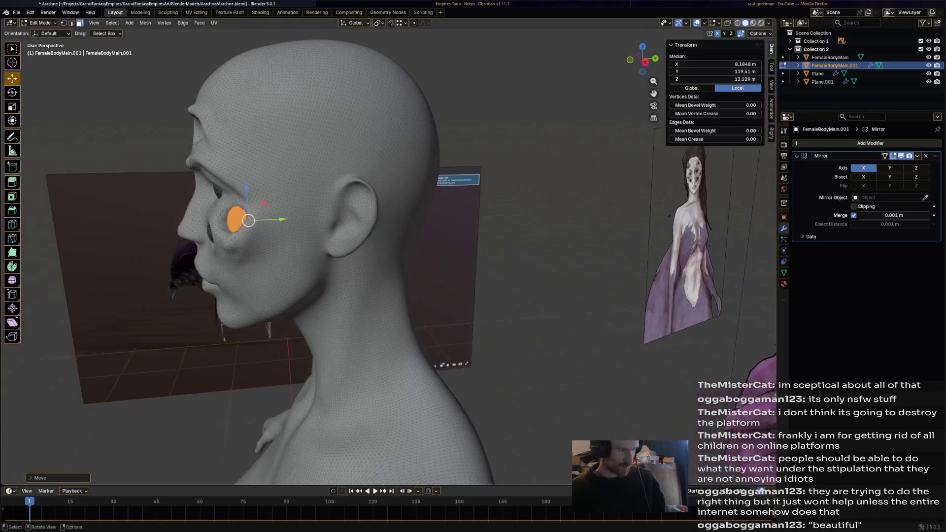
key(g)
key(y)
key(Return)
middle_drag(249, 219, 430, 223)
key(g)
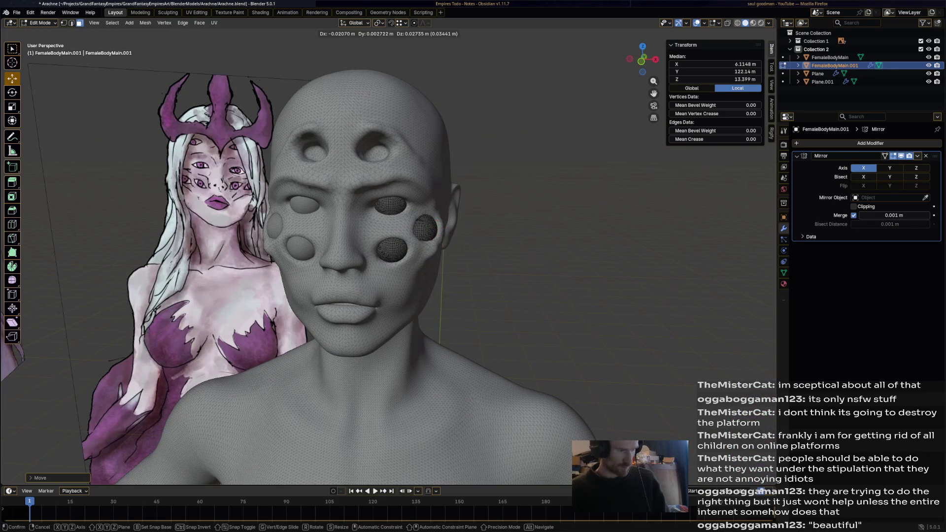
key(Return)
middle_drag(370, 185, 378, 245)
key(g)
key(y)
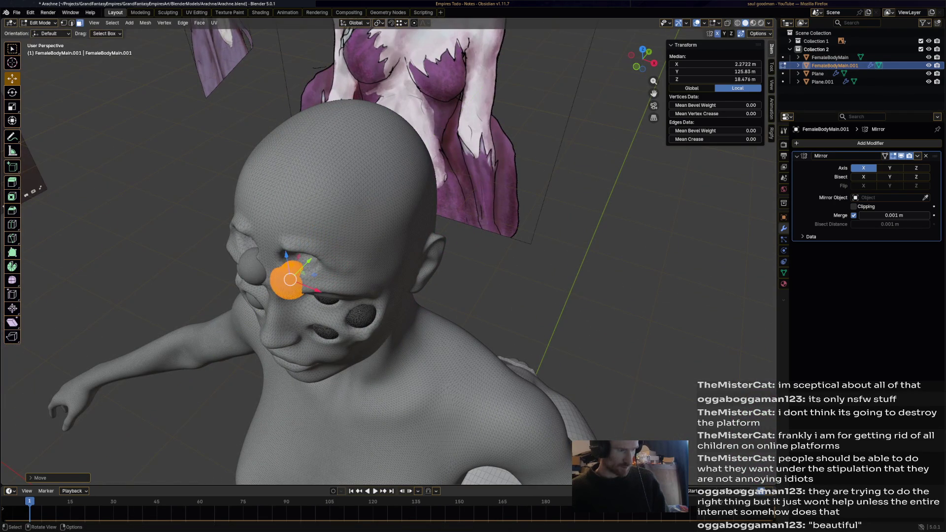
key(x)
key(Return)
Raise, shift and set the depth of the sphere so it sits in the forehead socket
key(g)
key(z)
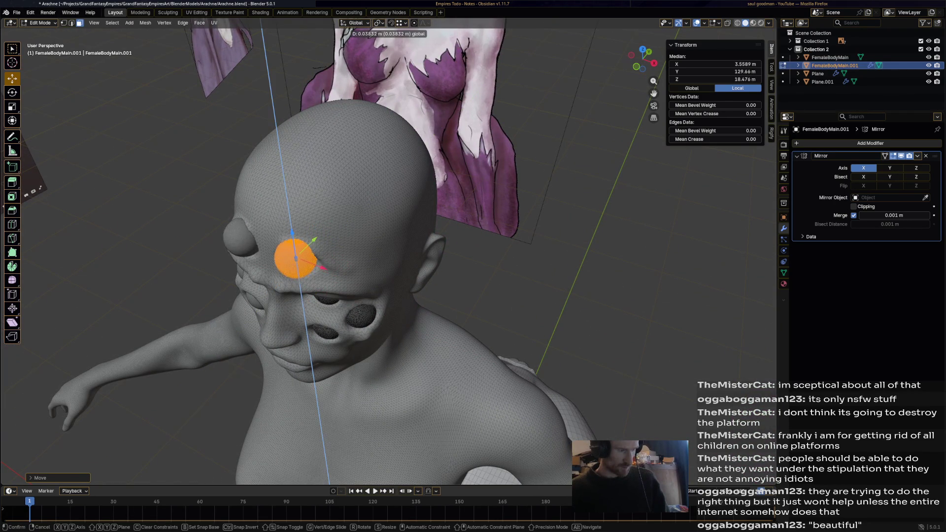
key(Return)
mouse_move(300, 283)
middle_down()
mouse_move(362, 193)
mouse_move(317, 222)
mouse_move(279, 278)
mouse_move(318, 192)
mouse_move(333, 185)
mouse_move(244, 222)
middle_up()
key(g)
key(x)
key(Return)
key(g)
key(y)
key(Return)
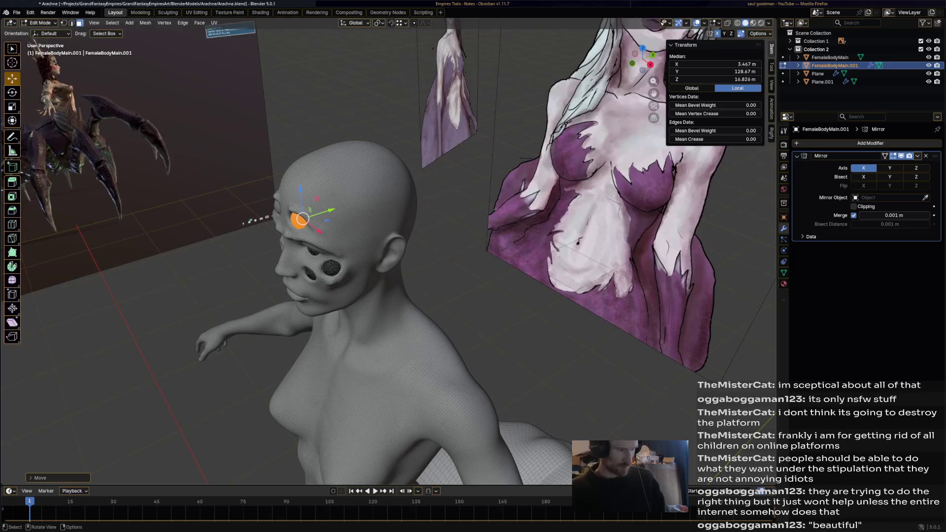
key(g)
key(y)
key(Return)
middle_drag(244, 222, 348, 211)
Save Arachne.blend, select all eyeball spheres and return to Object Mode
key(ctrl+s)
scroll(380, 237, up, 1)
scroll(381, 237, up, 4)
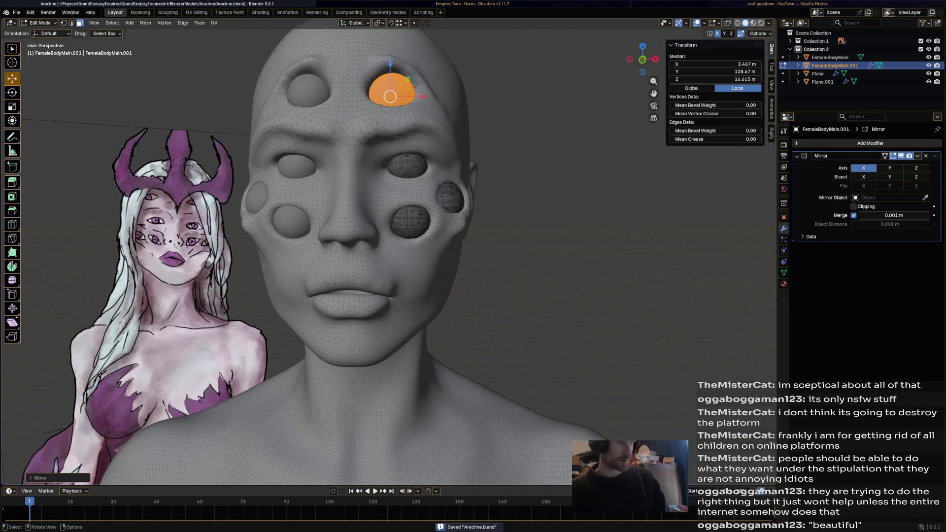
key(a)
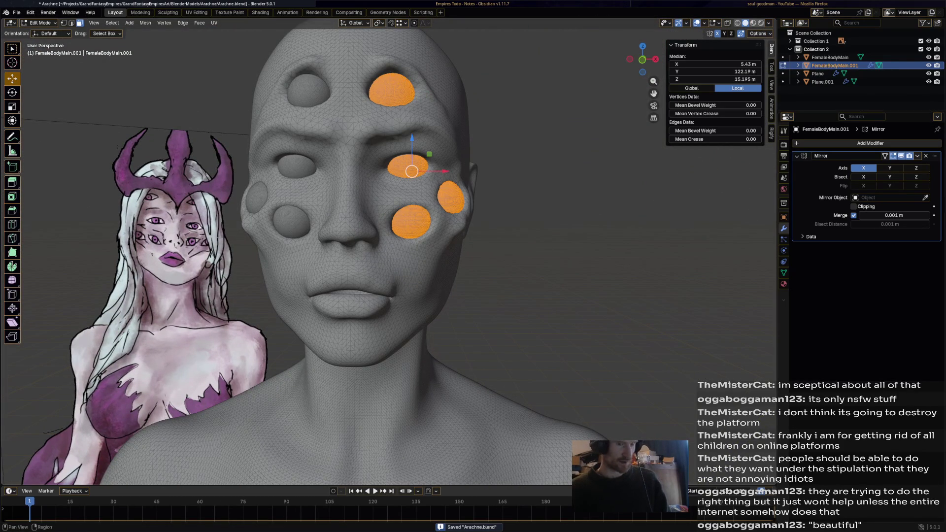
key(Tab)
key(shift)
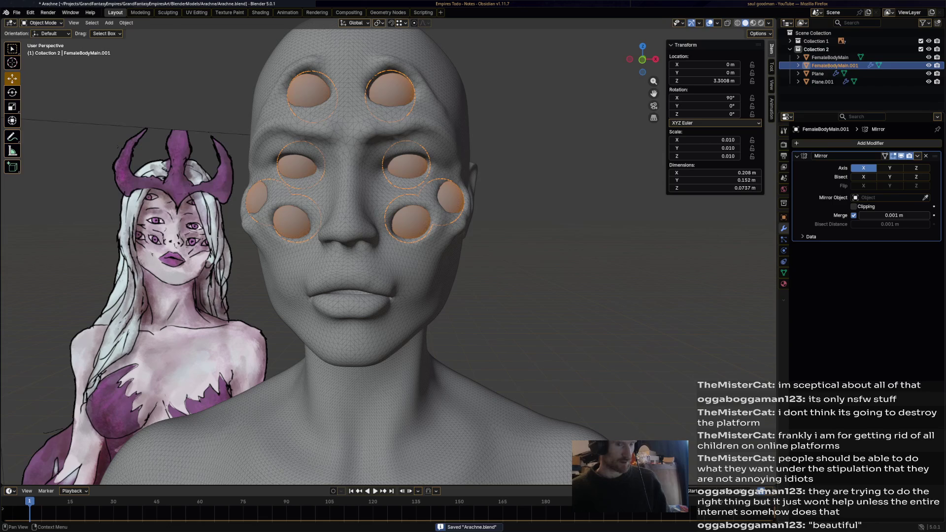
Delete the Mirror modifier from the eyeball object, leaving its name unchanged
double_click(843, 156)
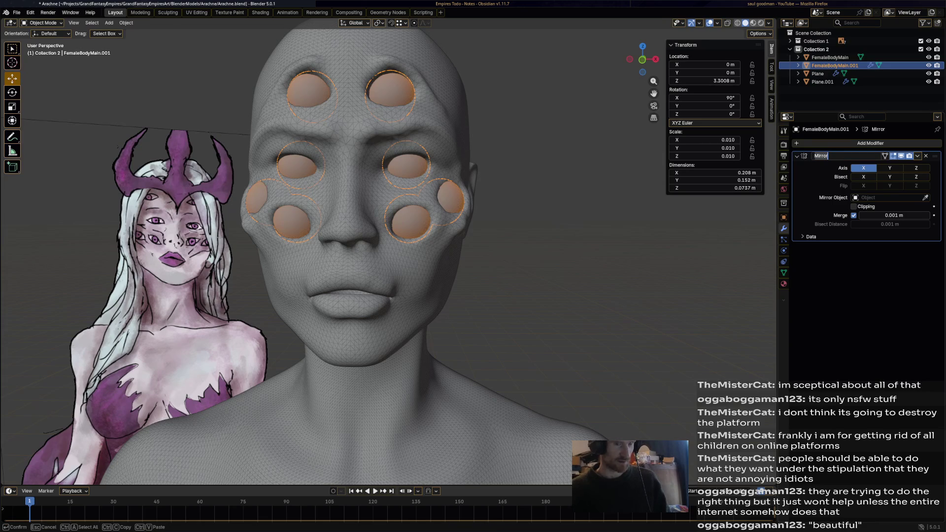
key(Return)
click(918, 155)
click(887, 166)
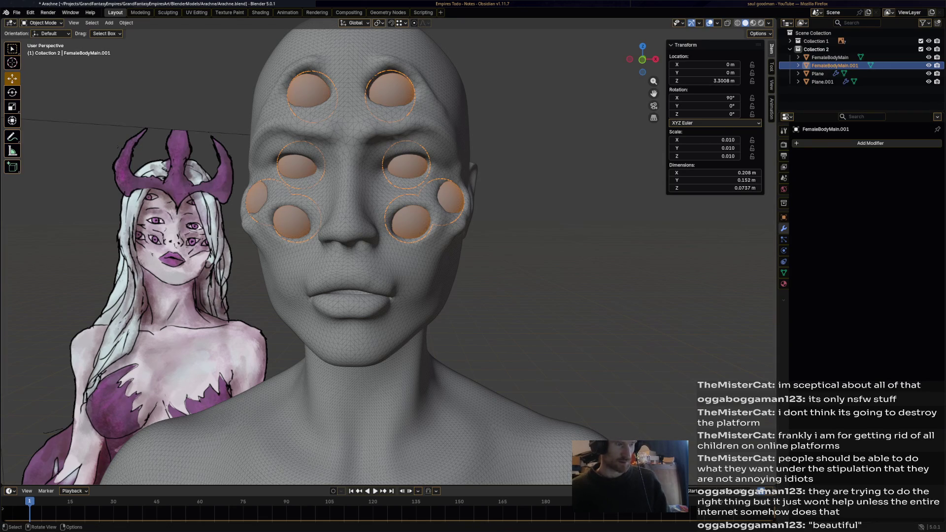
Deselect the eyeballs and orbit around the body to inspect the seated eyes
key(alt+a)
scroll(389, 259, down, 3)
scroll(388, 259, down, 3)
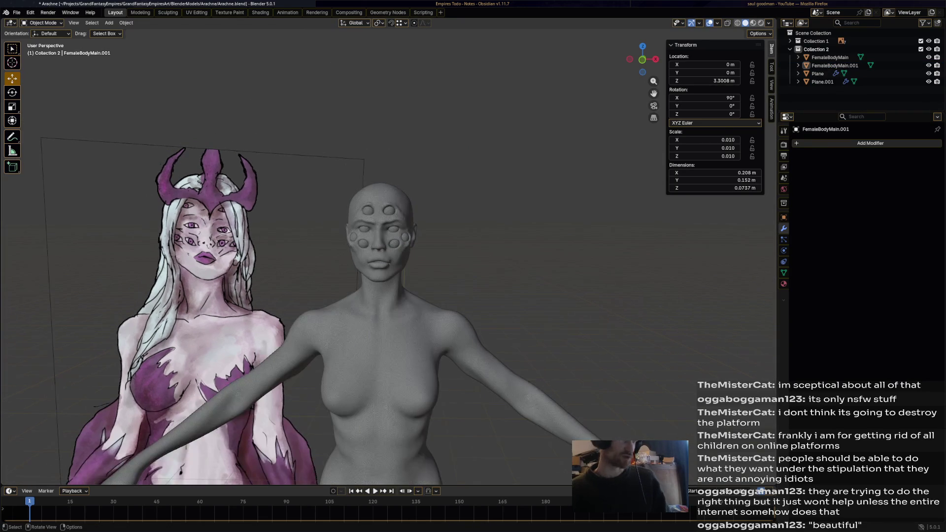
middle_drag(389, 260, 414, 243)
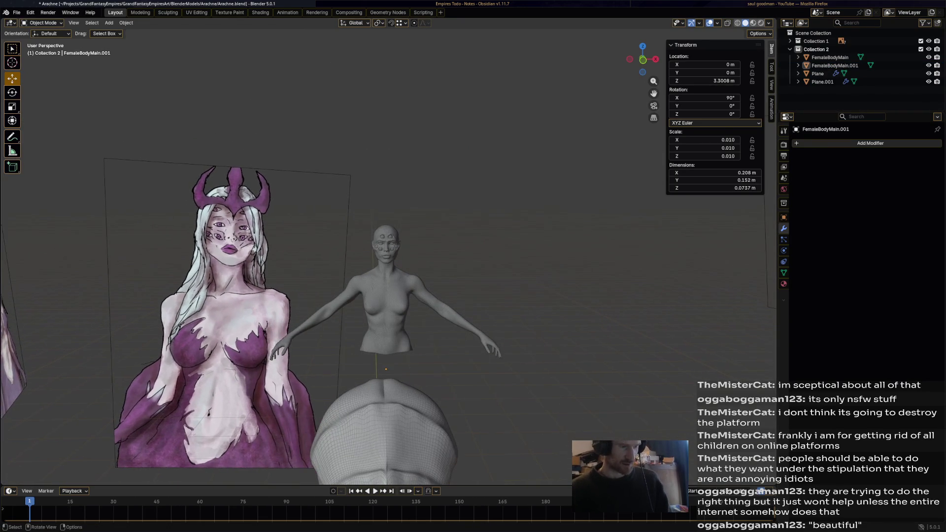
scroll(389, 259, up, 2)
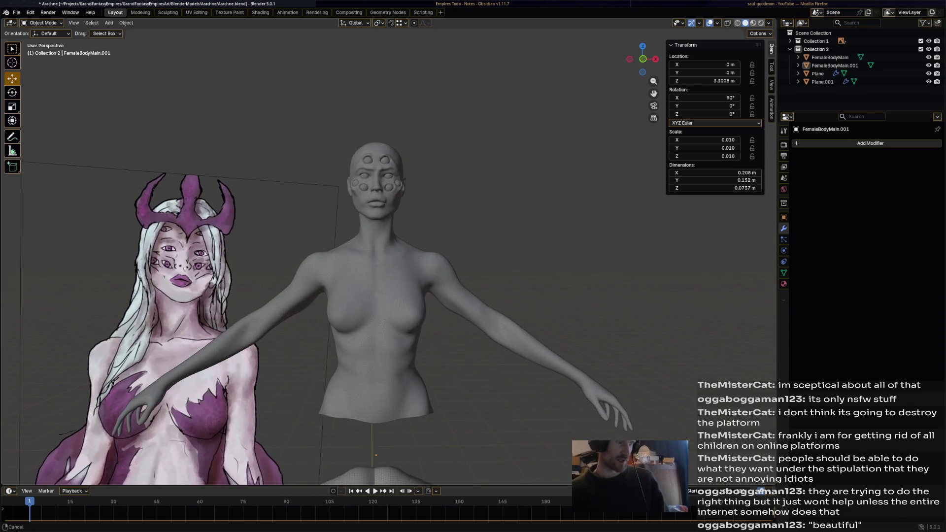
scroll(388, 259, up, 2)
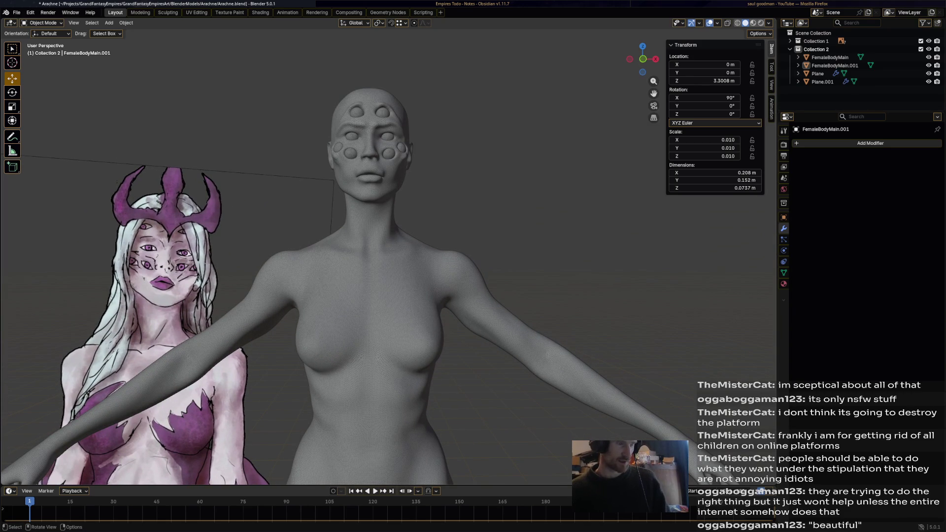
middle_drag(388, 259, 473, 255)
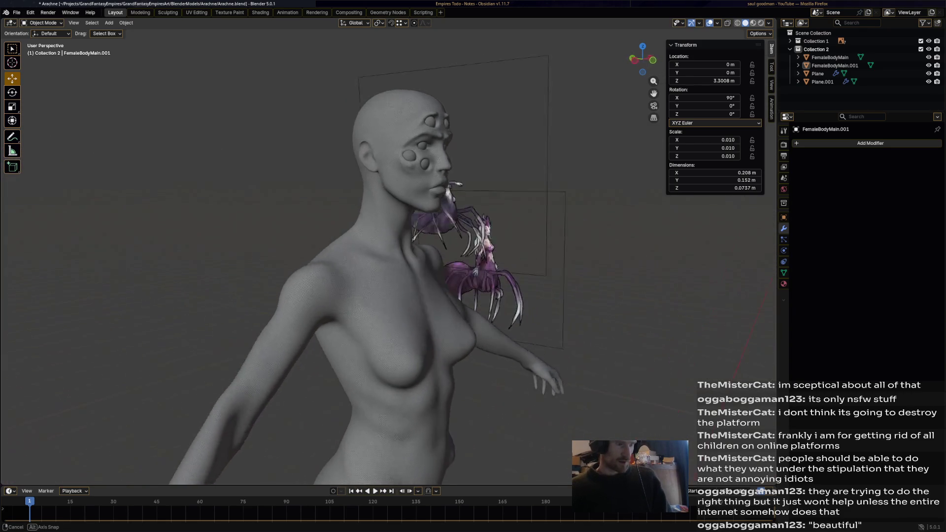
mouse_move(473, 255)
middle_down()
mouse_move(562, 222)
mouse_move(517, 229)
middle_up()
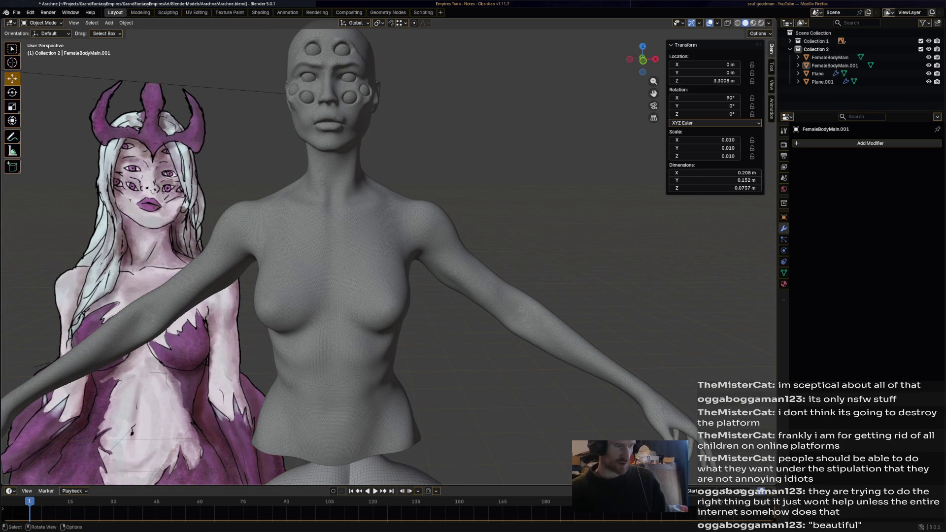
click(43, 22)
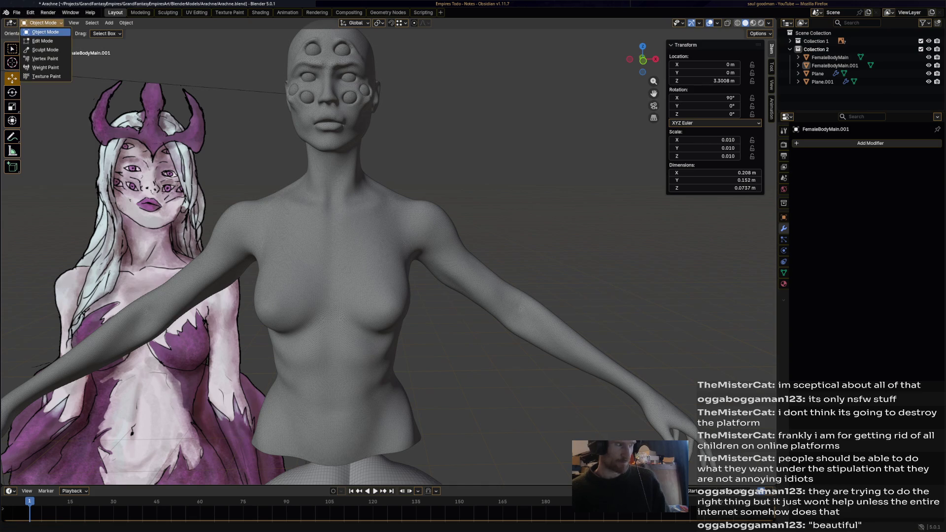
Switch to Sculpt Mode, recentre the torso in view, then return to Object Mode
click(44, 50)
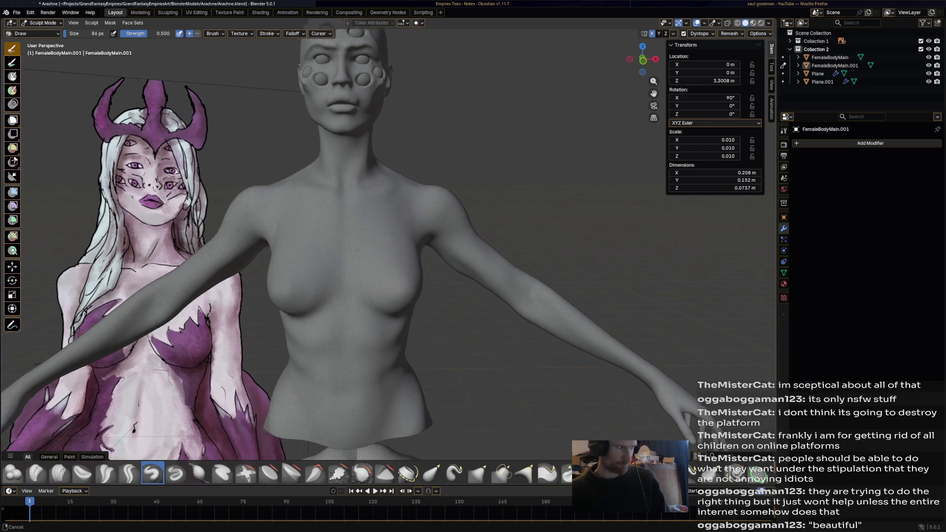
shift+middle_drag(388, 263, 458, 194)
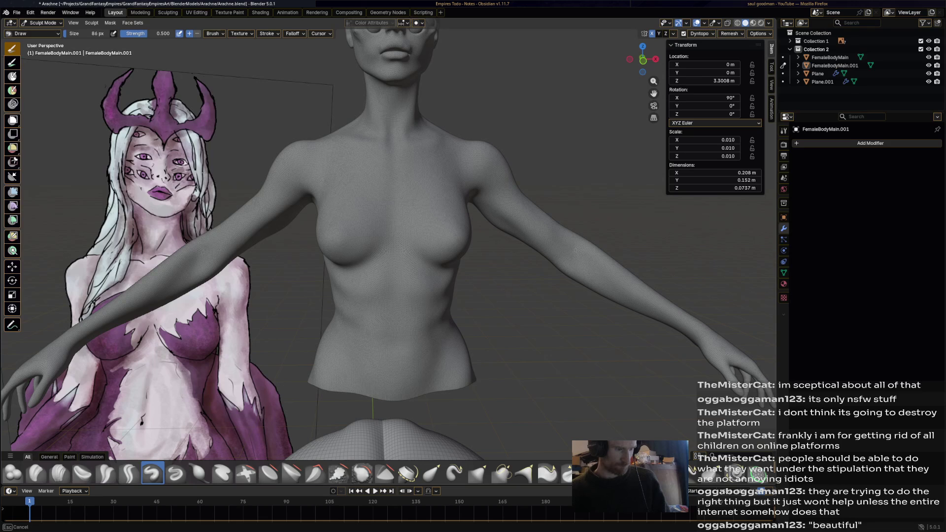
scroll(388, 244, up, 3)
shift+middle_drag(388, 333, 388, 96)
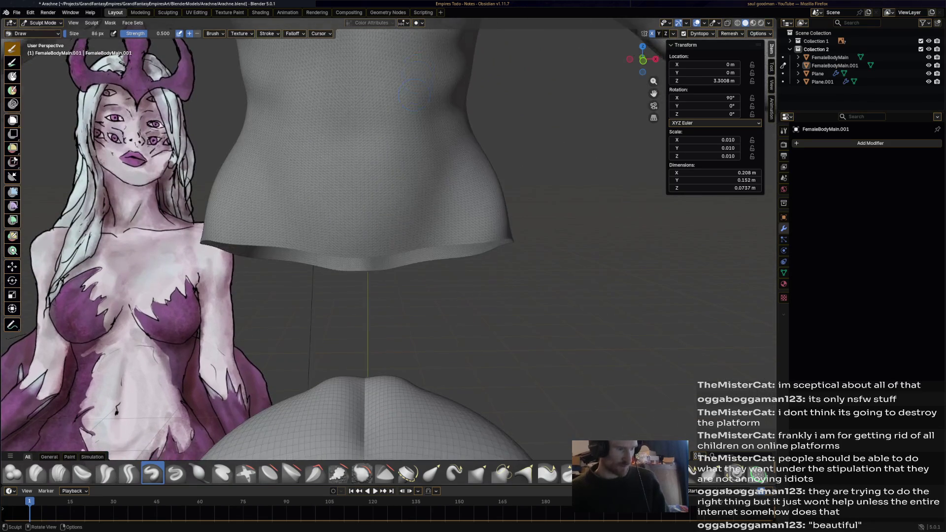
key(ctrl+Tab)
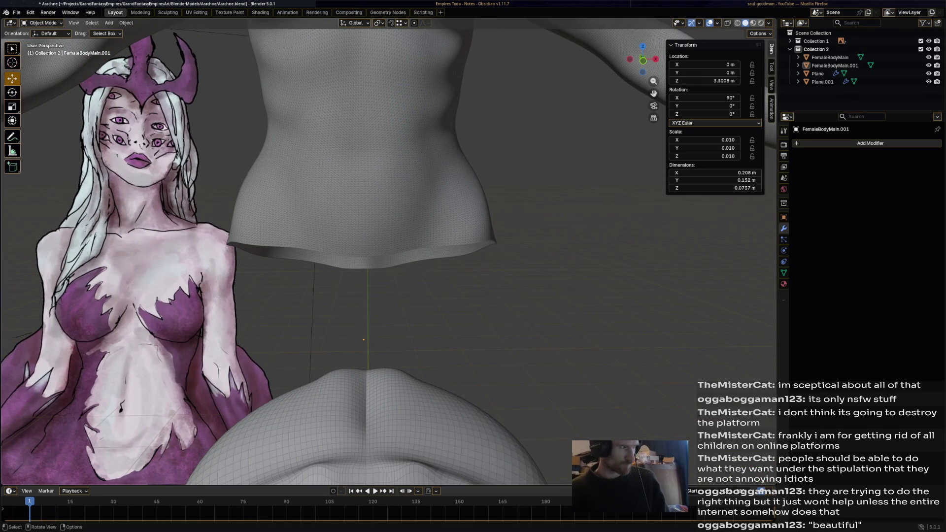
Re-enter Sculpt Mode and orbit around the torso and reference
click(42, 23)
click(45, 50)
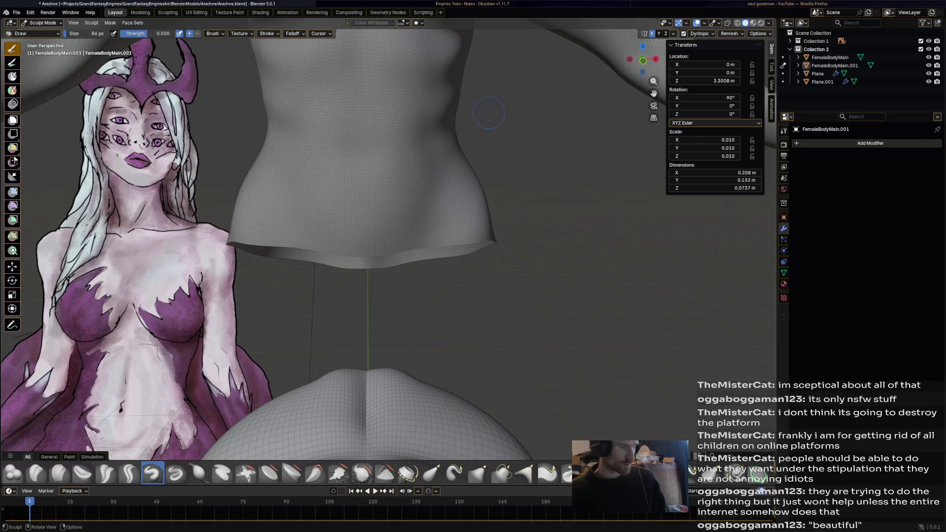
drag(403, 210, 403, 211)
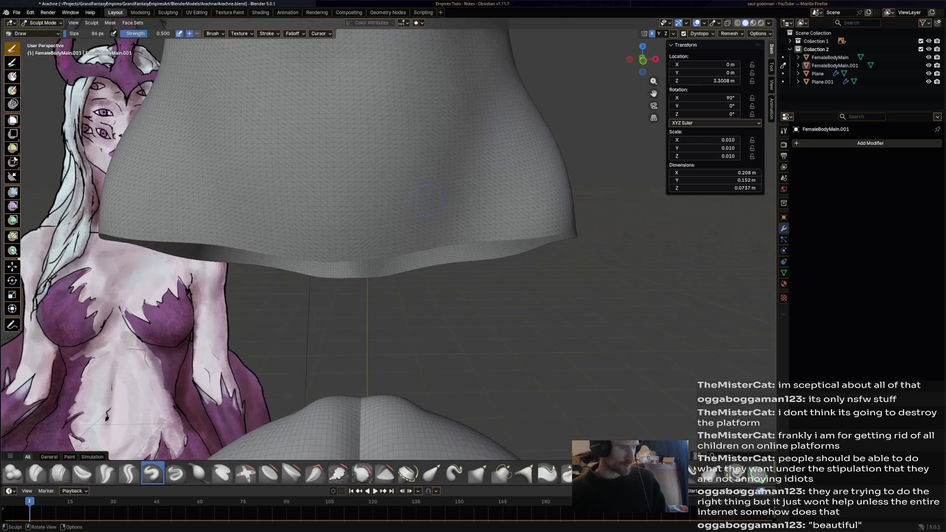
middle_drag(403, 211, 466, 191)
scroll(355, 174, down, 5)
mouse_move(355, 175)
middle_down()
mouse_move(461, 135)
mouse_move(517, 170)
middle_up()
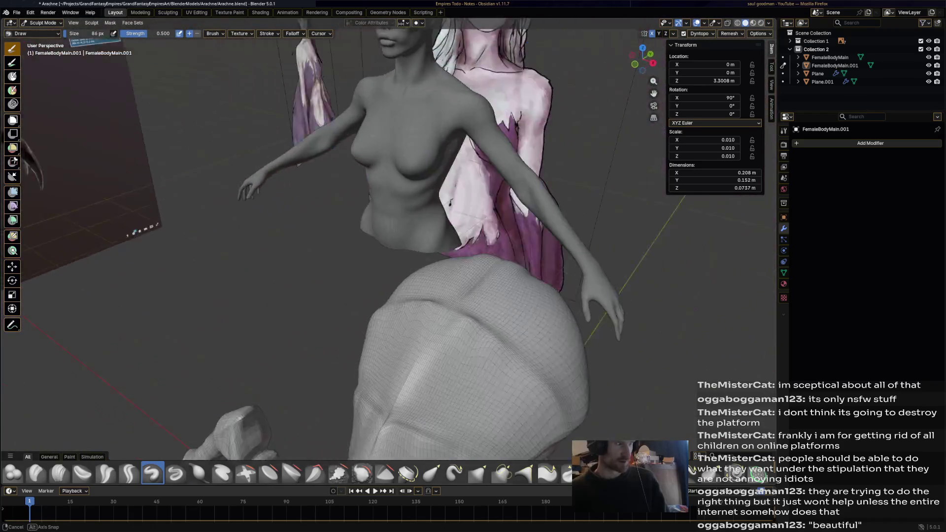
middle_drag(452, 202, 399, 261)
Cycle through Edit and Object Mode, then put FemaleBodyMain into Sculpt Mode
key(Tab)
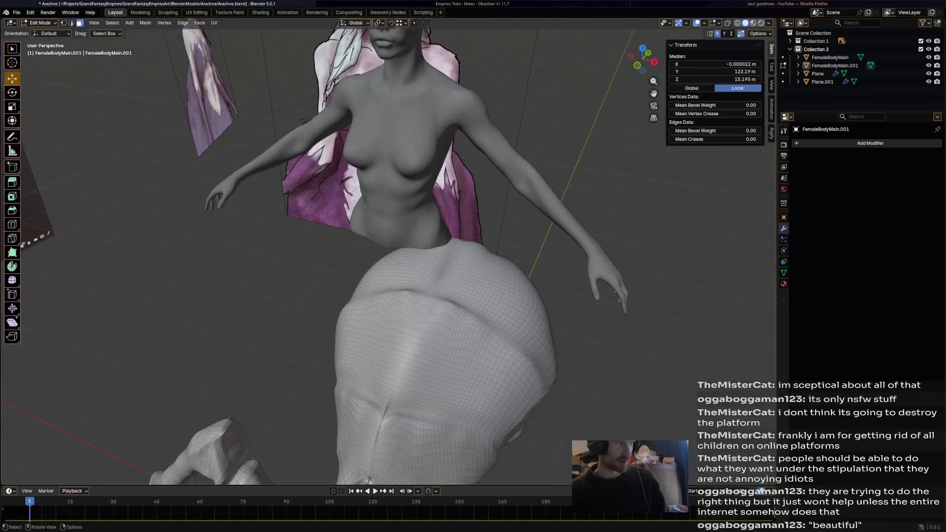
click(41, 23)
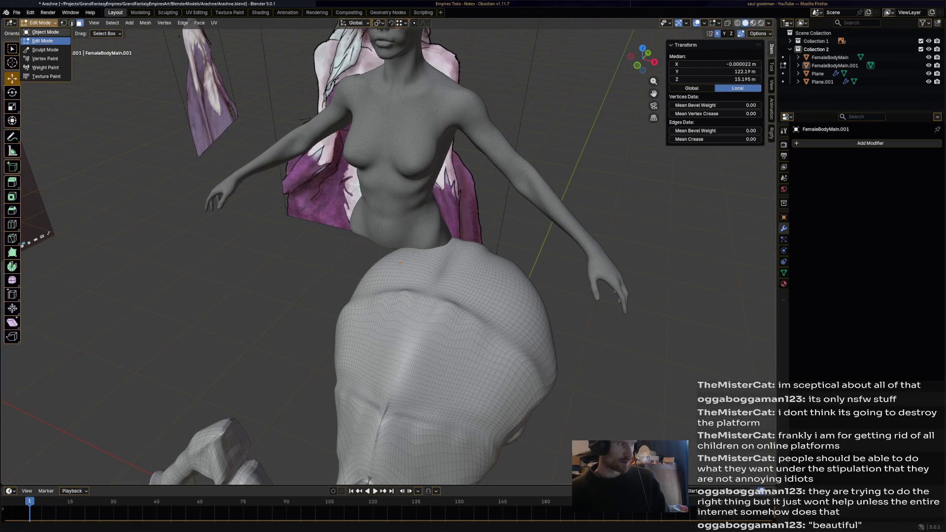
click(392, 163)
mouse_move(392, 163)
middle_down()
mouse_move(387, 262)
mouse_move(367, 348)
middle_up()
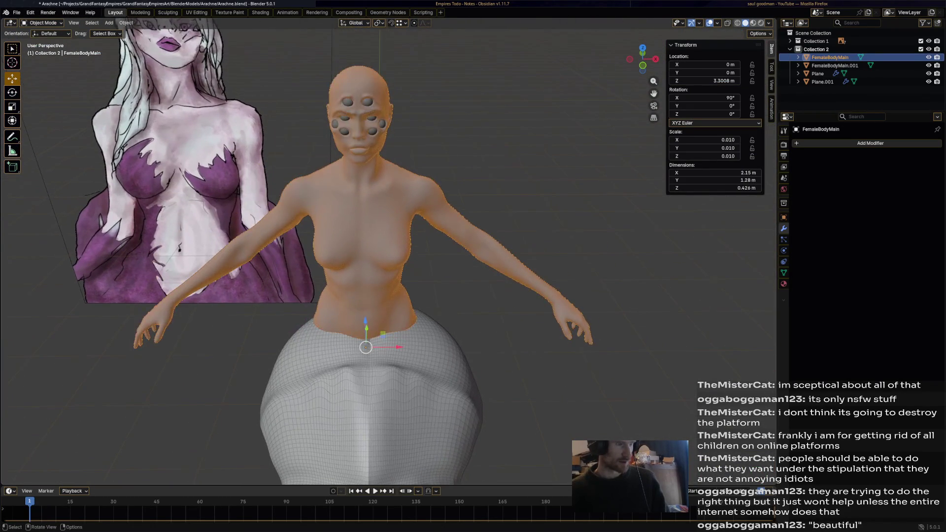
click(43, 22)
click(44, 51)
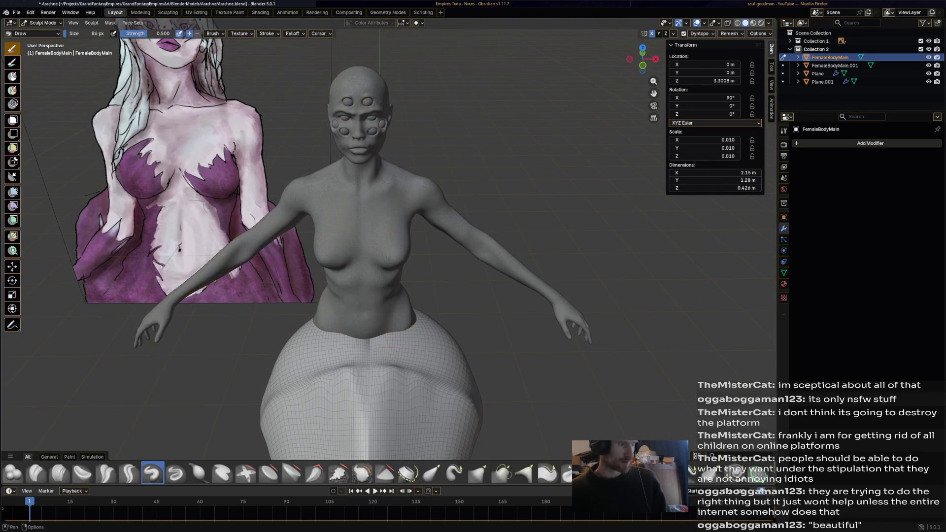
scroll(393, 339, up, 3)
scroll(393, 340, up, 2)
Orbit to inspect the torso from below and above, then switch to the browser window
mouse_move(391, 281)
middle_down()
mouse_move(333, 262)
mouse_move(370, 222)
mouse_move(475, 218)
mouse_move(474, 177)
middle_up()
scroll(476, 219, down, 4)
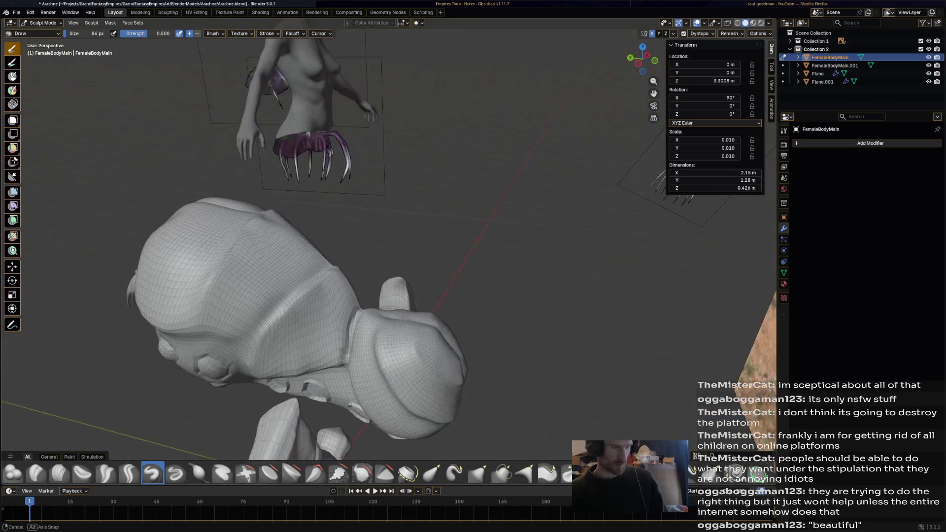
middle_drag(473, 178, 532, 198)
key(alt+Tab)
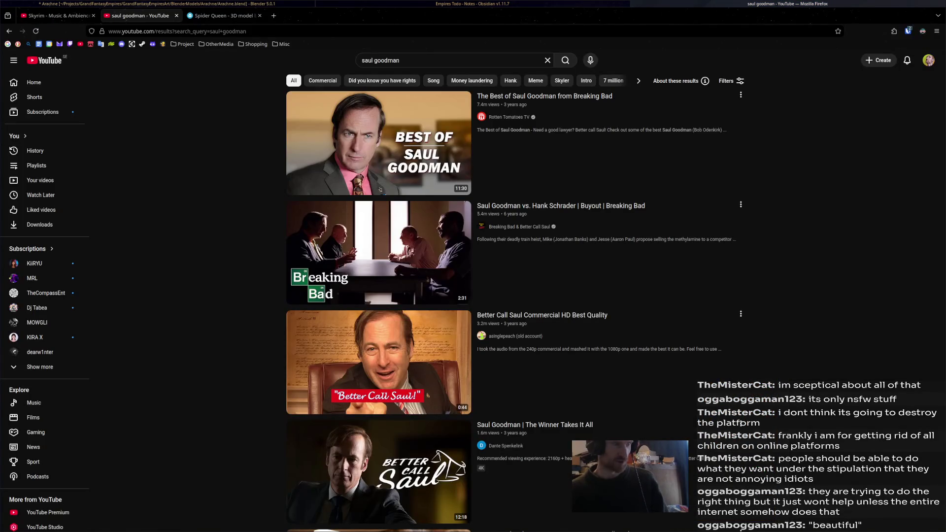
Close the saul goodman search tab and play the Skyrim Music & Ambience - Towns video
click(176, 16)
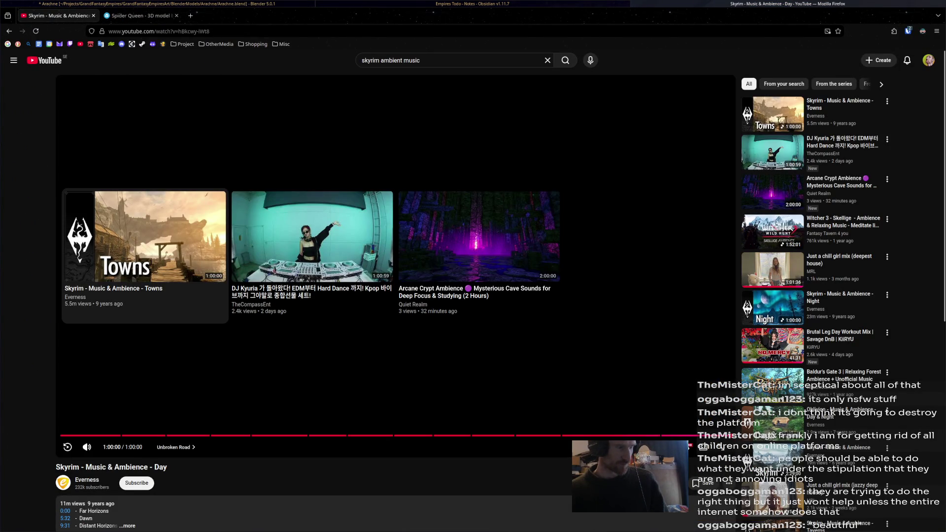
click(145, 237)
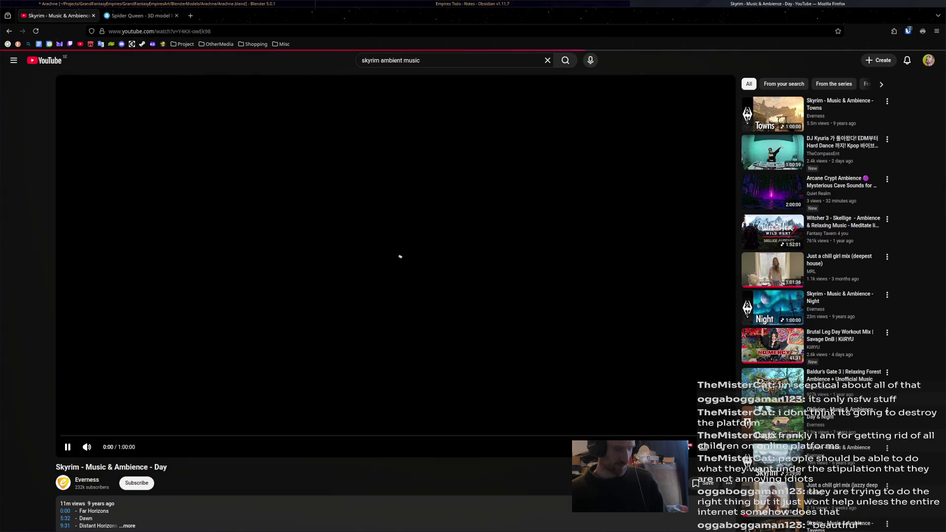
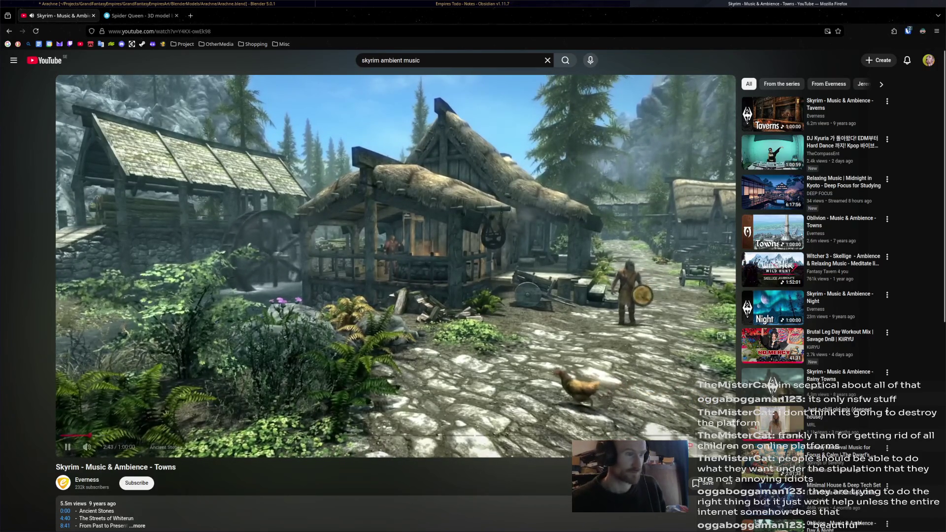
Switch from Firefox back to the Blender sculpt session and orbit to the models
key(alt+Tab)
middle_drag(414, 244, 450, 232)
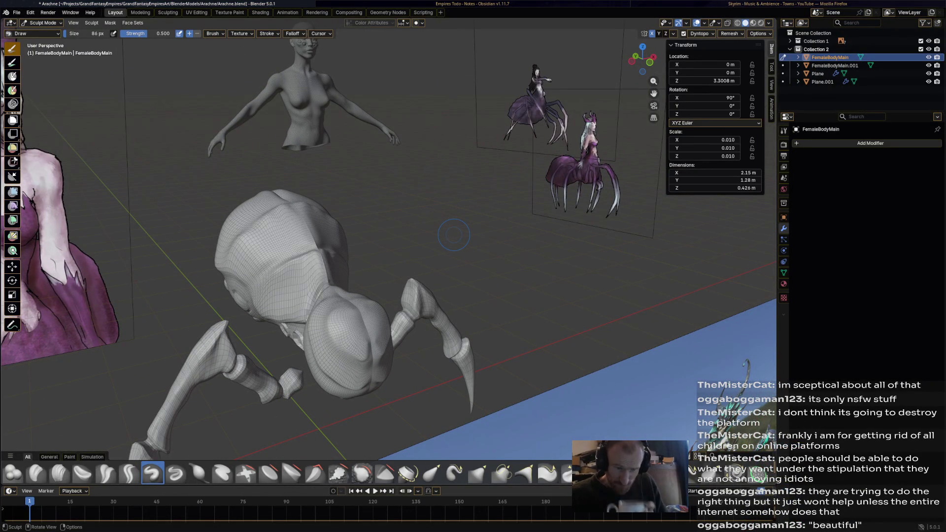
mouse_move(402, 244)
middle_down()
mouse_move(436, 233)
mouse_move(439, 273)
middle_up()
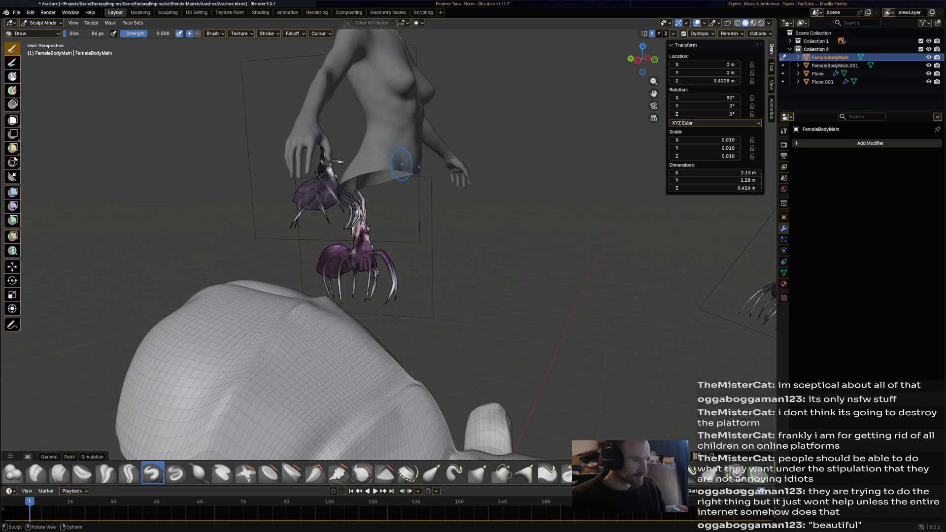
scroll(439, 272, up, 3)
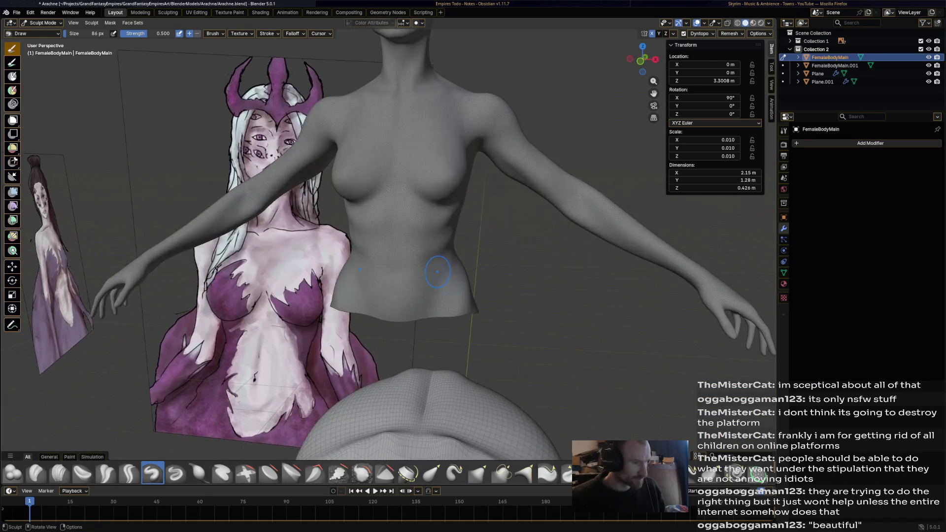
scroll(439, 272, up, 2)
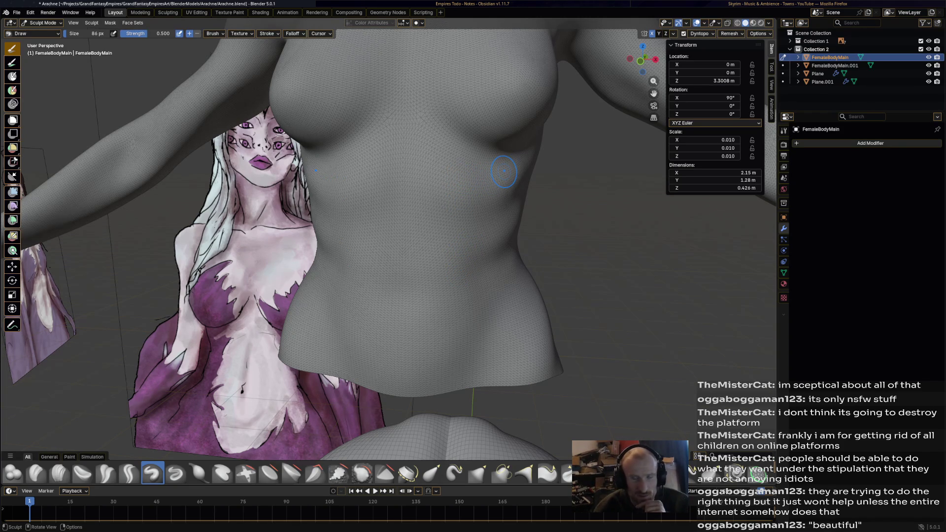
scroll(504, 172, down, 8)
mouse_move(503, 172)
middle_down()
mouse_move(459, 222)
mouse_move(414, 244)
mouse_move(444, 248)
middle_up()
scroll(524, 257, up, 3)
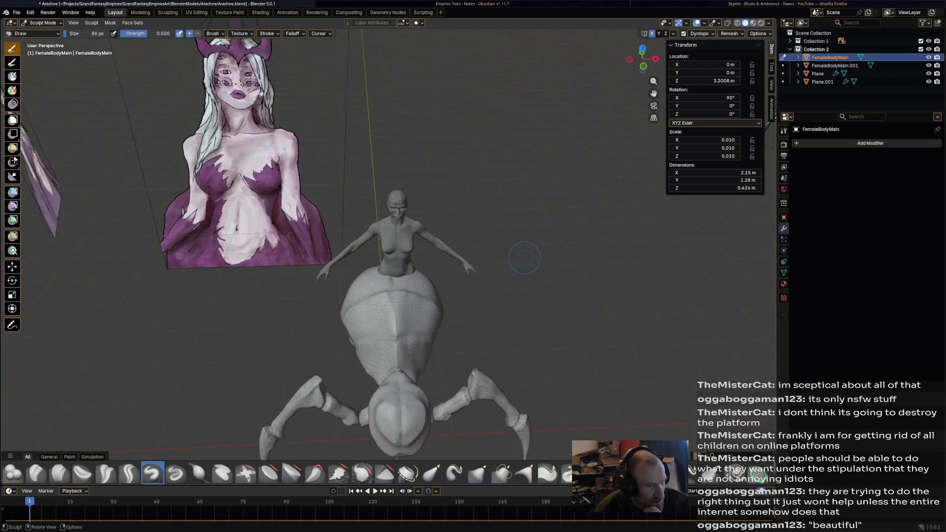
scroll(524, 258, up, 3)
scroll(524, 258, up, 2)
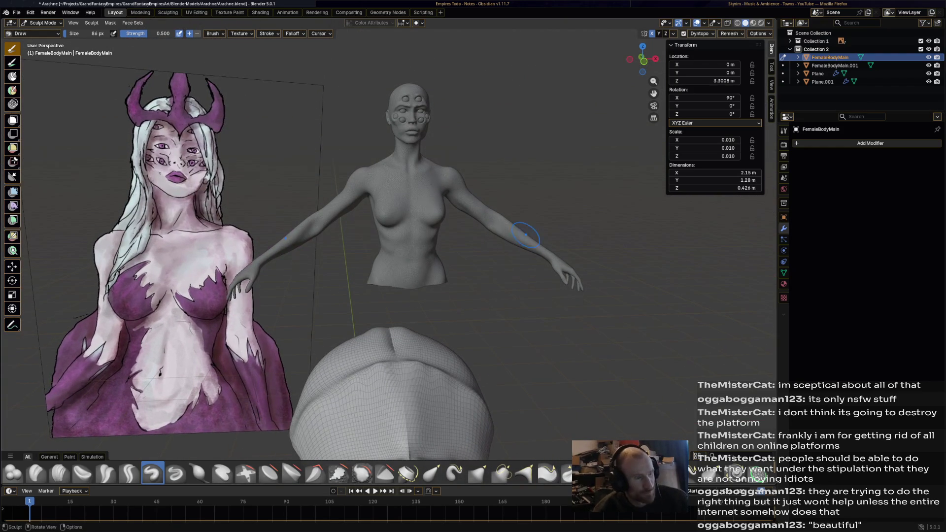
scroll(403, 230, up, 2)
scroll(403, 229, up, 4)
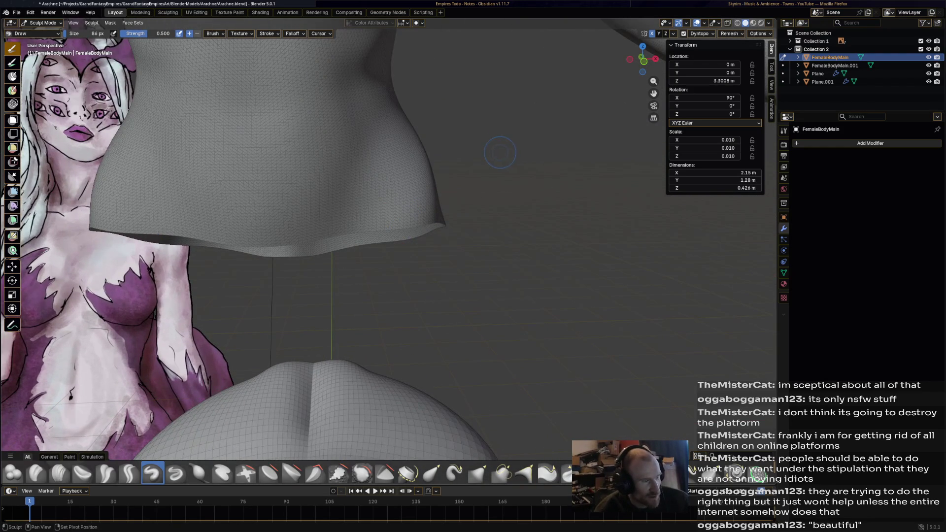
scroll(500, 153, up, 2)
scroll(510, 170, up, 2)
scroll(448, 144, up, 2)
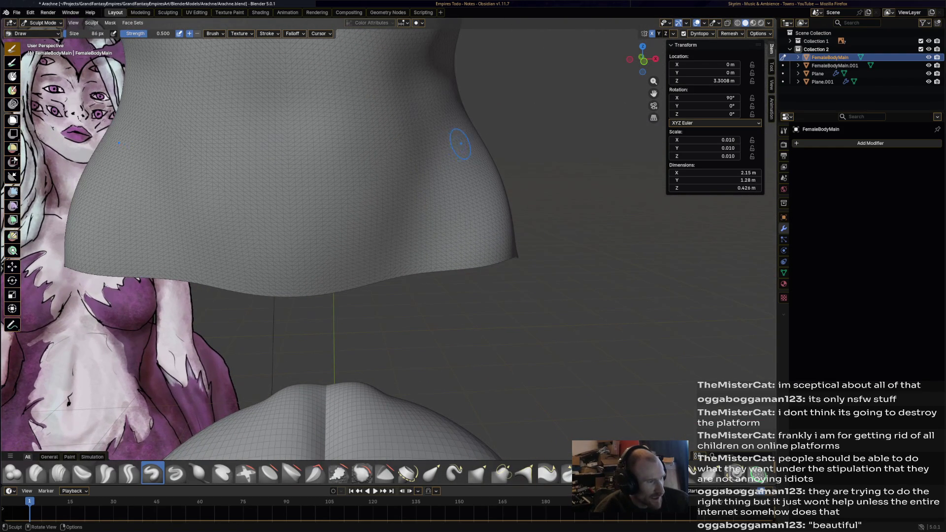
scroll(402, 116, up, 2)
scroll(311, 118, up, 1)
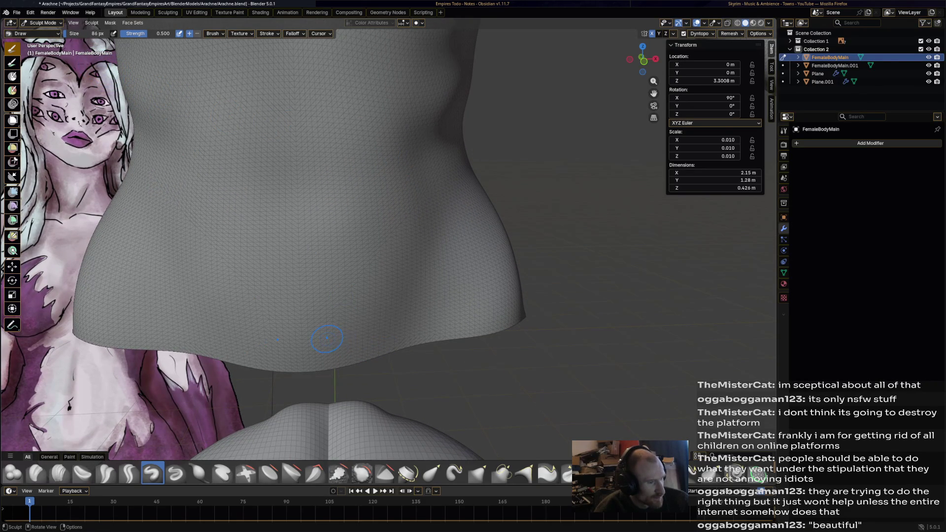
Carve a V-shaped crease into the lower abdomen, undoing and redrawing one stroke
drag(328, 337, 278, 332)
mouse_move(351, 313)
mouse_down()
mouse_move(392, 238)
mouse_move(388, 188)
mouse_move(222, 165)
mouse_up()
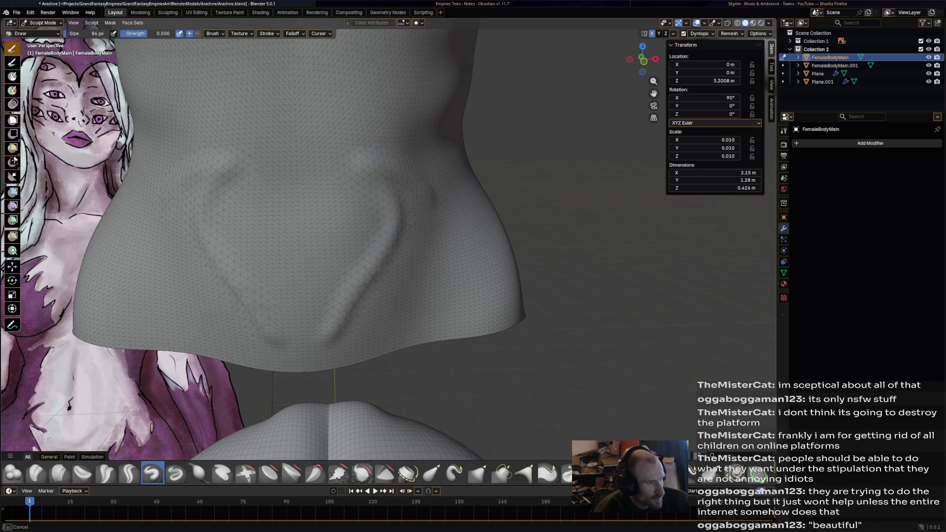
key(ctrl+z)
key(ctrl+z)
key(ctrl+z)
mouse_move(321, 332)
mouse_down()
mouse_move(392, 194)
mouse_move(421, 214)
mouse_move(421, 130)
mouse_move(395, 80)
mouse_move(433, 100)
mouse_up()
Deepen the side crease below the armpit, then view the chest from below
mouse_move(450, 122)
middle_down()
mouse_move(92, 142)
mouse_move(394, 149)
middle_up()
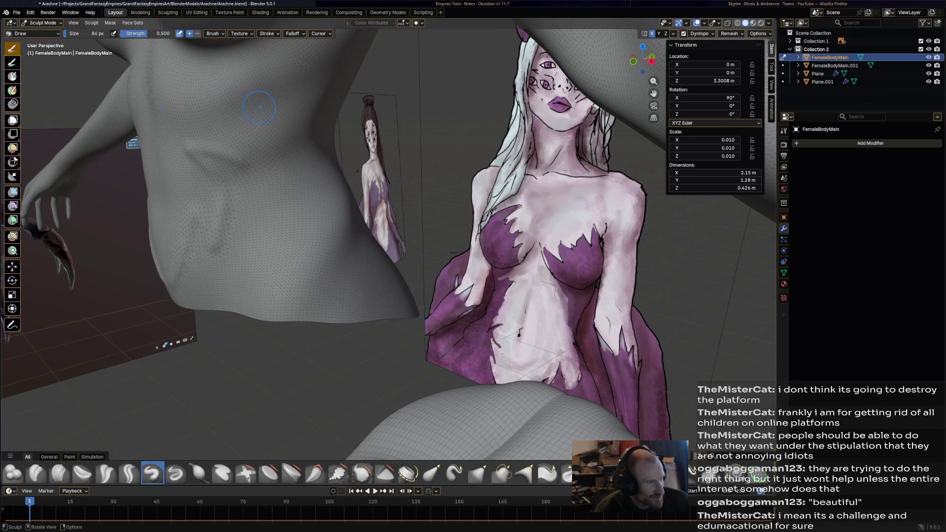
middle_drag(287, 122, 399, 211)
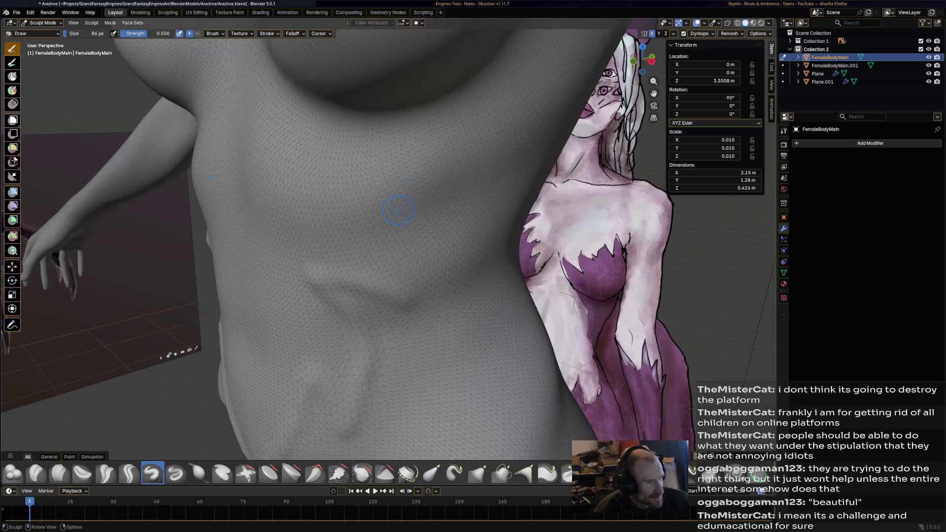
drag(411, 297, 411, 297)
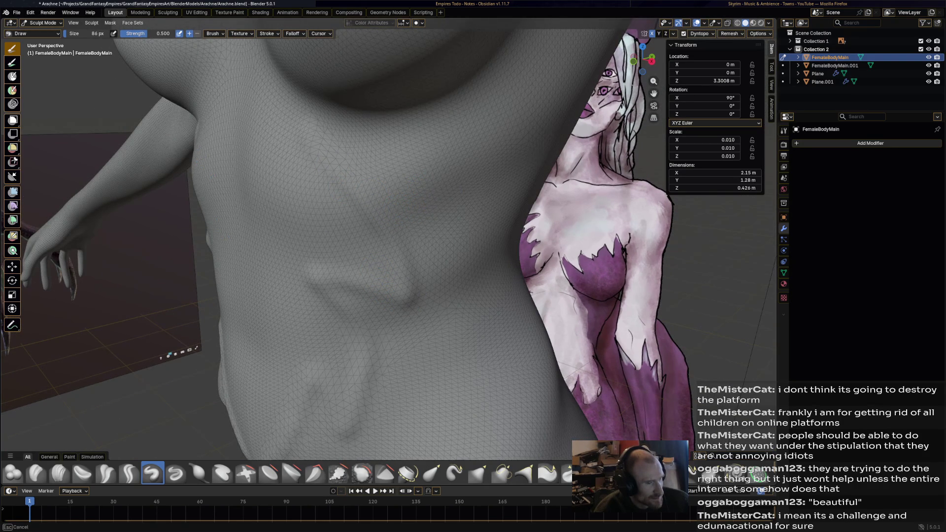
mouse_move(305, 86)
middle_down()
mouse_move(462, 178)
mouse_move(359, 185)
mouse_move(415, 178)
middle_up()
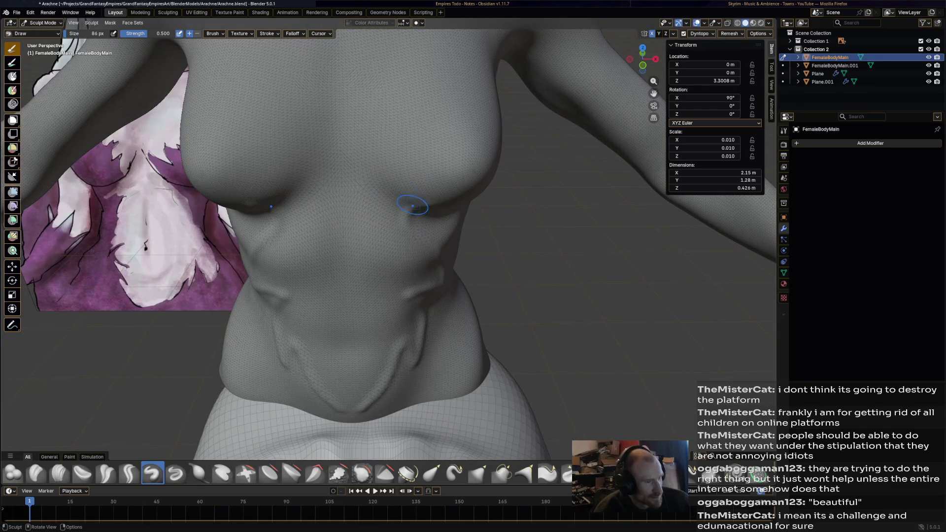
scroll(425, 199, up, 2)
middle_drag(425, 200, 375, 167)
key(f)
Confirm the 39 px brush, carve beneath the chest and inspect the Dyntopo detailing modes
key(Escape)
click(420, 220)
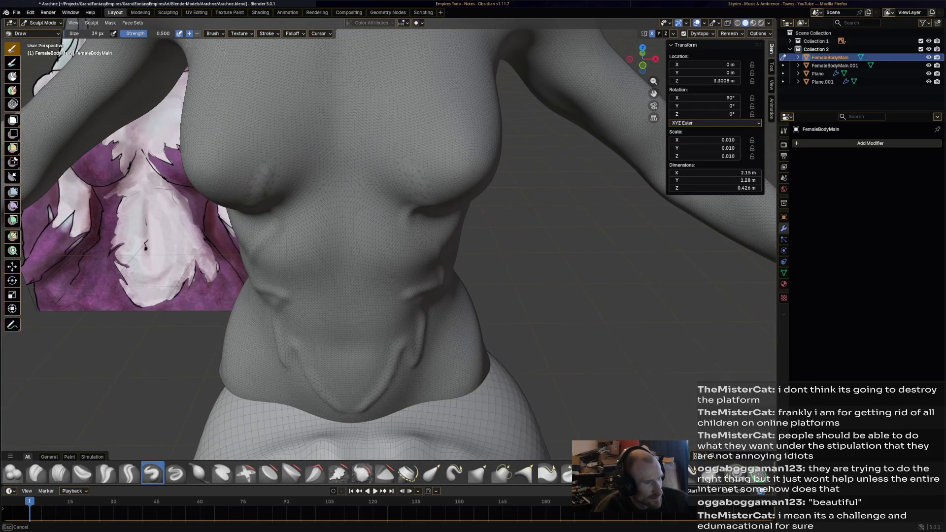
scroll(422, 179, up, 2)
scroll(434, 186, up, 1)
scroll(439, 191, up, 1)
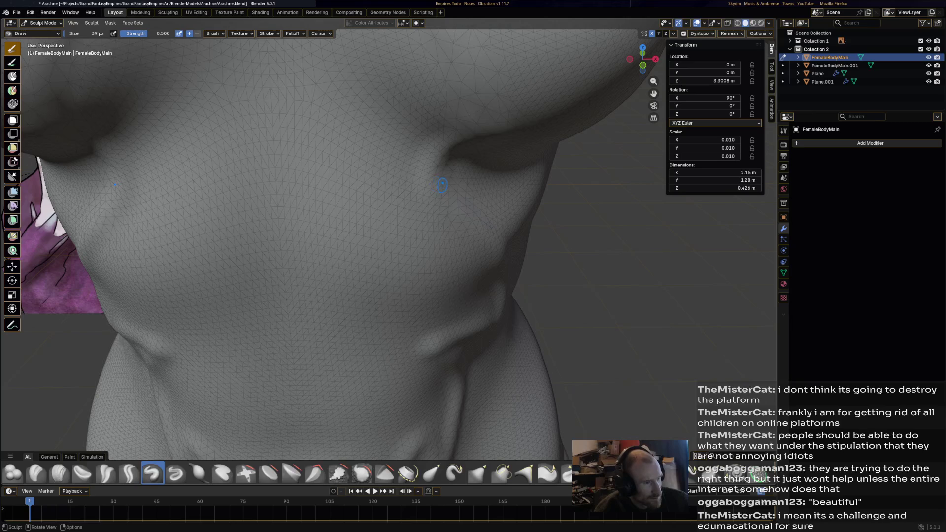
scroll(452, 196, down, 1)
scroll(423, 212, down, 1)
scroll(448, 224, down, 1)
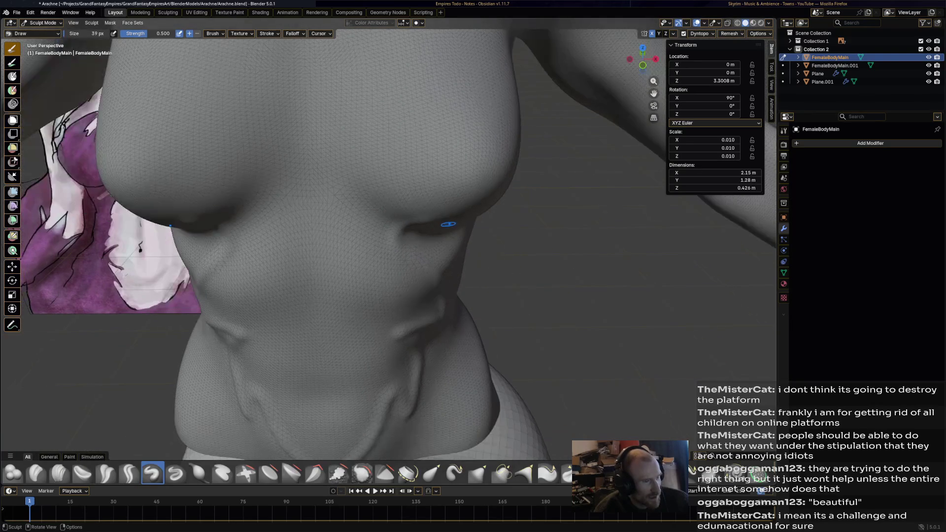
click(699, 33)
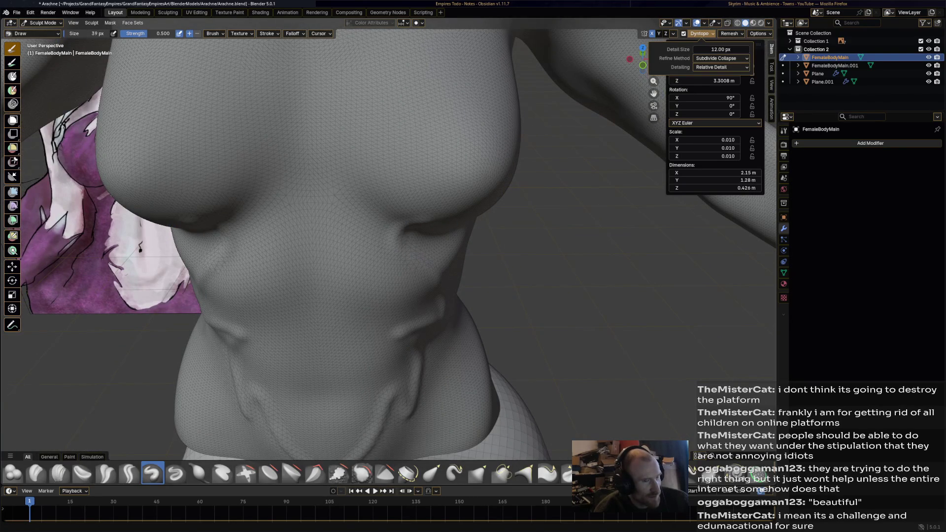
click(721, 67)
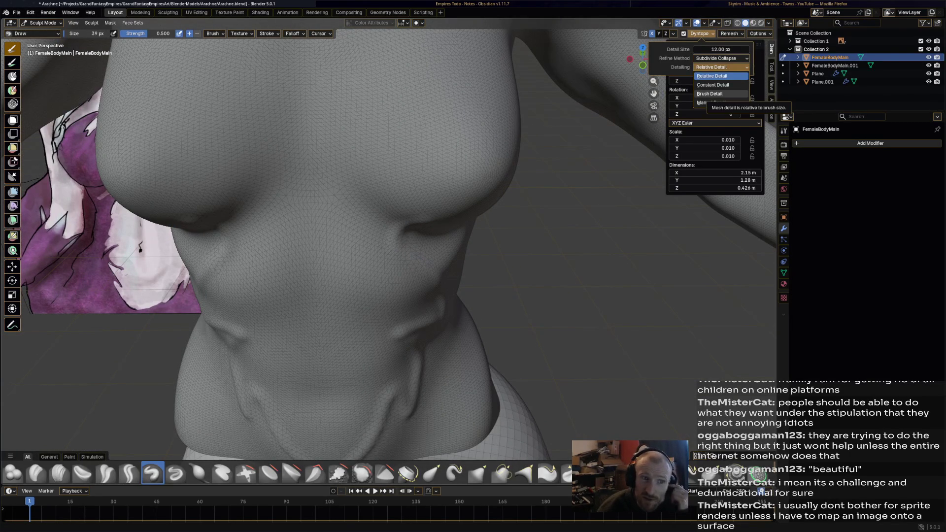
click(711, 76)
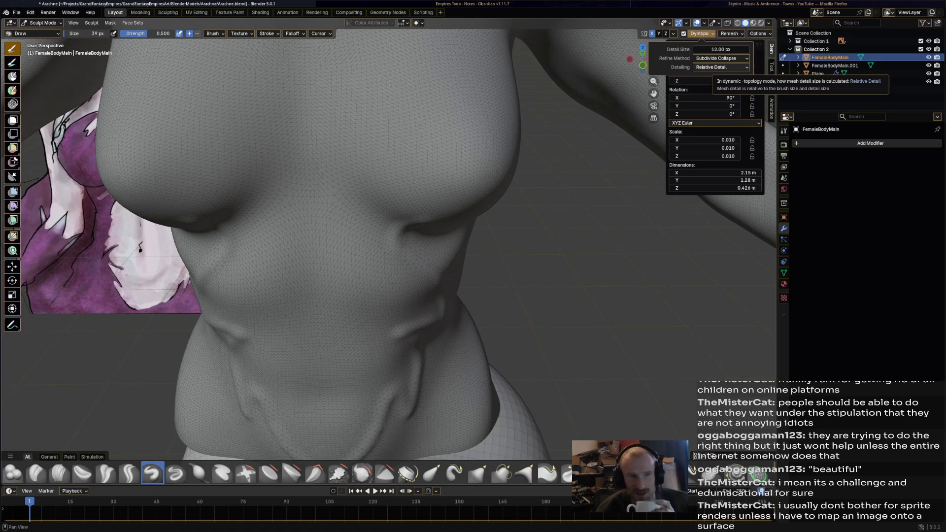
Try Constant and Relative Detail, then set Dyntopo detailing to Brush Detail at 25%
click(721, 67)
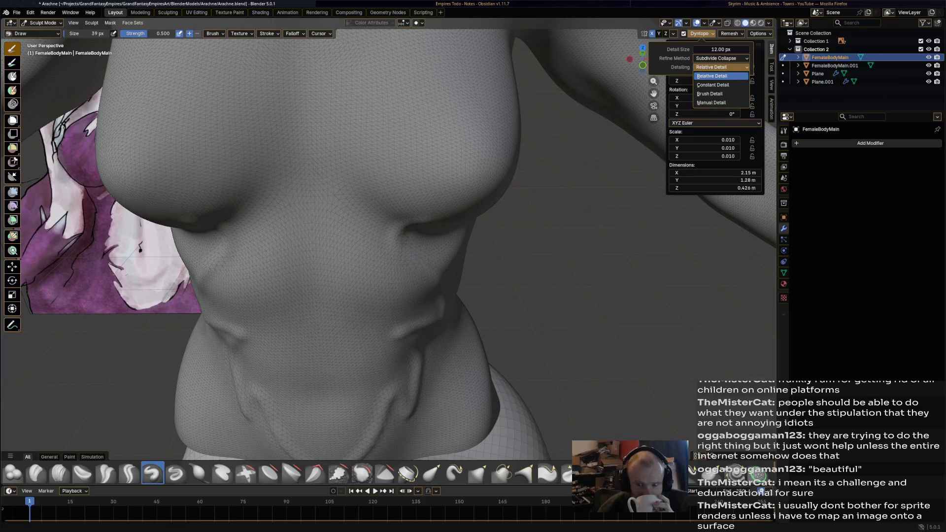
click(713, 85)
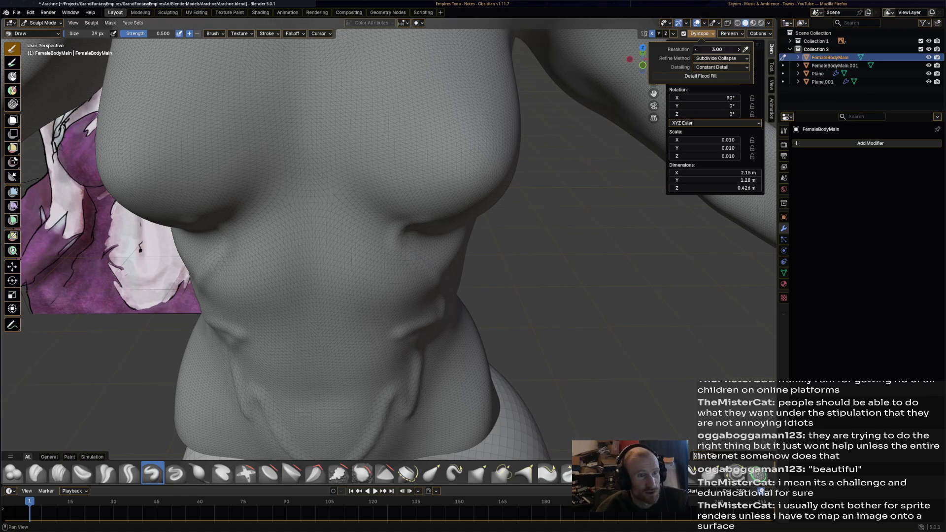
click(722, 67)
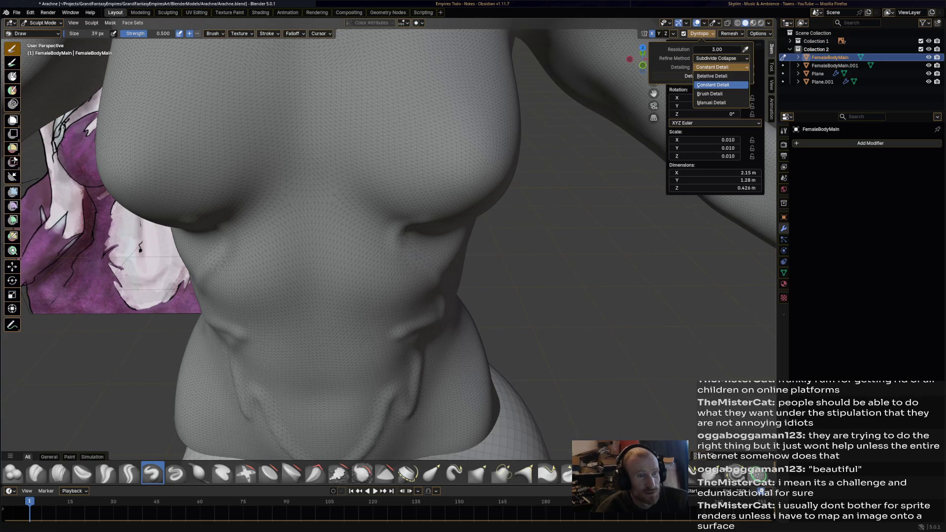
click(722, 74)
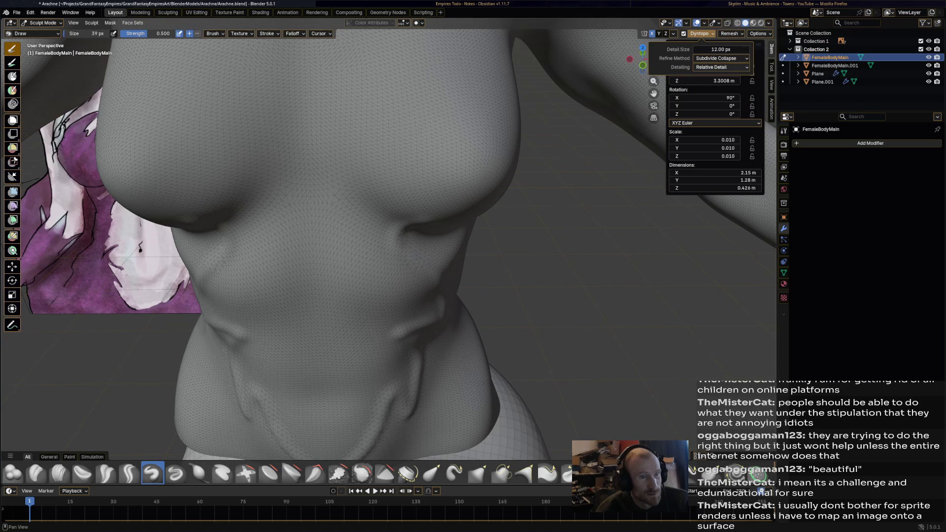
click(722, 66)
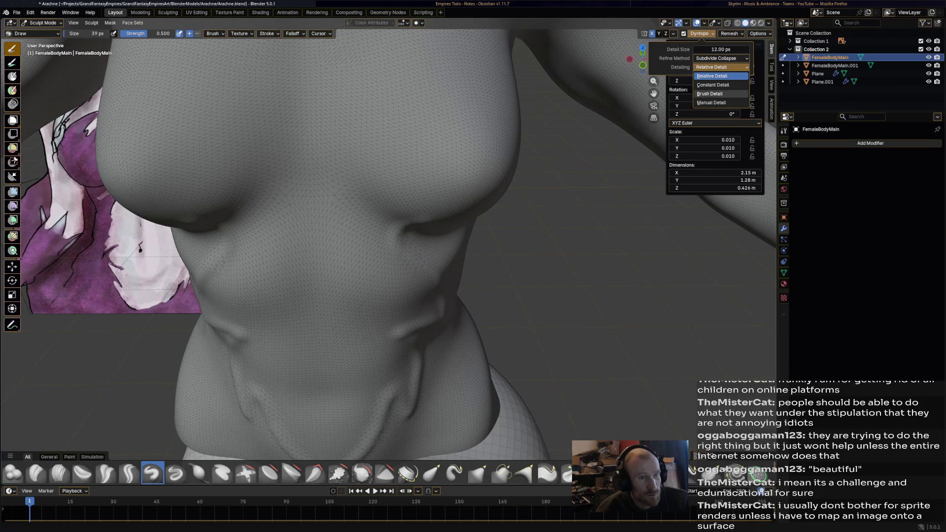
click(710, 94)
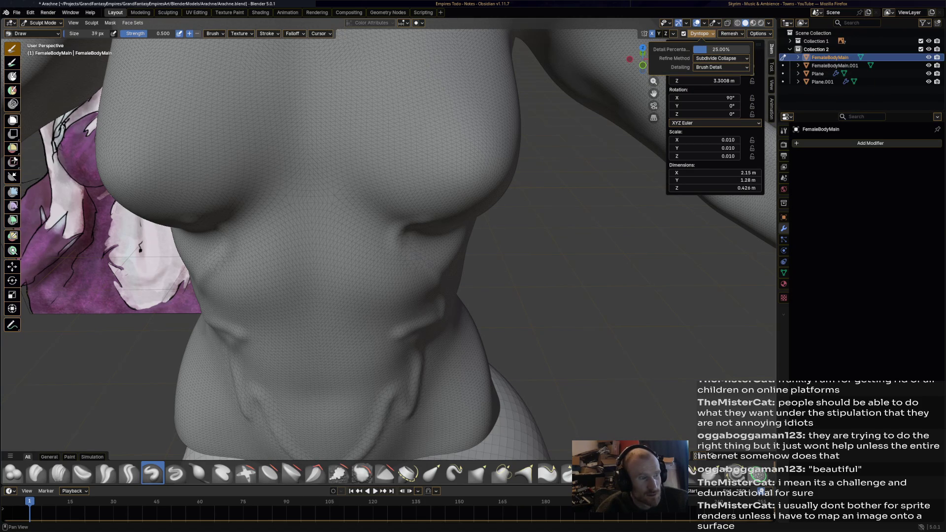
click(33, 34)
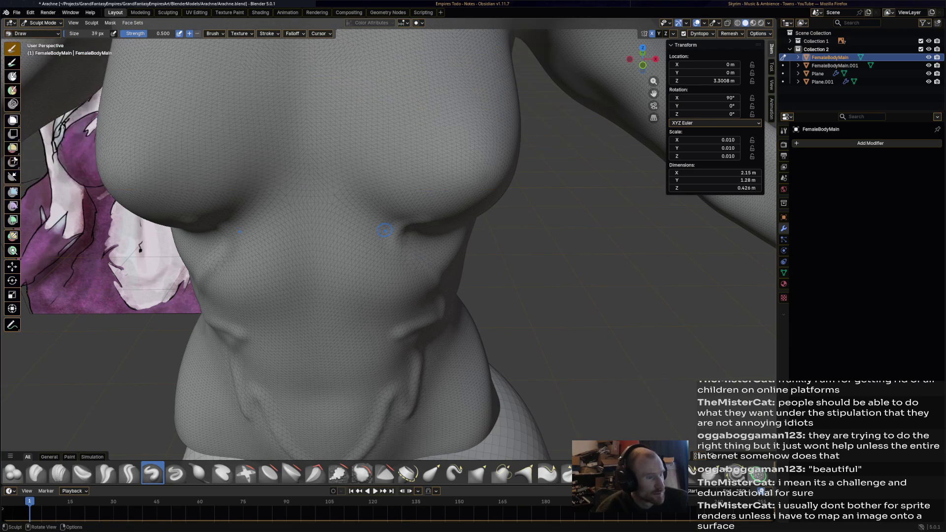
Undo a mirrored under-breast crease and set Dyntopo refine method to Subdivide Edges
drag(419, 216, 406, 156)
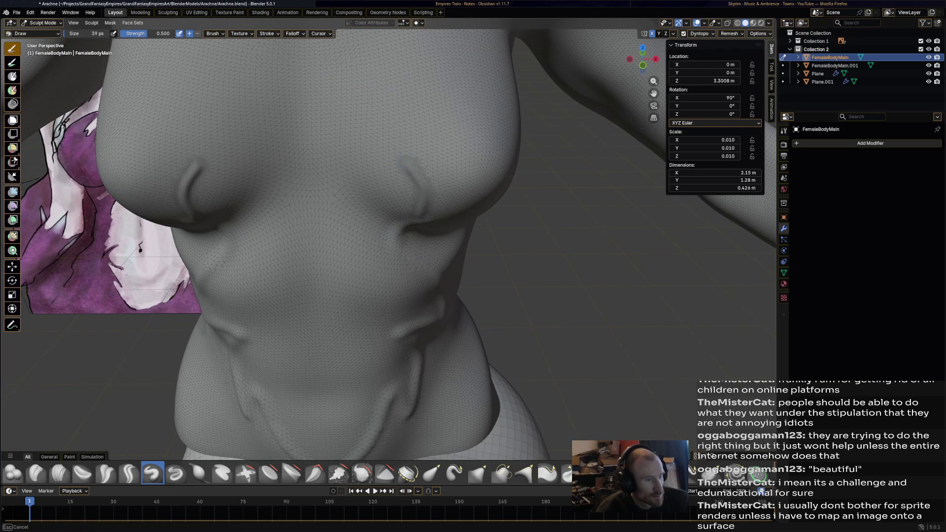
key(ctrl+z)
click(699, 33)
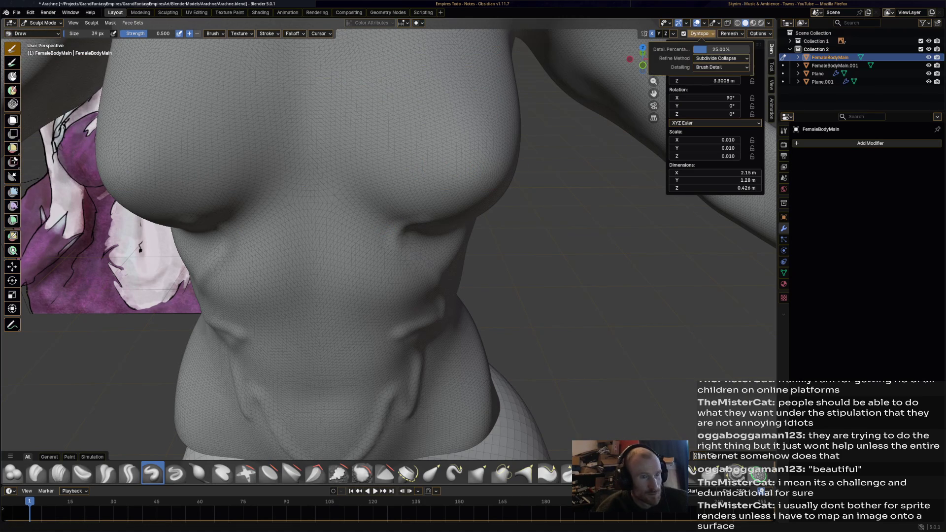
click(721, 58)
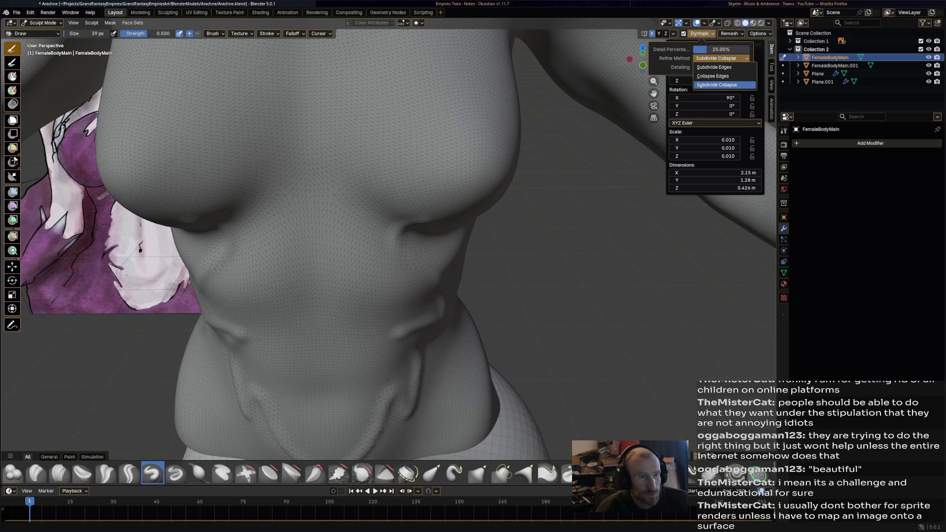
click(713, 75)
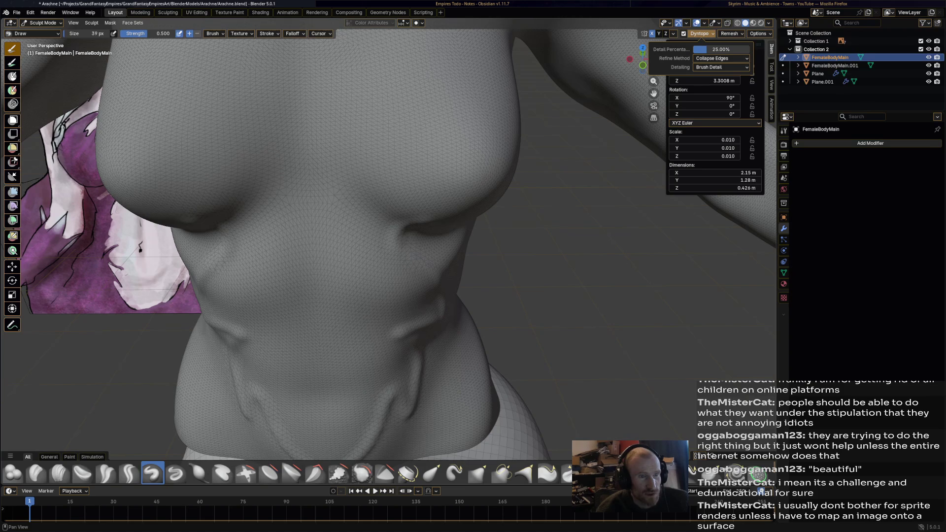
click(721, 58)
Set Dyntopo detailing to Constant Detail and undo the crease under the left breast
click(713, 66)
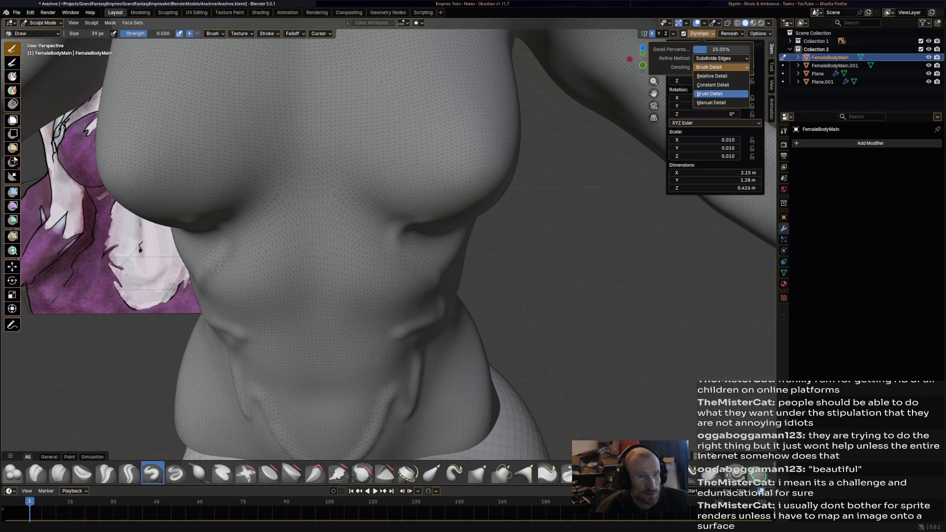
click(712, 84)
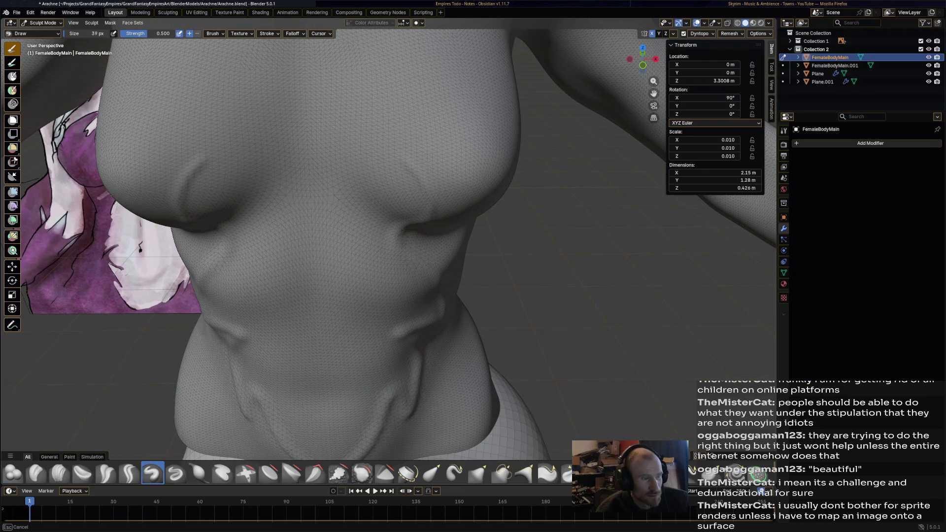
key(ctrl+z)
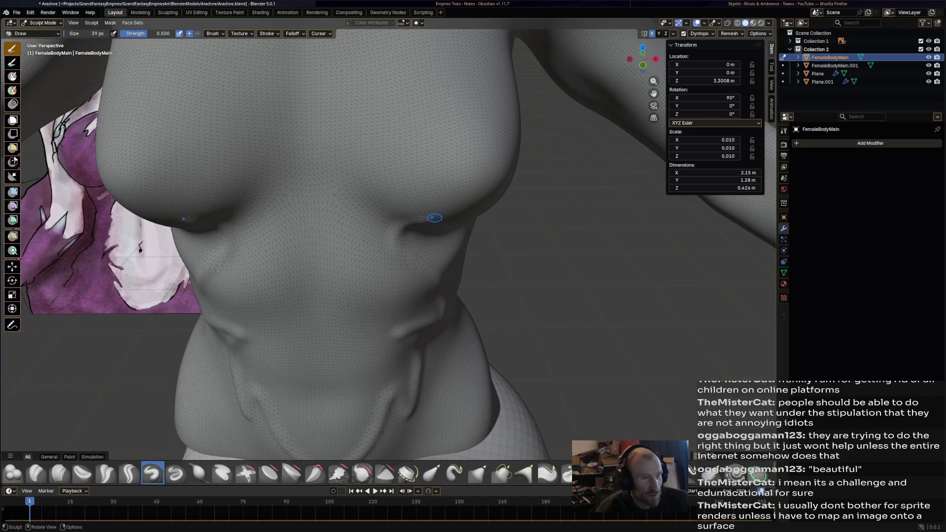
Enlarge the Draw brush to 78 px and line the torso up beside the reference image
mouse_move(529, 182)
middle_down()
mouse_move(526, 167)
mouse_move(432, 233)
middle_up()
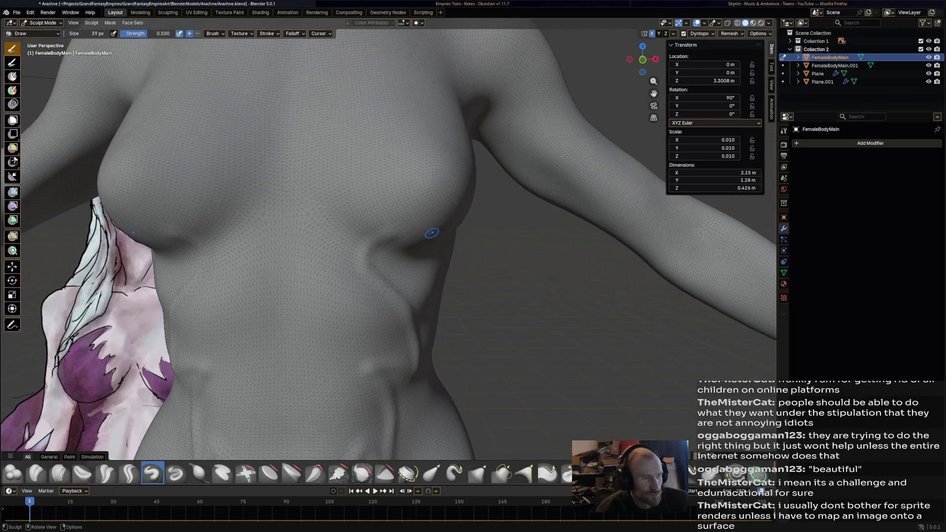
drag(397, 234, 400, 236)
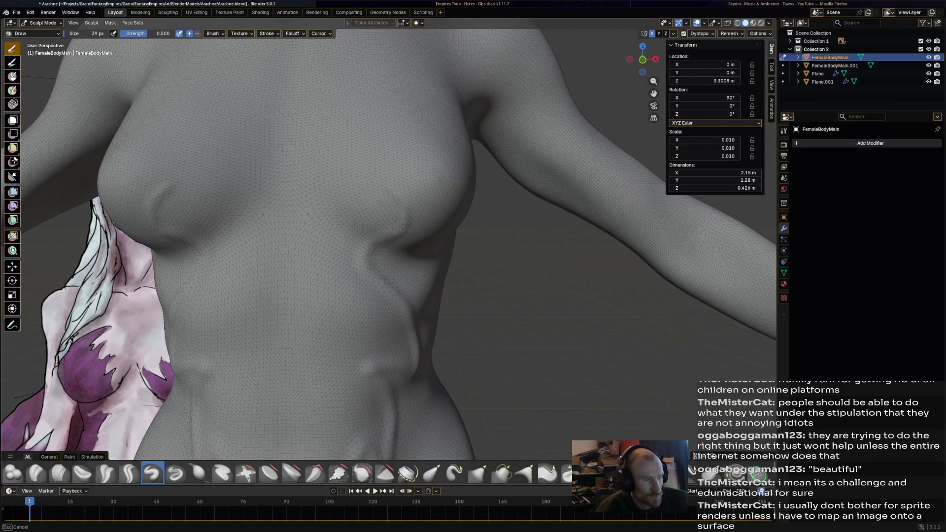
mouse_move(387, 169)
middle_down()
mouse_move(387, 180)
mouse_move(329, 207)
mouse_move(342, 211)
middle_up()
key(f)
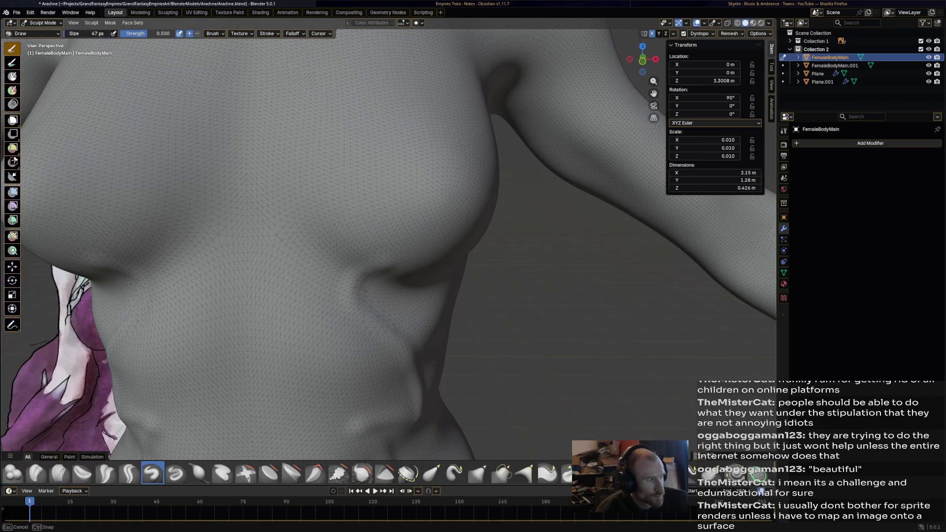
click(353, 235)
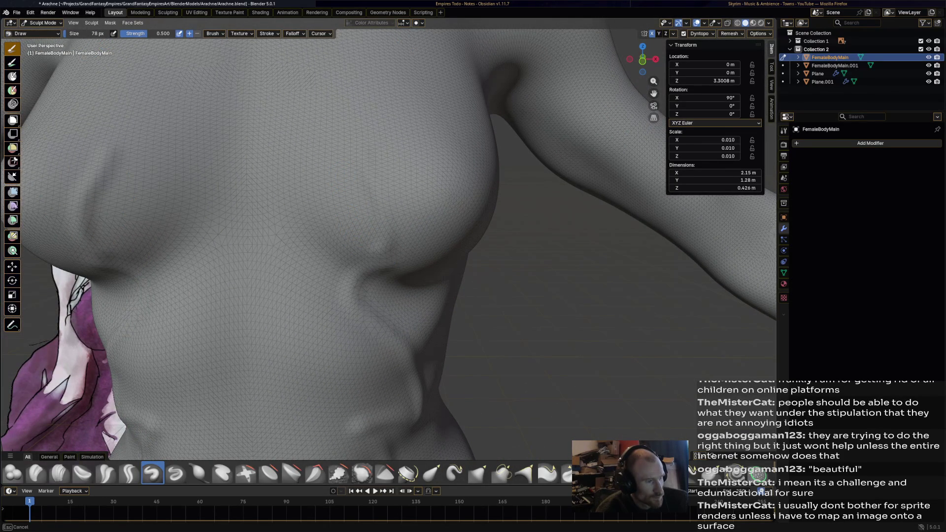
mouse_move(222, 369)
middle_down()
mouse_move(133, 408)
mouse_move(353, 174)
middle_up()
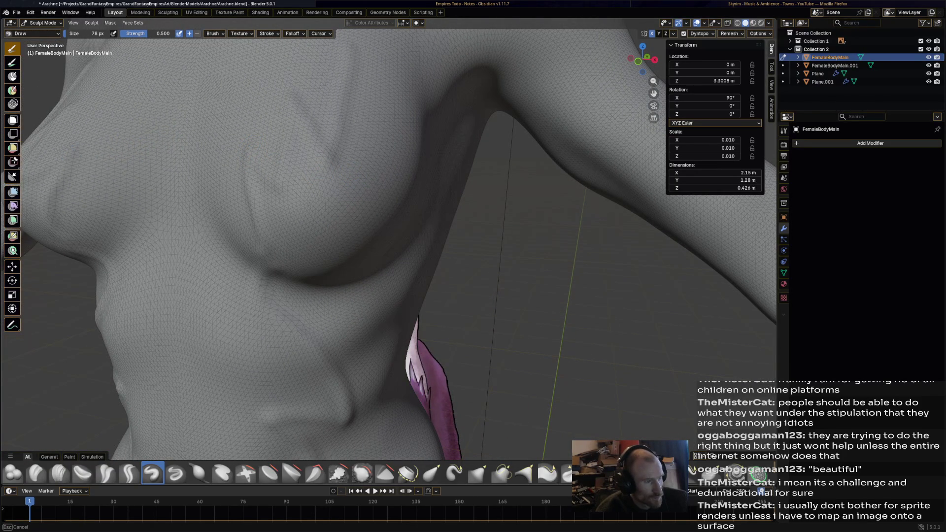
middle_drag(353, 175, 280, 192)
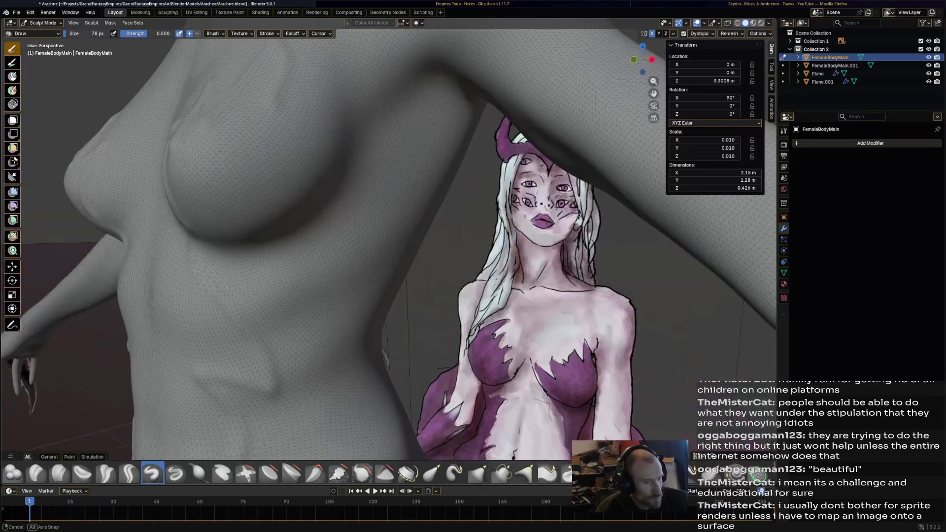
Carve ridges on the upper torso and vertical grooves down its sides
drag(287, 106, 334, 152)
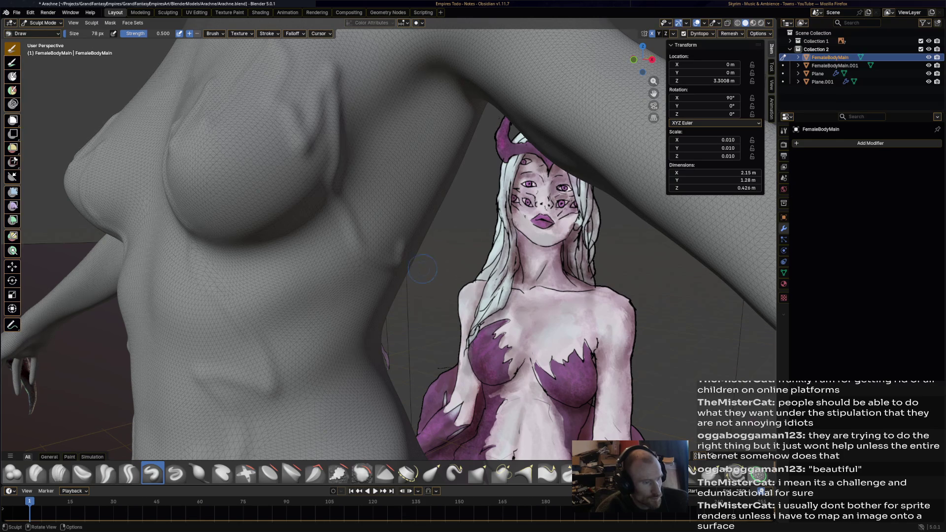
middle_drag(422, 271, 332, 255)
mouse_move(368, 229)
mouse_down()
mouse_move(380, 284)
mouse_move(411, 318)
mouse_up()
mouse_move(436, 348)
middle_down()
mouse_move(359, 344)
mouse_move(665, 348)
middle_up()
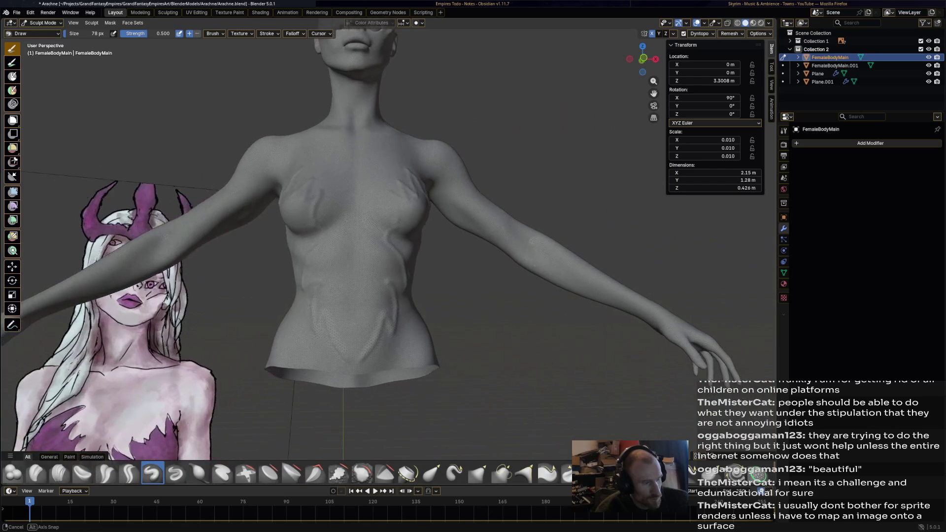
scroll(436, 334, down, 2)
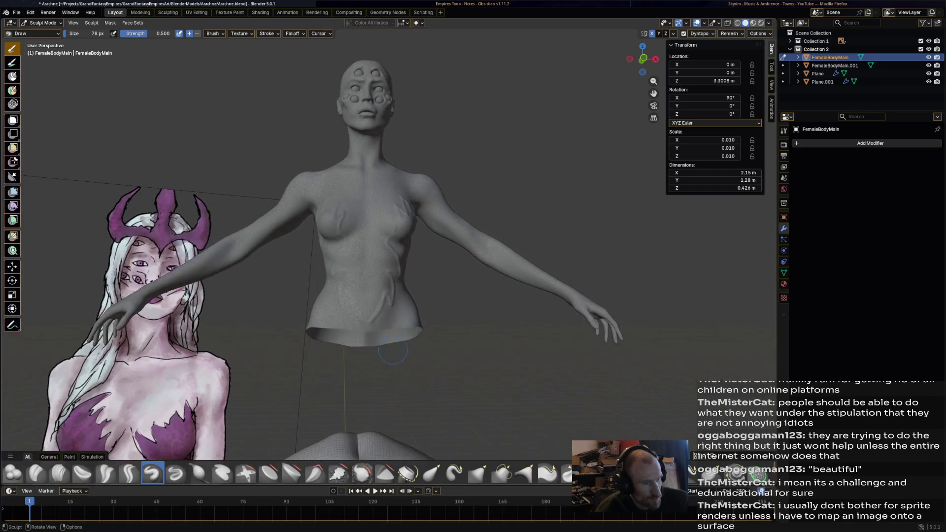
scroll(436, 334, up, 3)
scroll(435, 296, up, 1)
scroll(435, 255, up, 2)
scroll(435, 255, up, 2)
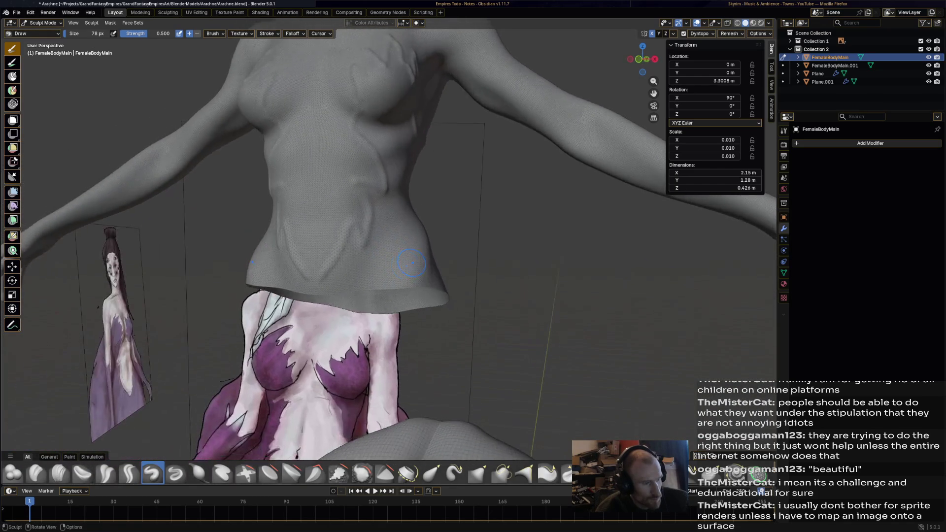
scroll(366, 291, up, 1)
middle_drag(331, 243, 292, 245)
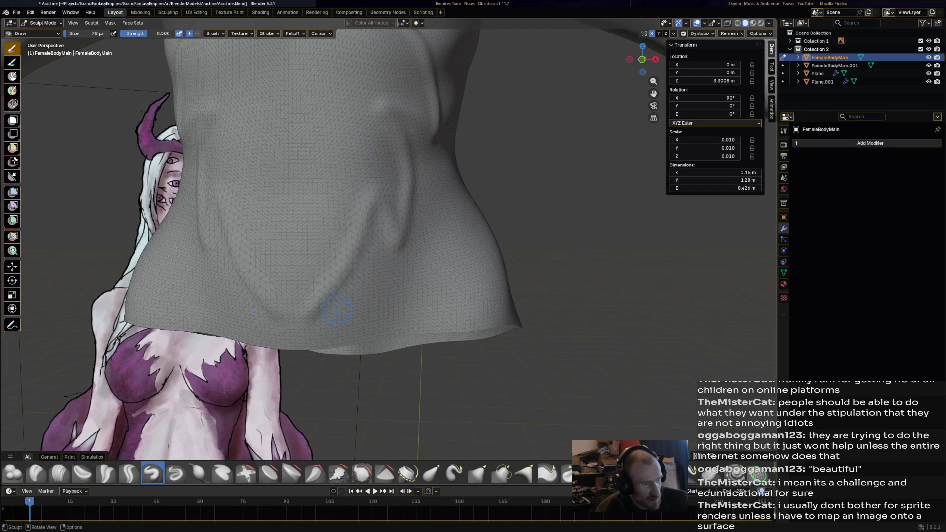
Carve mirrored creases across the lower torso and up the right side
mouse_move(329, 320)
mouse_down()
mouse_move(374, 244)
mouse_move(366, 303)
mouse_up()
drag(373, 255, 391, 325)
drag(414, 244, 407, 334)
mouse_move(344, 322)
mouse_down()
mouse_move(318, 340)
mouse_move(426, 299)
mouse_up()
mouse_move(440, 332)
mouse_down()
mouse_move(447, 267)
mouse_move(411, 214)
mouse_move(425, 192)
mouse_move(458, 248)
mouse_move(458, 200)
mouse_up()
mouse_move(418, 163)
mouse_down()
mouse_move(403, 126)
mouse_move(488, 254)
mouse_up()
Add long creases up the right torso, turning toward the spider reference
mouse_move(480, 207)
mouse_down()
mouse_move(470, 315)
mouse_move(462, 303)
mouse_up()
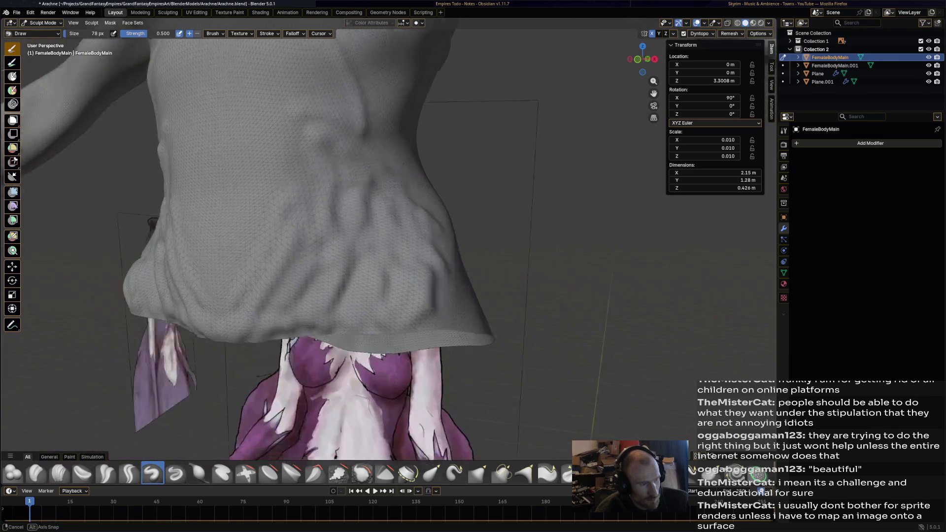
middle_drag(462, 301, 423, 303)
mouse_move(423, 304)
mouse_down()
mouse_move(310, 126)
mouse_move(414, 326)
mouse_move(427, 311)
mouse_up()
middle_drag(428, 310, 296, 219)
mouse_move(295, 219)
mouse_down()
mouse_move(291, 273)
mouse_move(414, 244)
mouse_up()
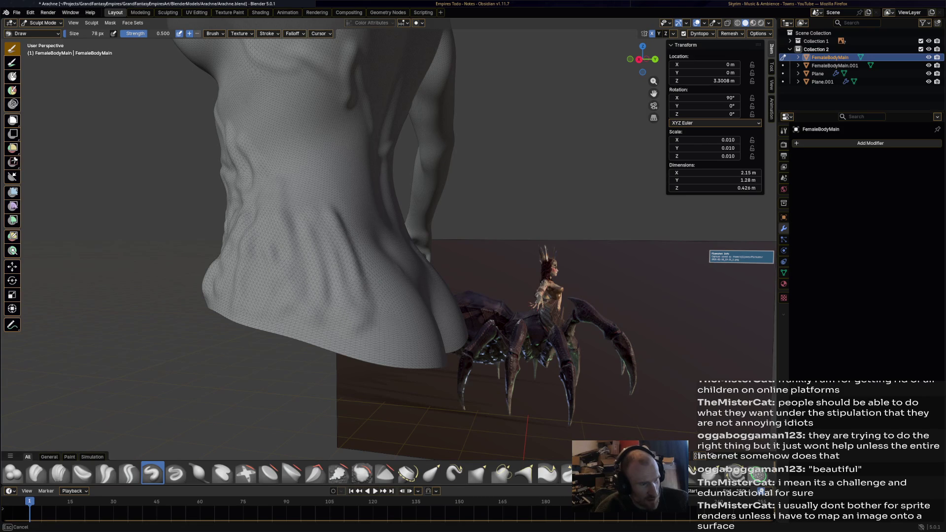
Orbit to the back and carve vertical folds across the lower torso
drag(391, 333, 400, 304)
middle_drag(399, 304, 488, 222)
drag(510, 207, 518, 303)
drag(365, 226, 373, 340)
mouse_move(395, 215)
mouse_down()
mouse_move(403, 347)
mouse_move(433, 340)
mouse_up()
mouse_move(370, 325)
mouse_down()
mouse_move(422, 369)
mouse_move(407, 211)
mouse_up()
Carve vertical folds on the upper back and marks into the lower back and waist
drag(480, 229, 473, 159)
drag(392, 200, 381, 156)
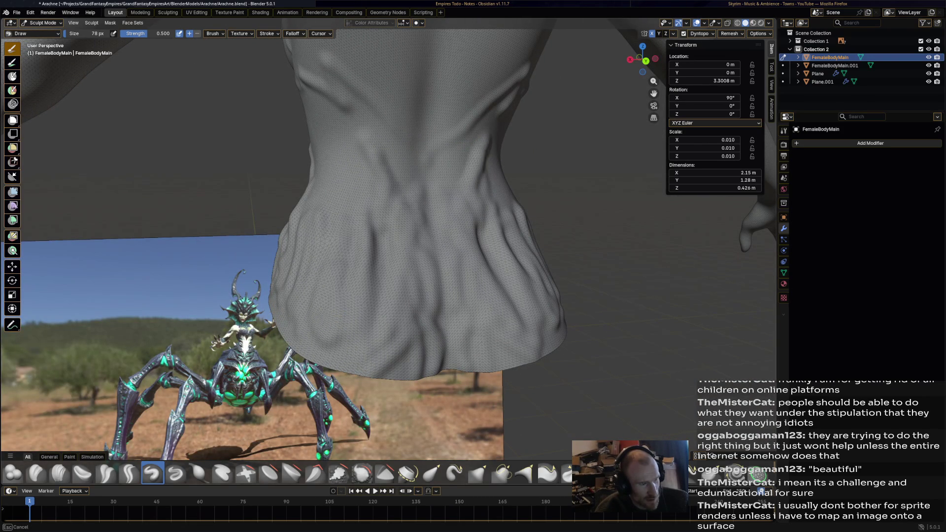
drag(481, 185, 476, 107)
drag(385, 185, 366, 125)
drag(510, 93, 466, 193)
mouse_move(444, 188)
middle_down()
mouse_move(503, 177)
mouse_move(444, 180)
middle_up()
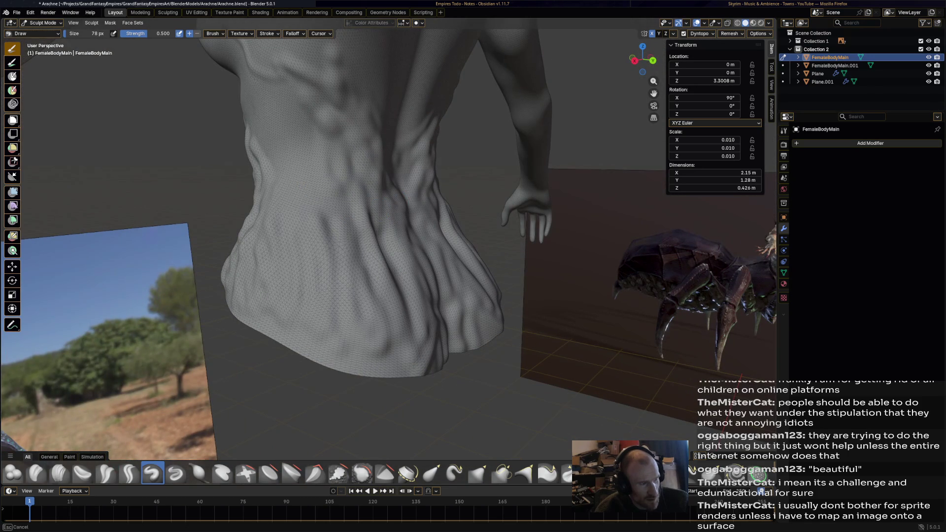
drag(362, 166, 332, 240)
mouse_move(343, 196)
mouse_down()
mouse_move(329, 248)
mouse_move(292, 255)
mouse_up()
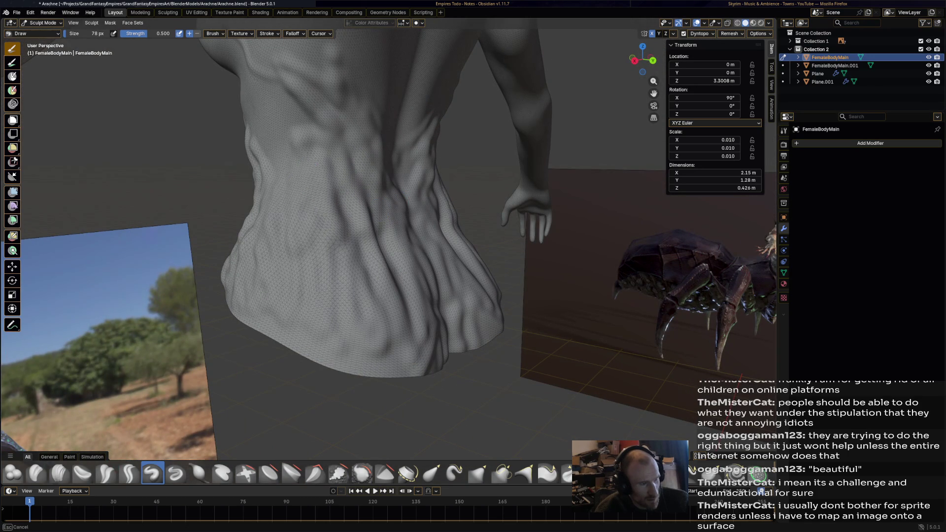
Check the illustration, then carve dark creases under the chest, ribs and abdomen
middle_drag(285, 110, 165, 342)
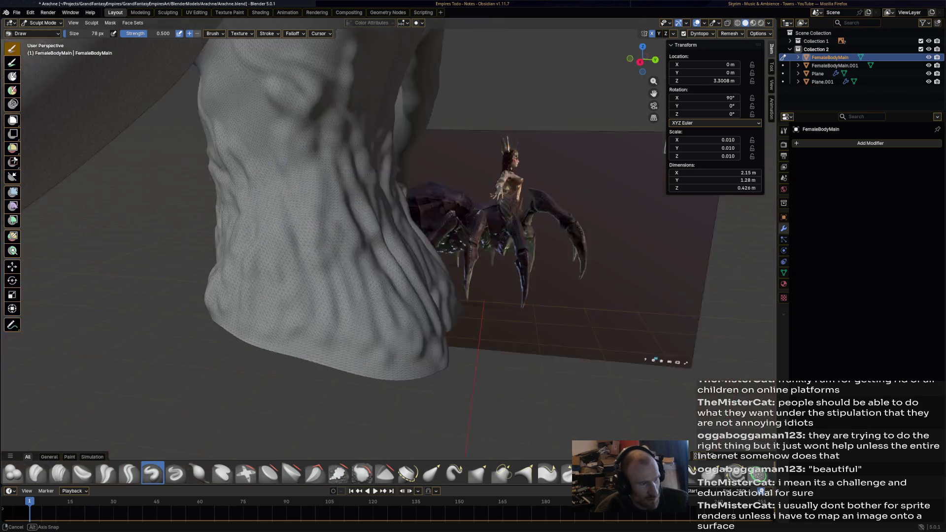
drag(363, 181, 333, 96)
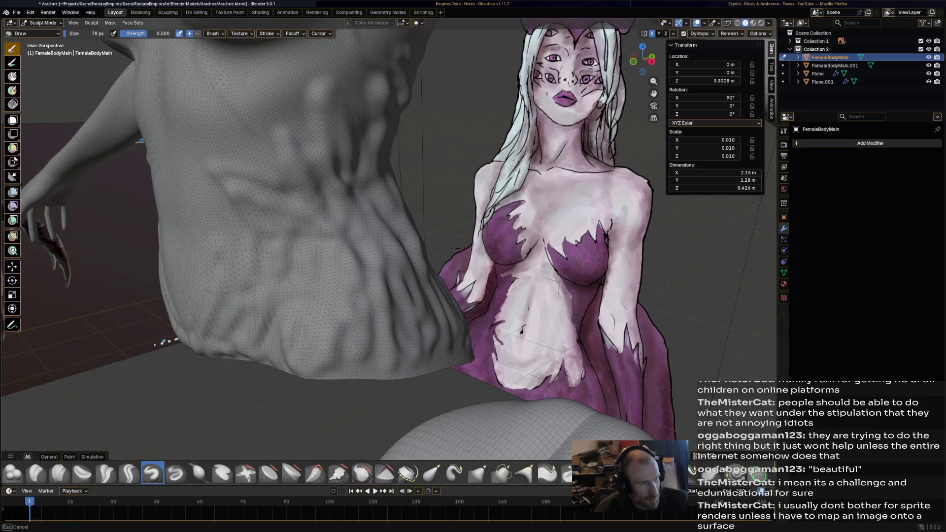
middle_drag(355, 148, 348, 207)
drag(236, 178, 399, 170)
drag(259, 170, 325, 251)
drag(295, 148, 355, 229)
drag(325, 174, 366, 221)
drag(355, 167, 384, 203)
drag(373, 144, 424, 221)
Carve creases under and ridges into the right breast
middle_drag(410, 251, 378, 250)
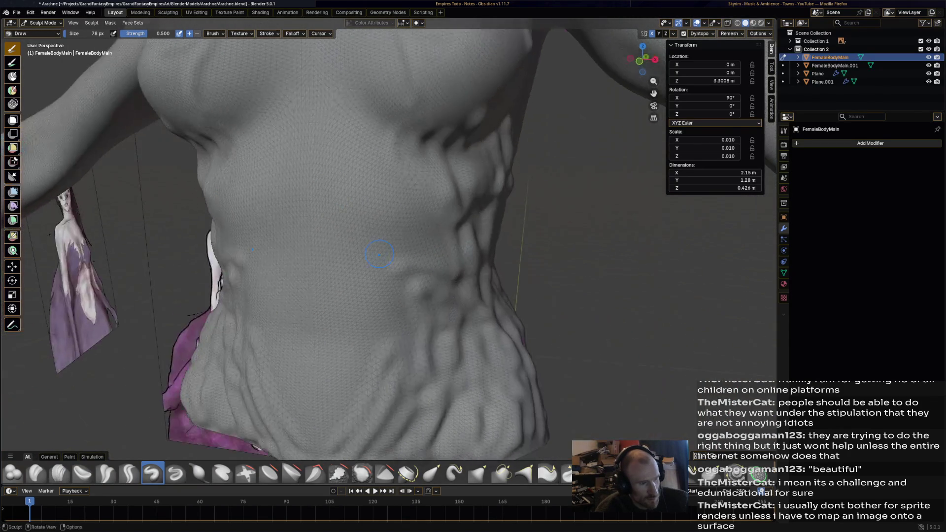
drag(373, 251, 391, 263)
mouse_move(382, 186)
mouse_down()
mouse_move(420, 244)
mouse_move(425, 235)
mouse_up()
drag(434, 144, 443, 245)
drag(424, 90, 441, 225)
drag(440, 119, 457, 210)
Smooth the breast creases, add chest creases and inspect the torso from below
drag(447, 148, 465, 213)
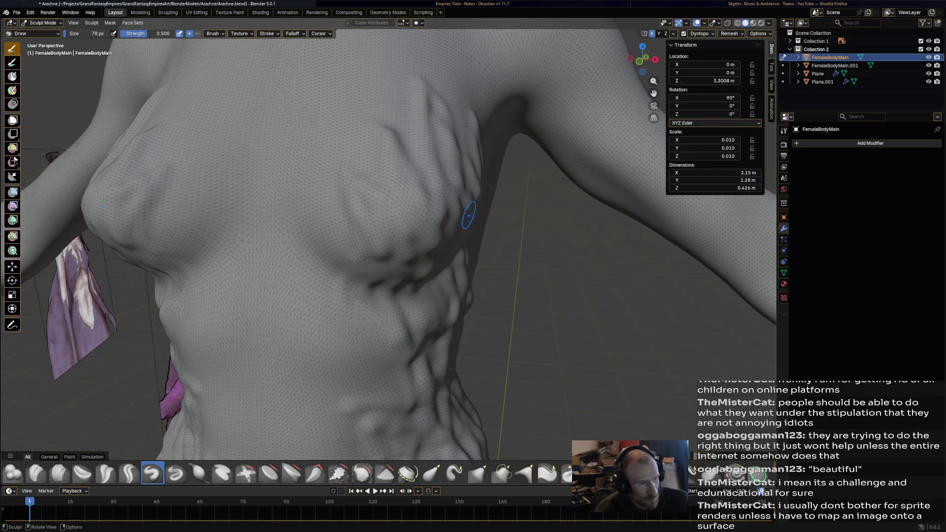
middle_drag(466, 213, 333, 208)
mouse_move(334, 208)
shift+mouse_down()
mouse_move(320, 222)
mouse_move(324, 243)
mouse_move(291, 159)
shift+mouse_up()
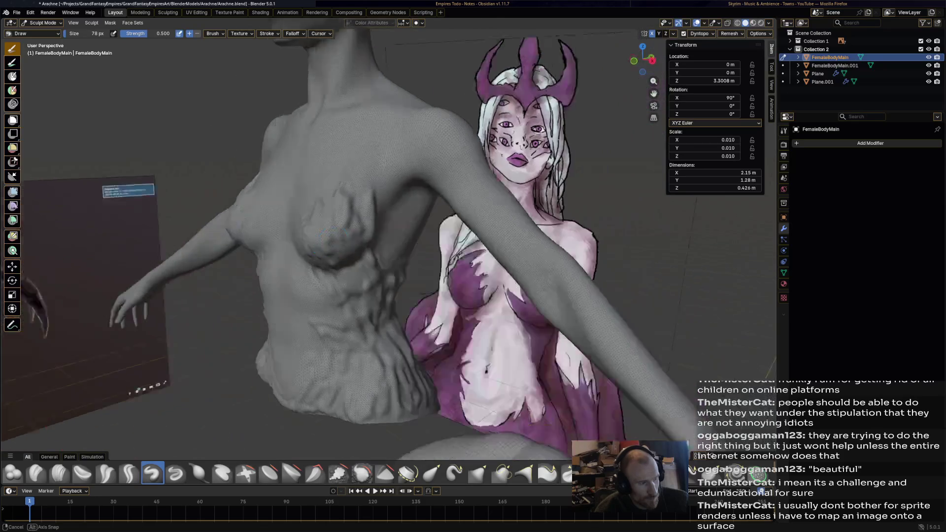
mouse_move(307, 237)
middle_down()
mouse_move(444, 237)
mouse_move(384, 259)
middle_up()
scroll(414, 244, down, 3)
scroll(372, 267, up, 2)
scroll(372, 268, up, 2)
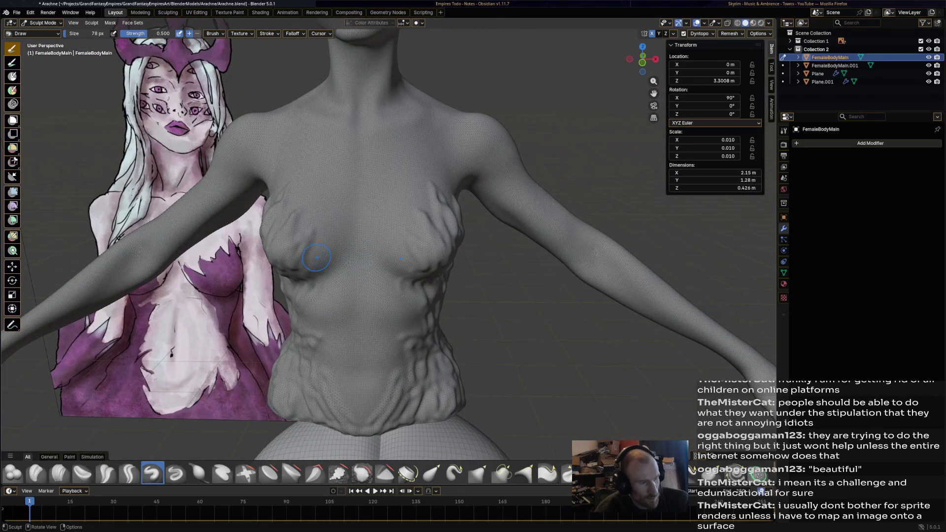
scroll(312, 256, down, 3)
scroll(320, 263, down, 2)
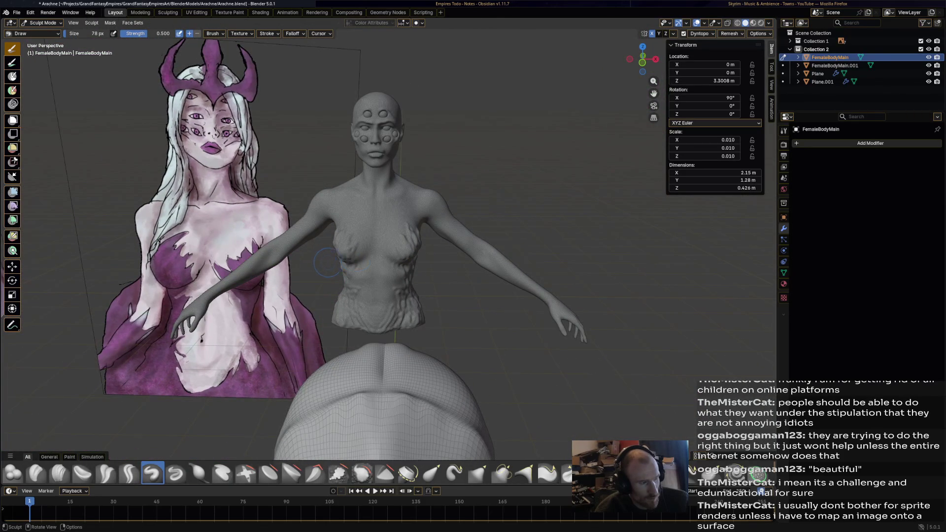
scroll(443, 287, up, 3)
middle_drag(422, 277, 416, 209)
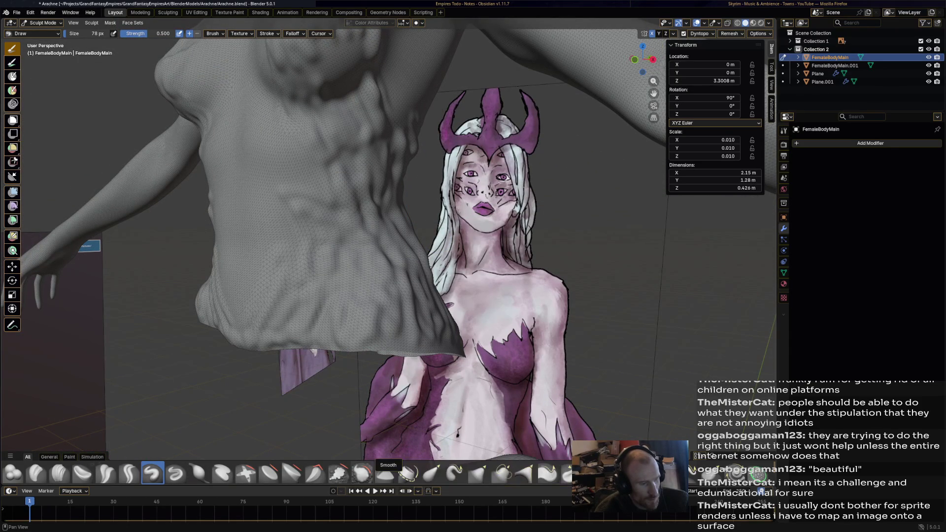
Reshape the lower torso with the Plateau brush and check it against the reference
click(292, 473)
middle_drag(356, 318, 439, 322)
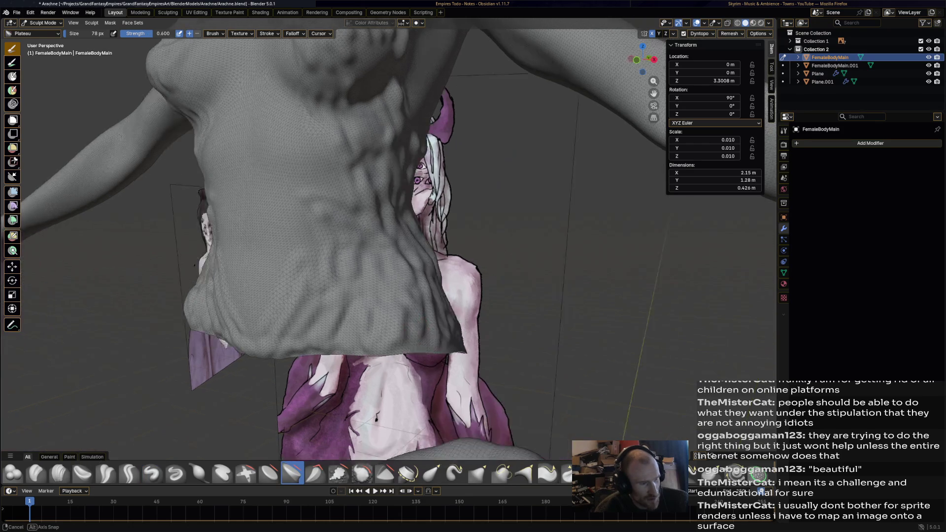
drag(366, 341, 385, 313)
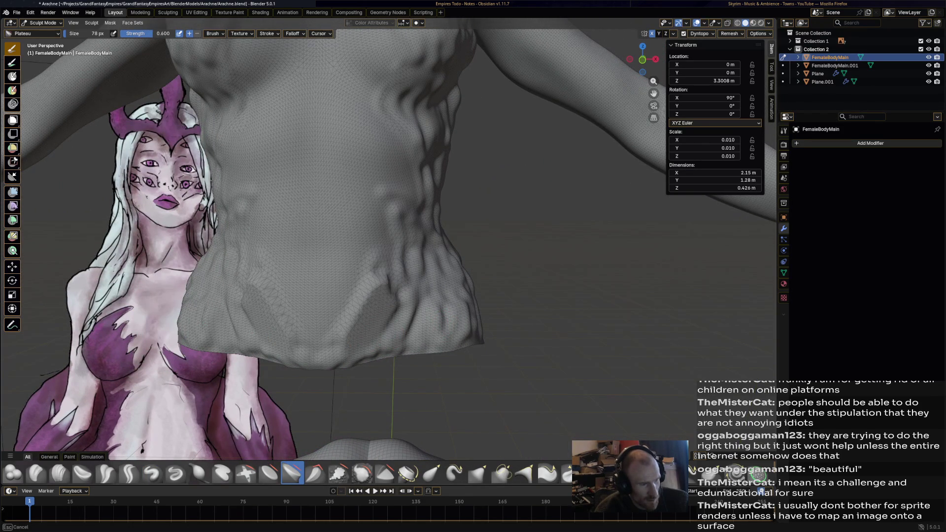
scroll(385, 244, down, 5)
middle_drag(384, 244, 488, 256)
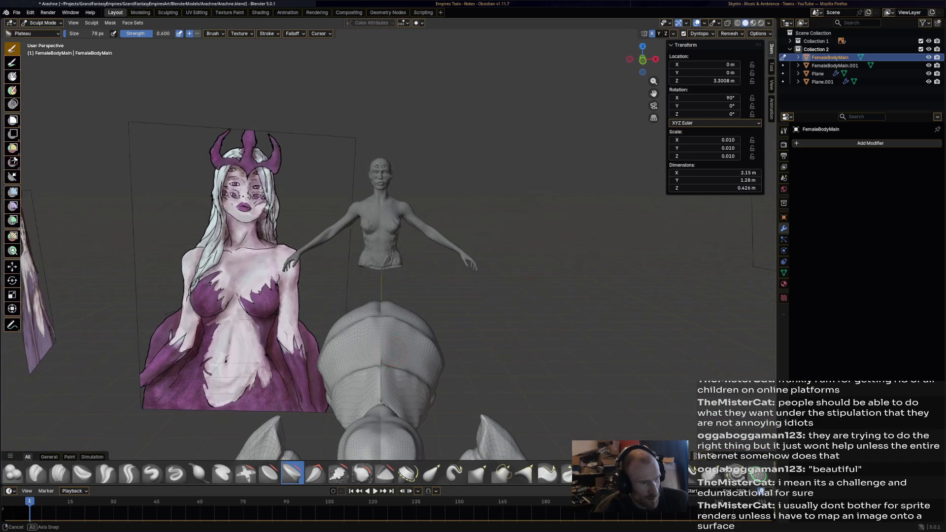
middle_drag(411, 259, 410, 288)
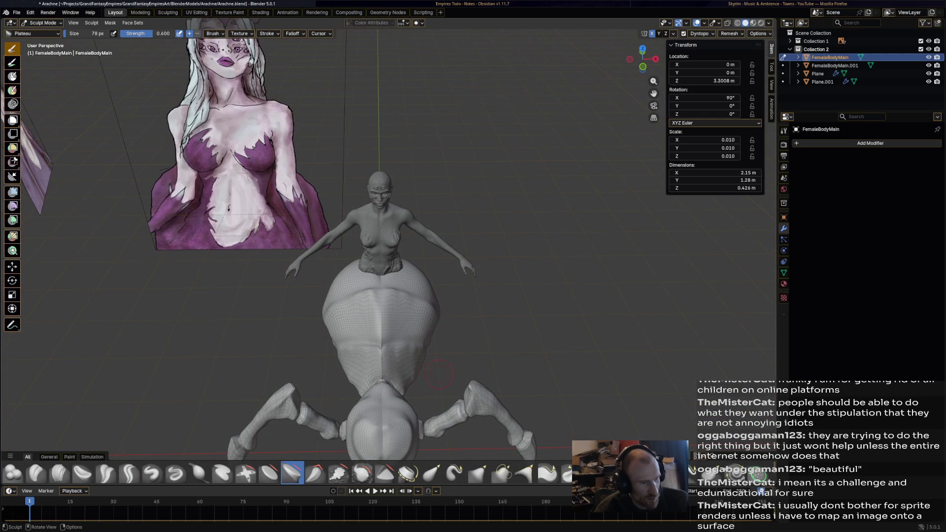
scroll(367, 333, up, 3)
scroll(367, 332, up, 2)
scroll(368, 333, up, 2)
mouse_move(368, 332)
middle_down()
mouse_move(384, 310)
mouse_move(415, 303)
middle_up()
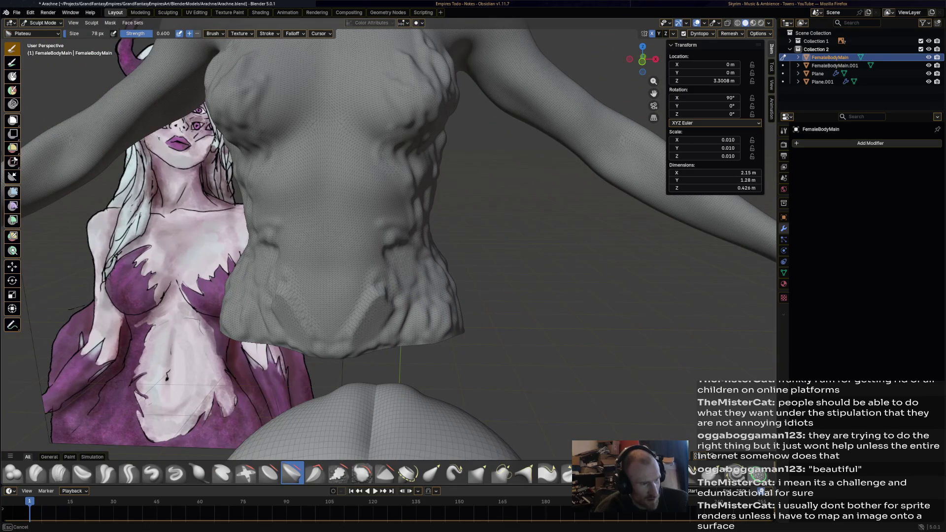
Carve deeper mirrored grooves into the lower torso sides and switch to the Smooth brush
mouse_move(399, 222)
mouse_down()
mouse_move(405, 268)
mouse_move(396, 235)
mouse_up()
mouse_move(433, 298)
mouse_down()
mouse_move(405, 332)
mouse_move(442, 316)
mouse_up()
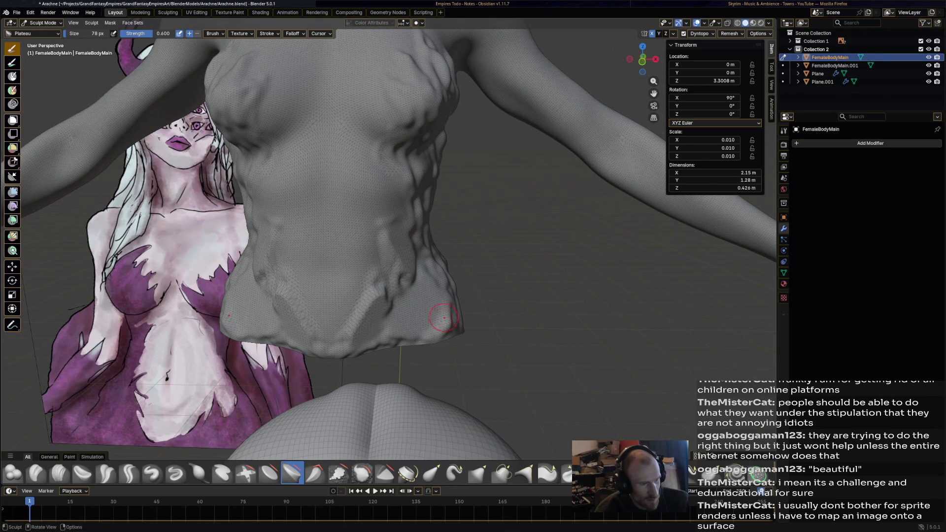
middle_drag(444, 318, 347, 292)
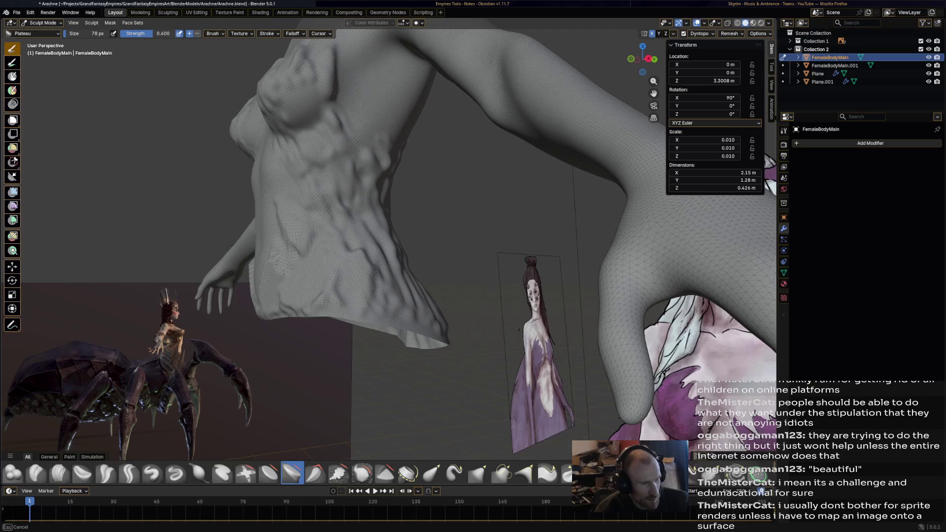
middle_drag(344, 211, 463, 257)
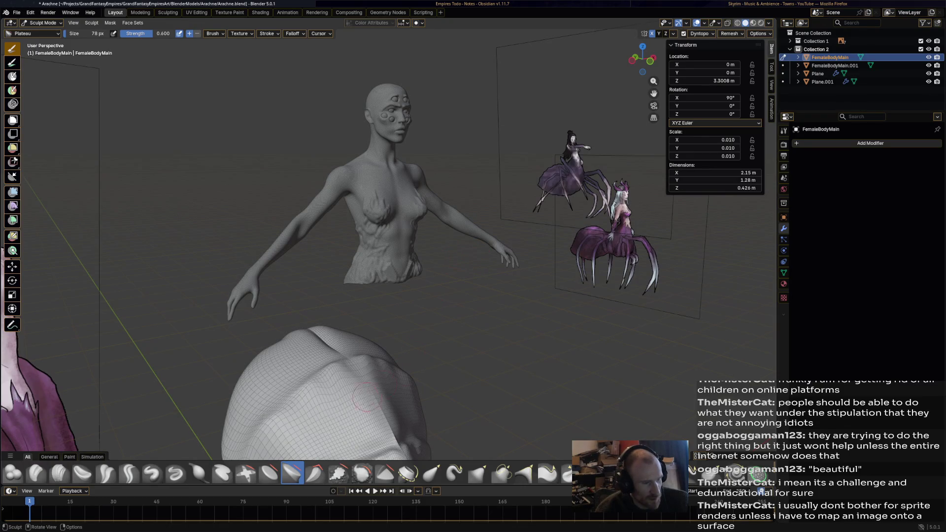
middle_drag(367, 399, 300, 239)
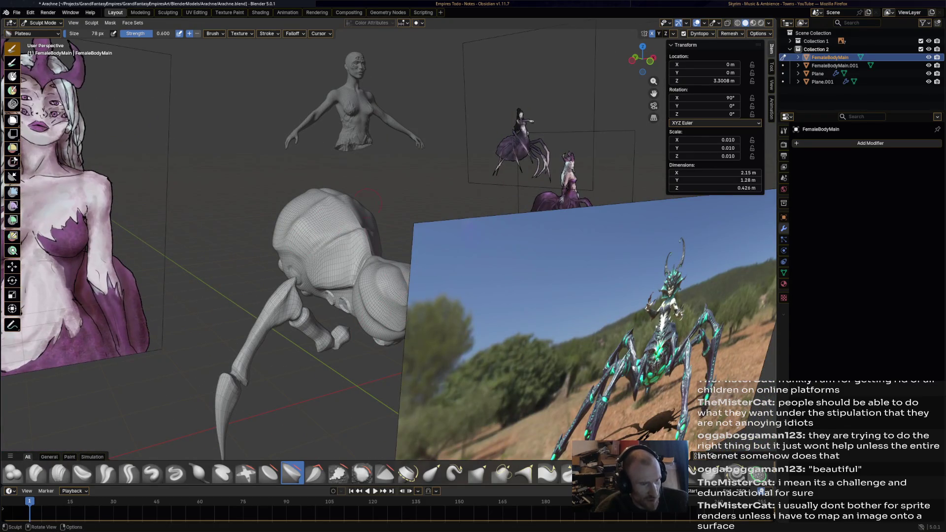
scroll(367, 201, up, 3)
scroll(333, 211, up, 3)
scroll(296, 221, up, 3)
scroll(255, 235, up, 3)
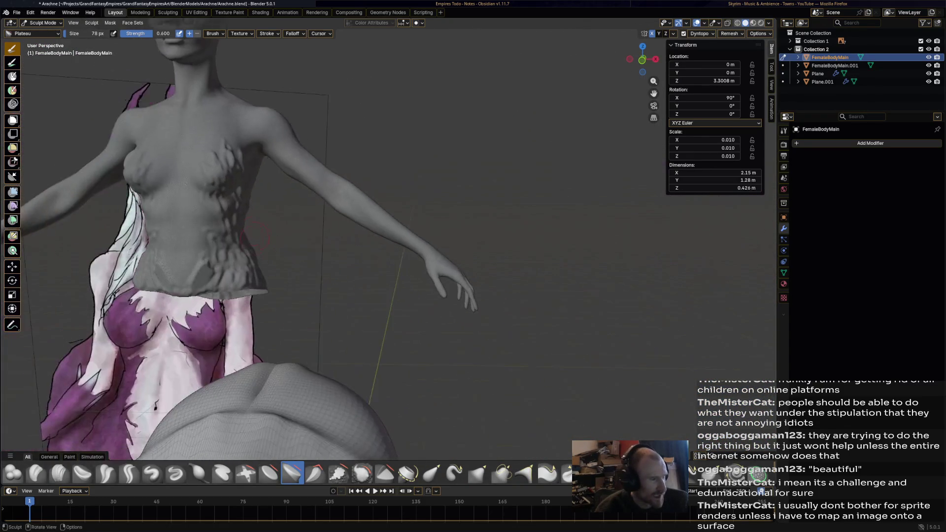
ctrl+middle_drag(256, 235, 320, 262)
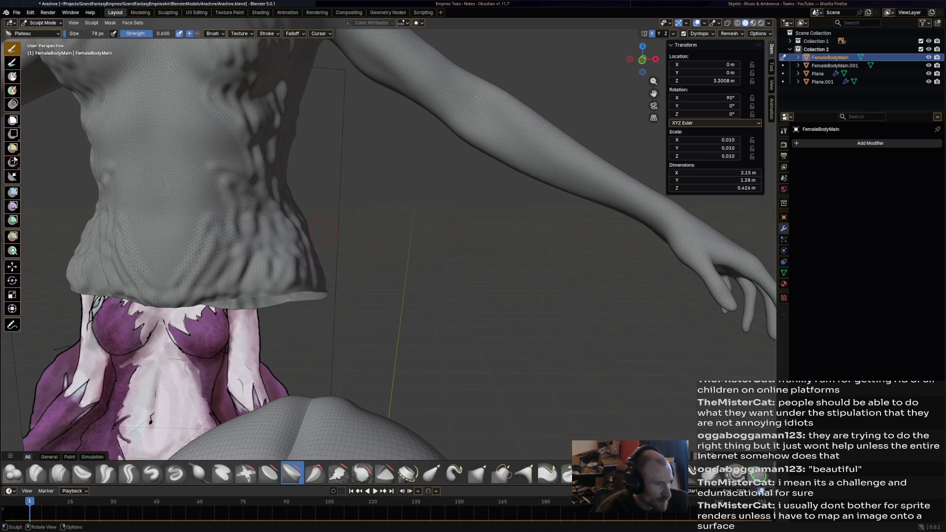
click(363, 473)
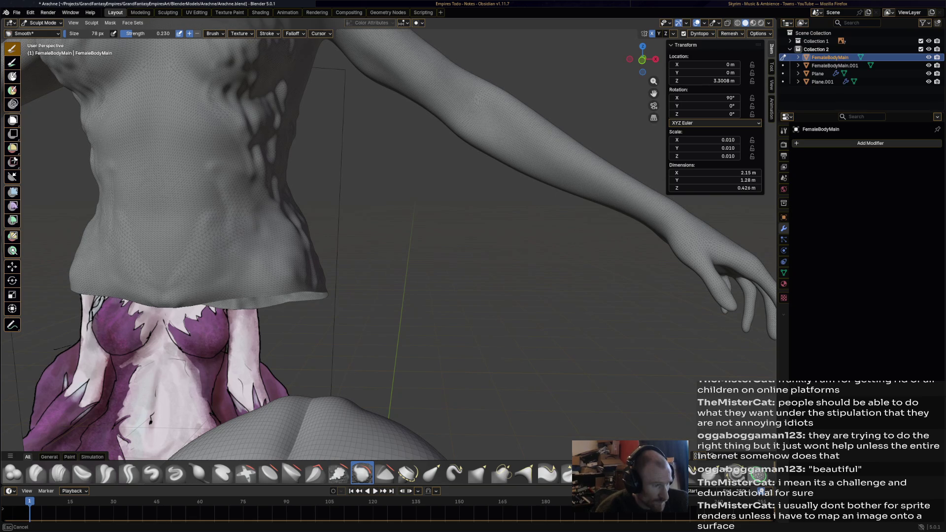
scroll(284, 236, down, 3)
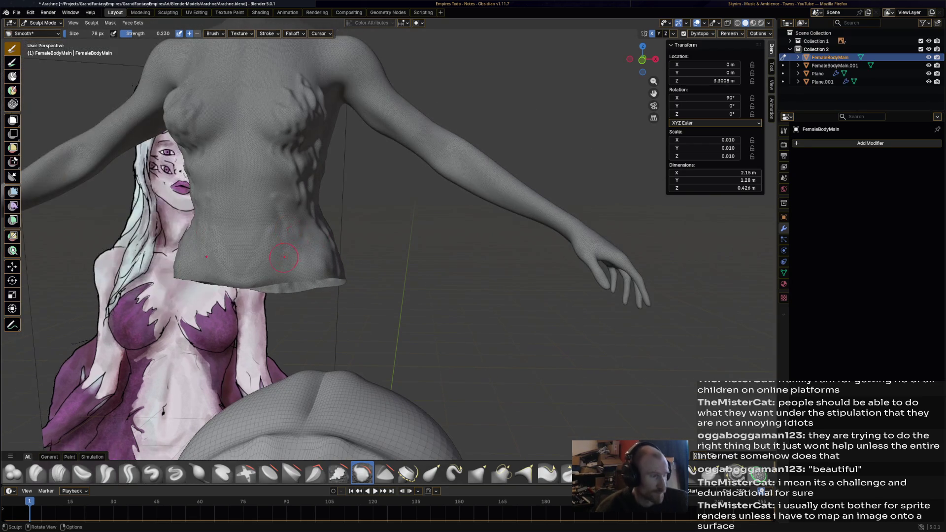
Orbit from the spider reference around the back and side of the smoothed torso
middle_drag(283, 236, 347, 219)
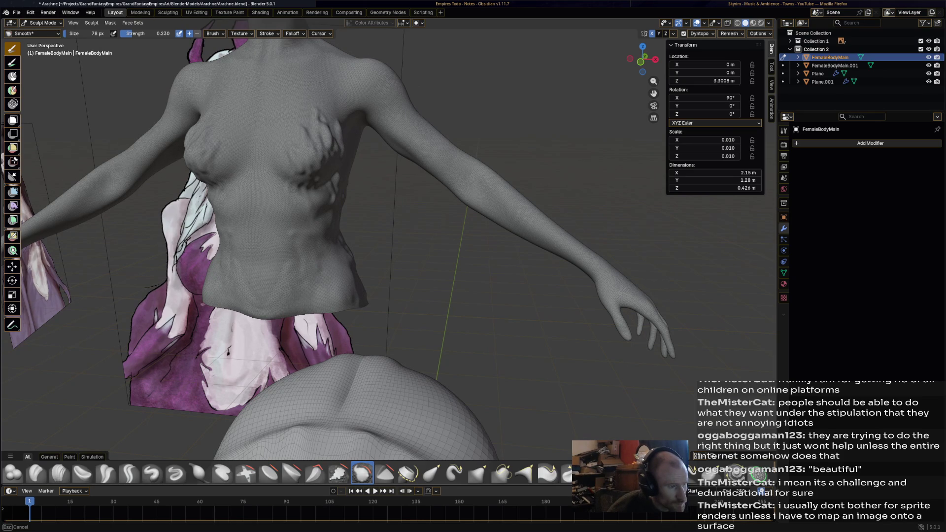
mouse_move(347, 219)
middle_down()
mouse_move(587, 300)
mouse_move(493, 307)
middle_up()
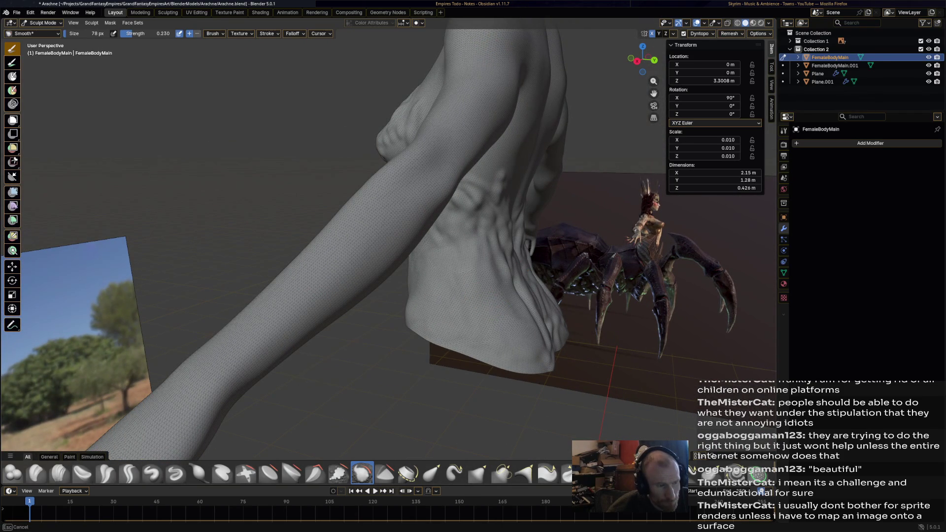
middle_drag(494, 308, 528, 296)
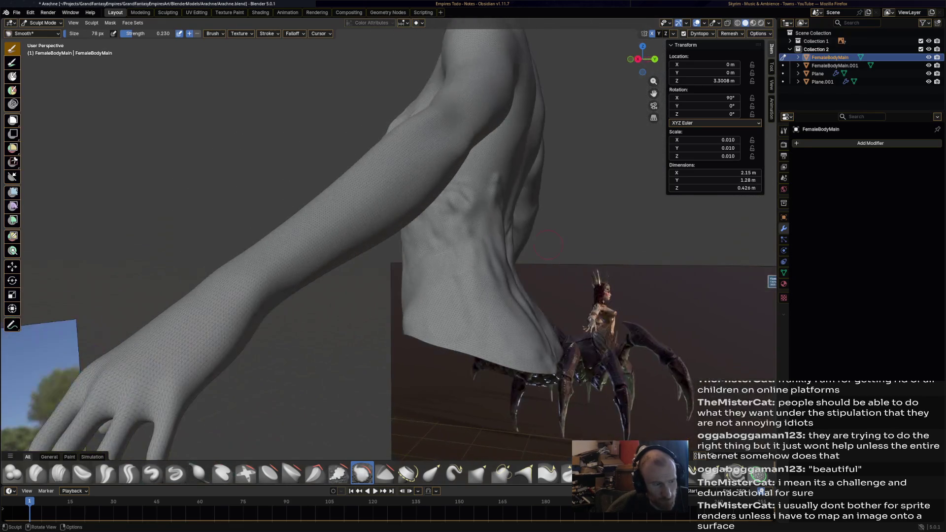
middle_drag(479, 251, 773, 282)
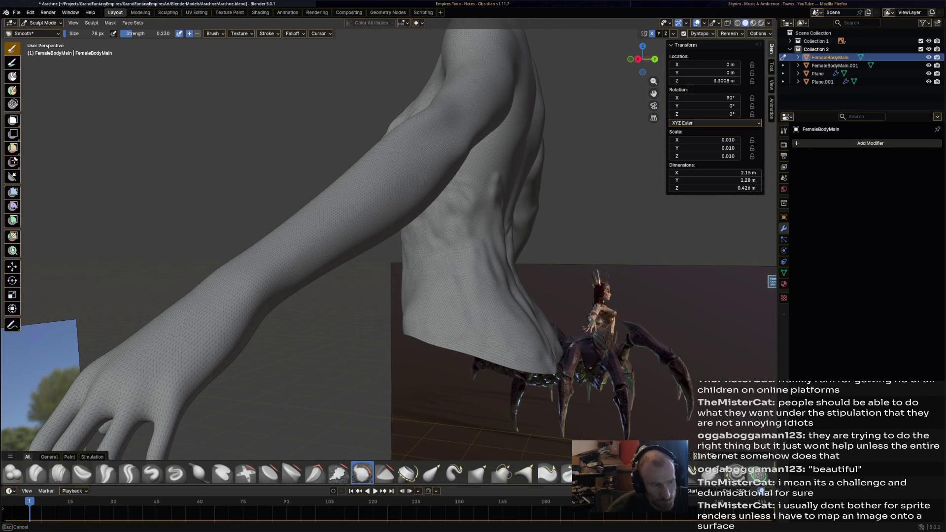
middle_drag(475, 287, 601, 378)
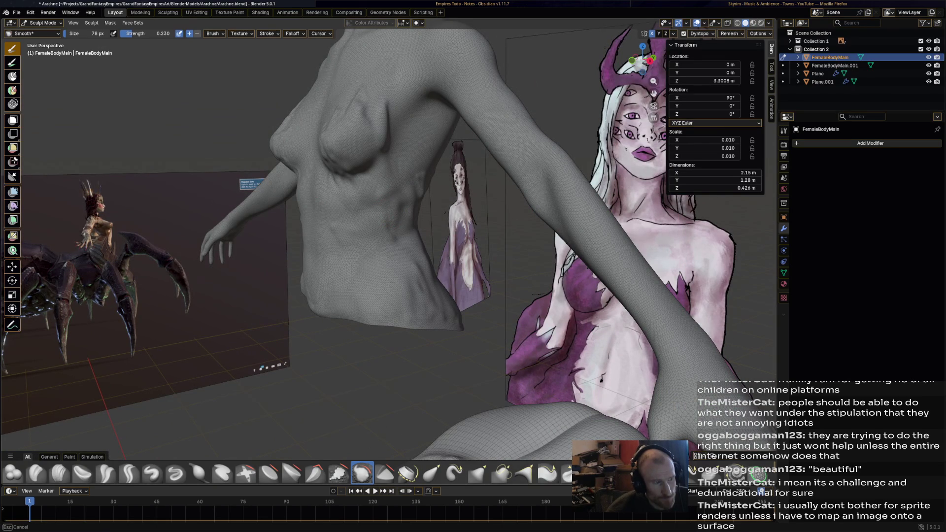
Compare the torso front against the reference images and pick the Crease Polish brush
middle_drag(384, 259, 488, 258)
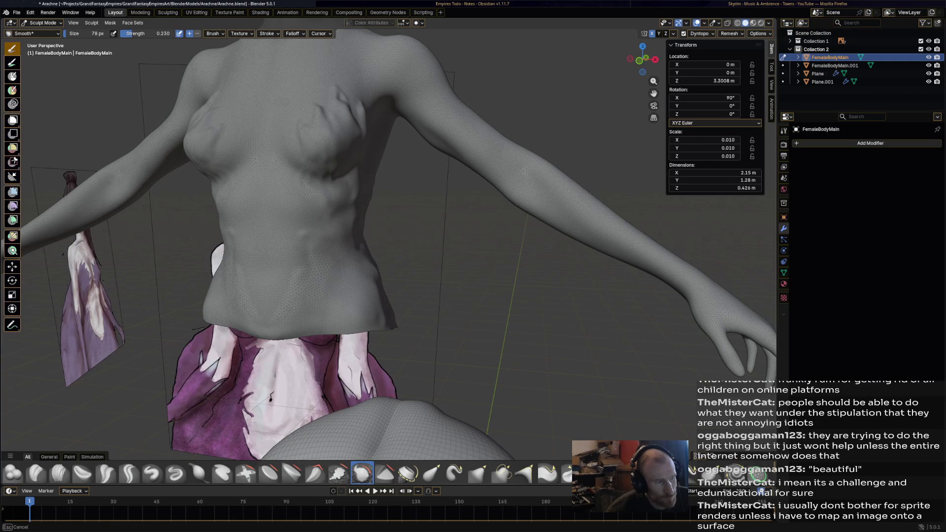
scroll(385, 244, down, 2)
scroll(384, 244, down, 2)
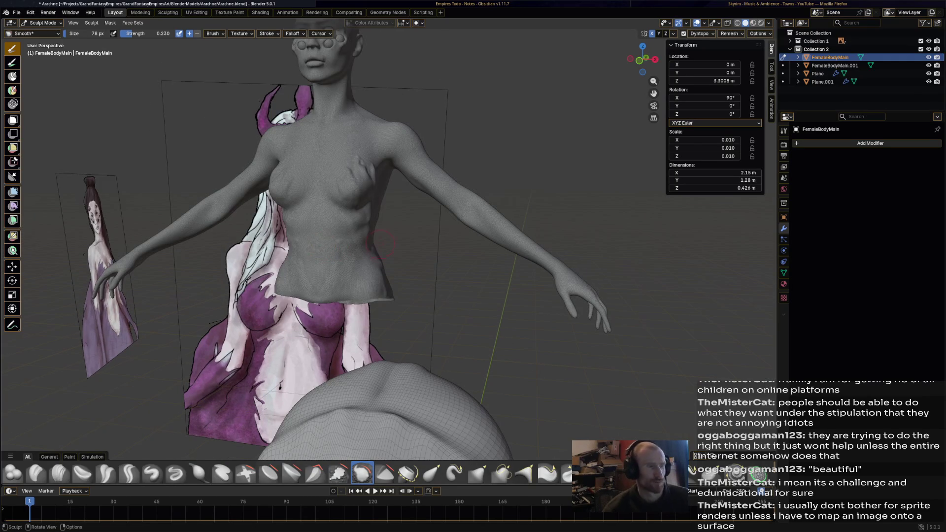
scroll(384, 244, down, 1)
scroll(384, 244, up, 2)
scroll(385, 244, up, 2)
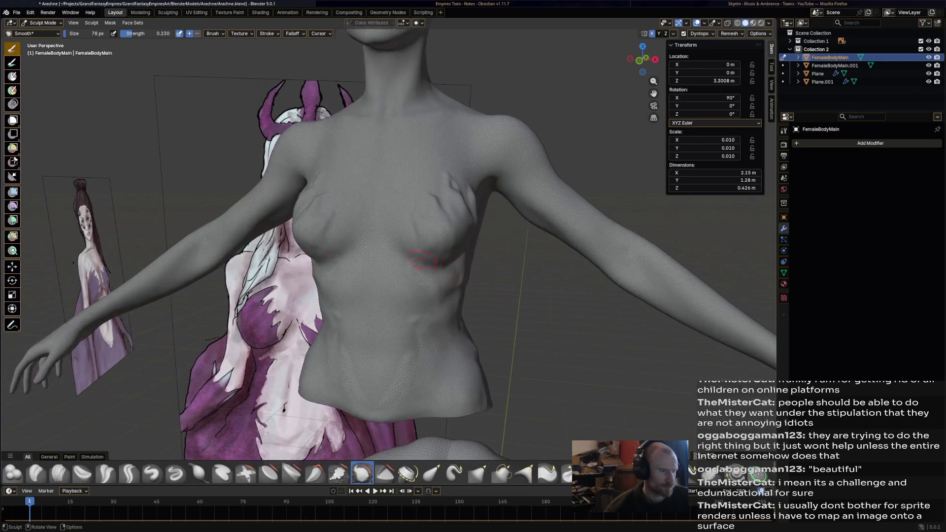
scroll(384, 244, up, 1)
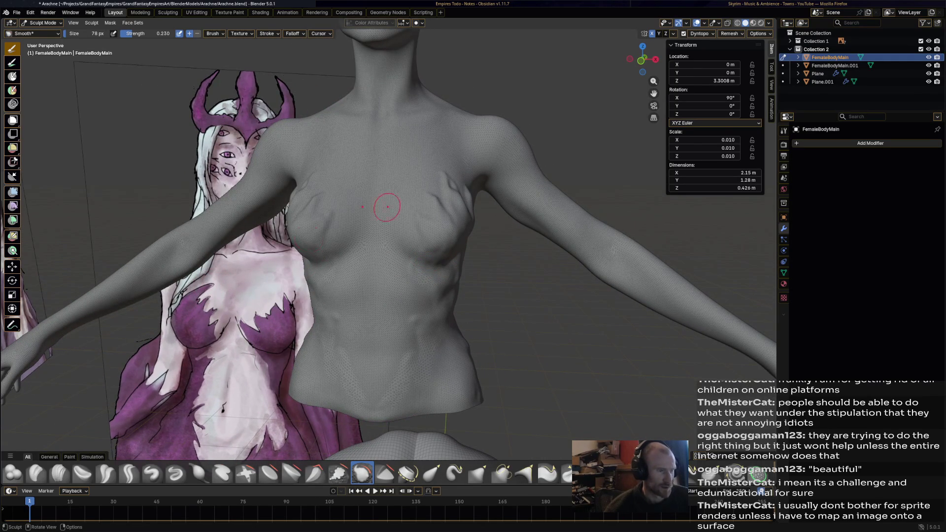
scroll(431, 236, down, 3)
mouse_move(431, 235)
middle_down()
mouse_move(433, 270)
mouse_move(452, 244)
middle_up()
scroll(432, 270, up, 3)
scroll(432, 269, up, 2)
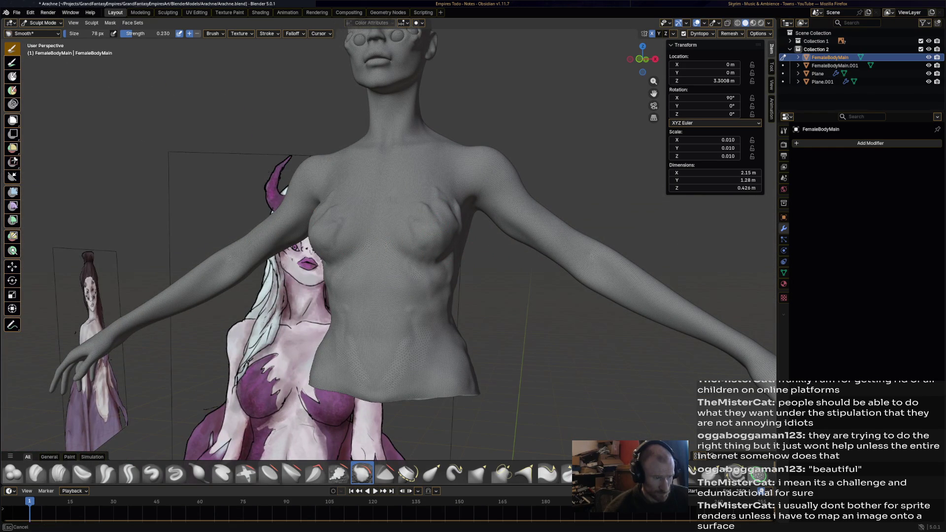
middle_drag(453, 244, 414, 248)
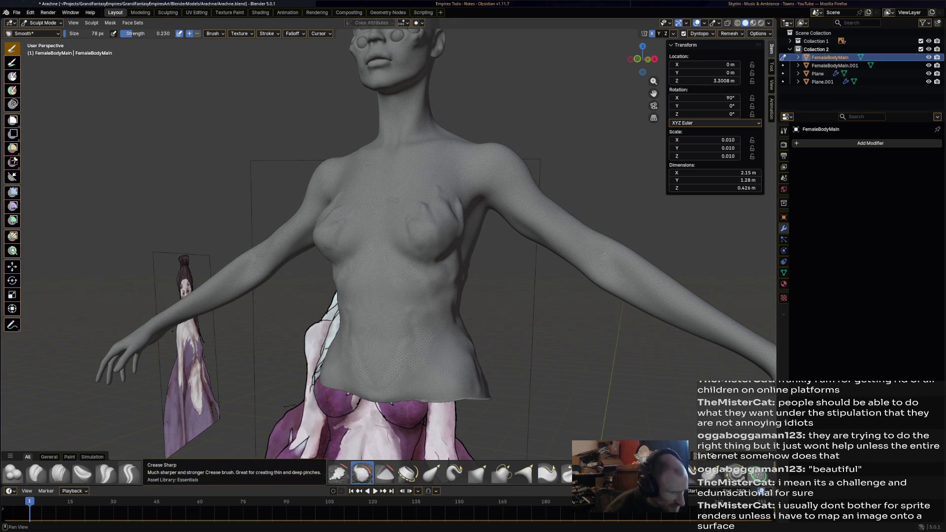
click(106, 474)
Orbit and zoom around the back to inspect the rib and side crease detail
middle_drag(414, 244, 444, 251)
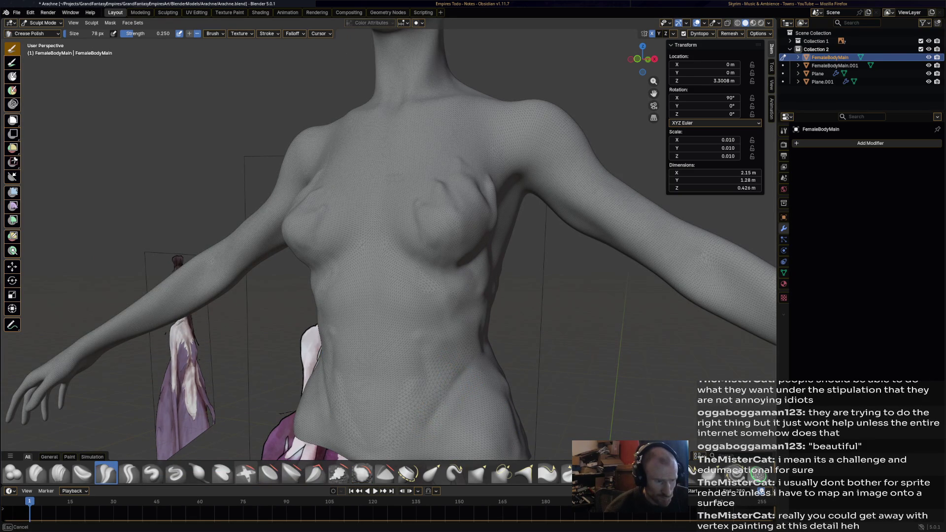
mouse_move(414, 245)
middle_down()
mouse_move(473, 251)
mouse_move(479, 280)
middle_up()
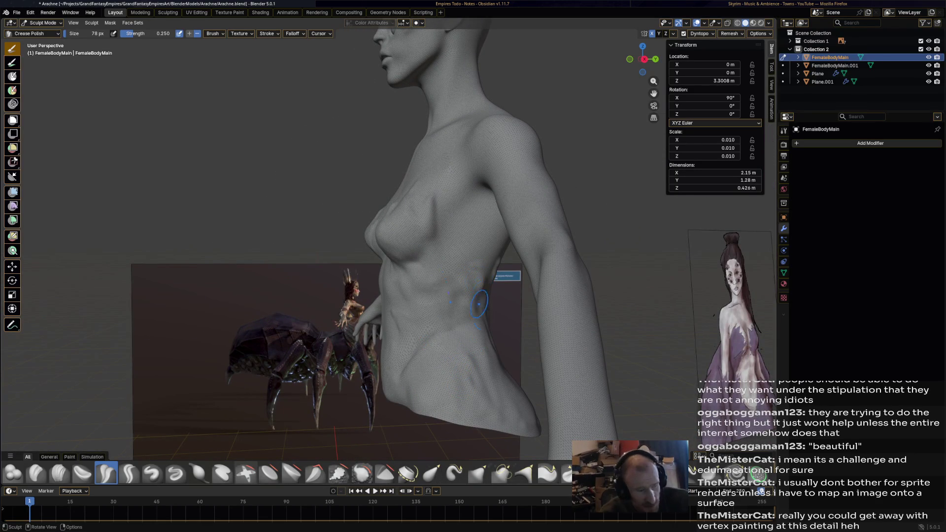
mouse_move(479, 279)
middle_down()
mouse_move(465, 280)
mouse_move(412, 342)
mouse_move(392, 318)
mouse_move(443, 319)
middle_up()
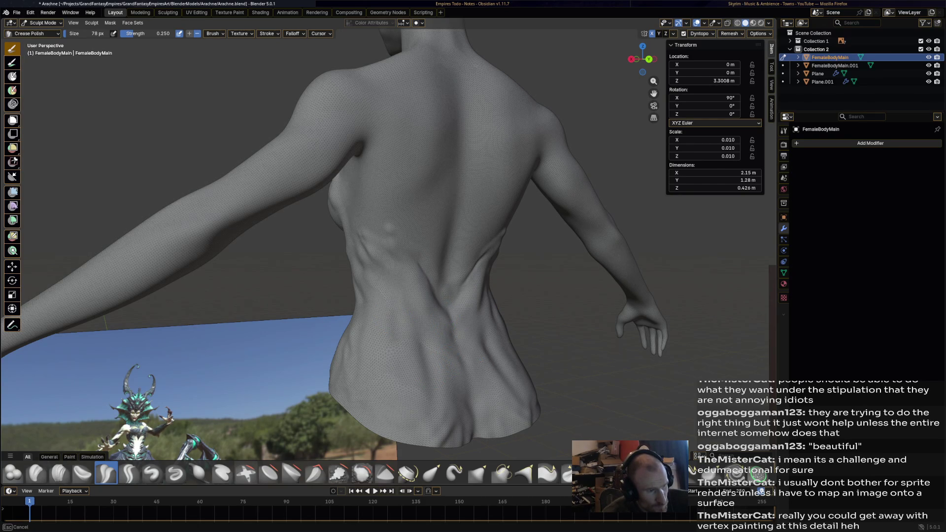
ctrl+middle_drag(443, 318, 444, 289)
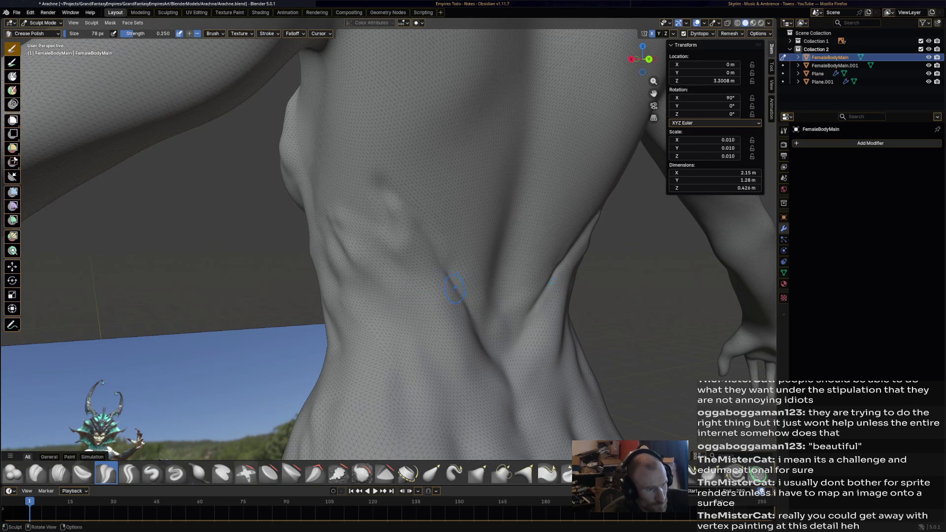
ctrl+middle_drag(444, 288, 444, 333)
middle_drag(438, 289, 474, 281)
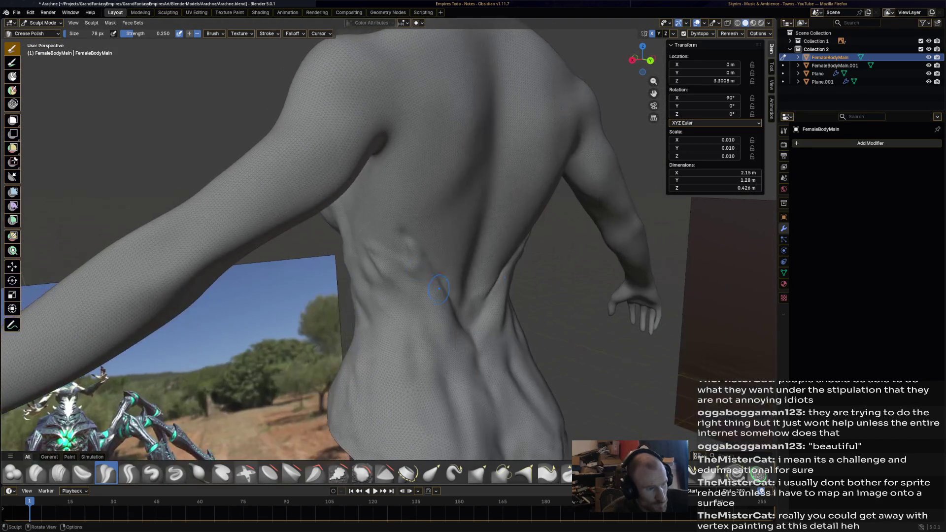
middle_drag(395, 239, 395, 238)
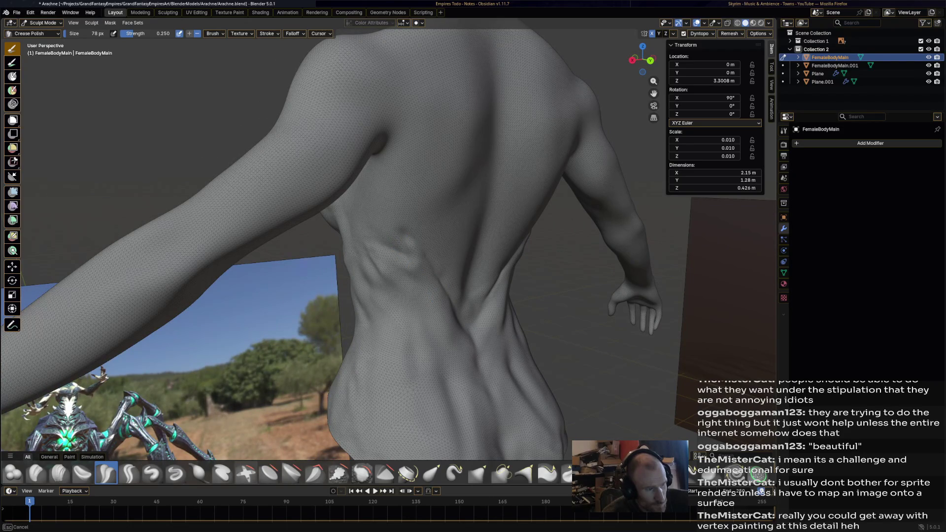
Orbit to frontal views with the references and pick the Nudge brush
middle_drag(396, 239, 444, 222)
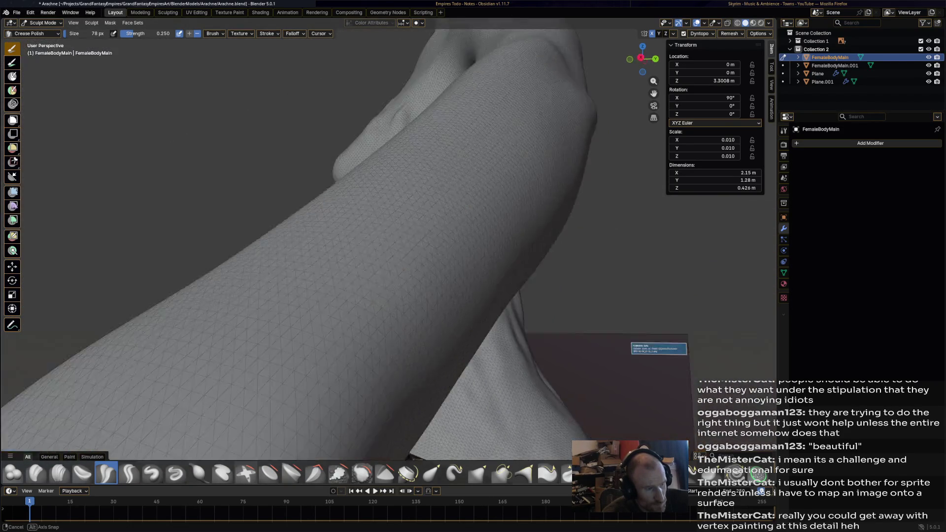
mouse_move(444, 222)
middle_down()
mouse_move(551, 270)
mouse_move(513, 212)
middle_up()
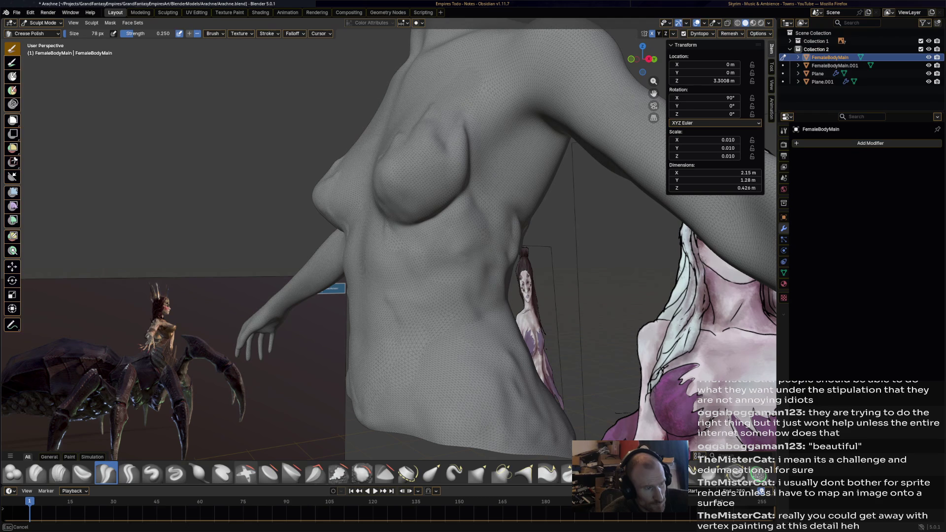
mouse_move(513, 211)
middle_down()
mouse_move(491, 155)
mouse_move(474, 170)
middle_up()
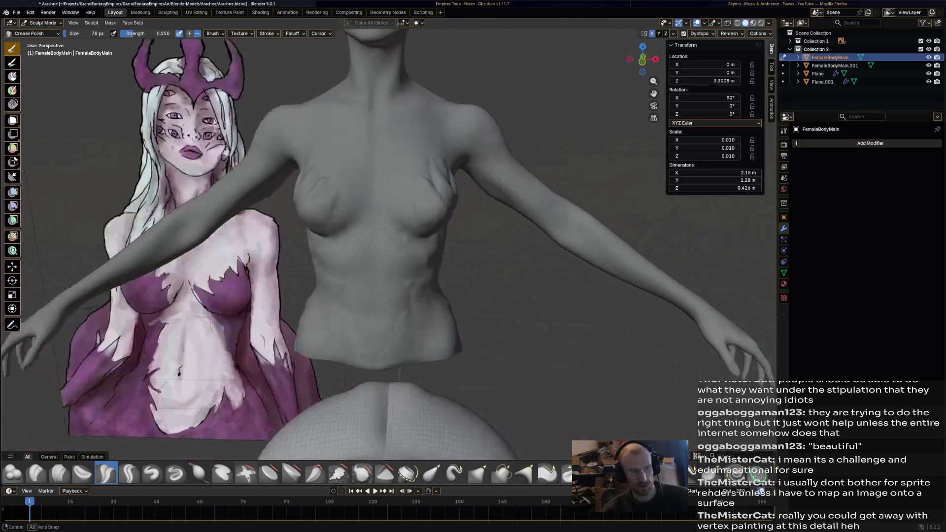
mouse_move(473, 170)
middle_down()
mouse_move(501, 191)
mouse_move(443, 281)
middle_up()
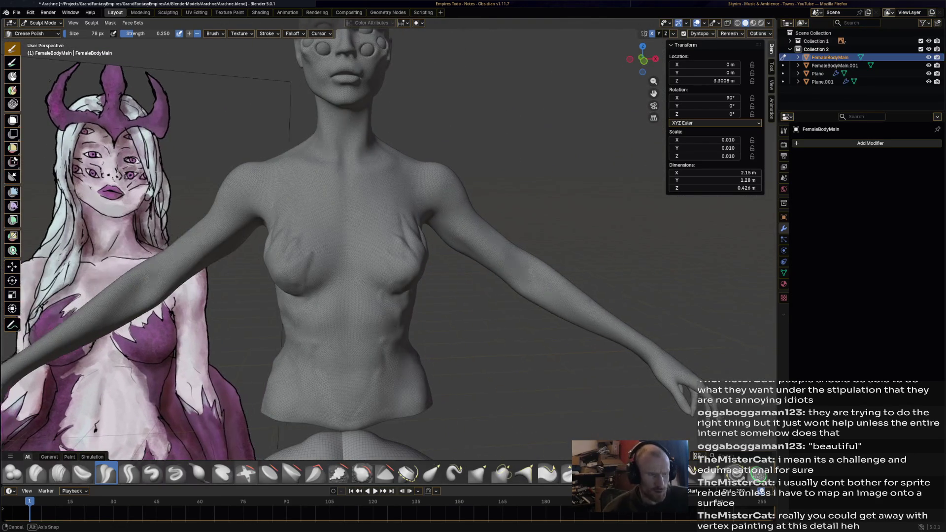
mouse_move(444, 281)
middle_down()
mouse_move(463, 331)
mouse_move(313, 300)
middle_up()
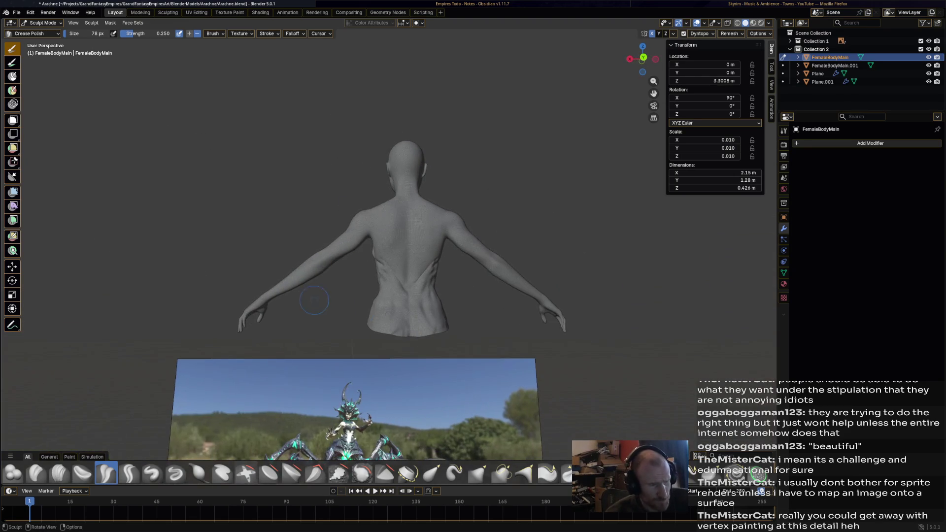
mouse_move(386, 312)
middle_down()
mouse_move(436, 289)
mouse_move(569, 303)
middle_up()
scroll(433, 291, up, 3)
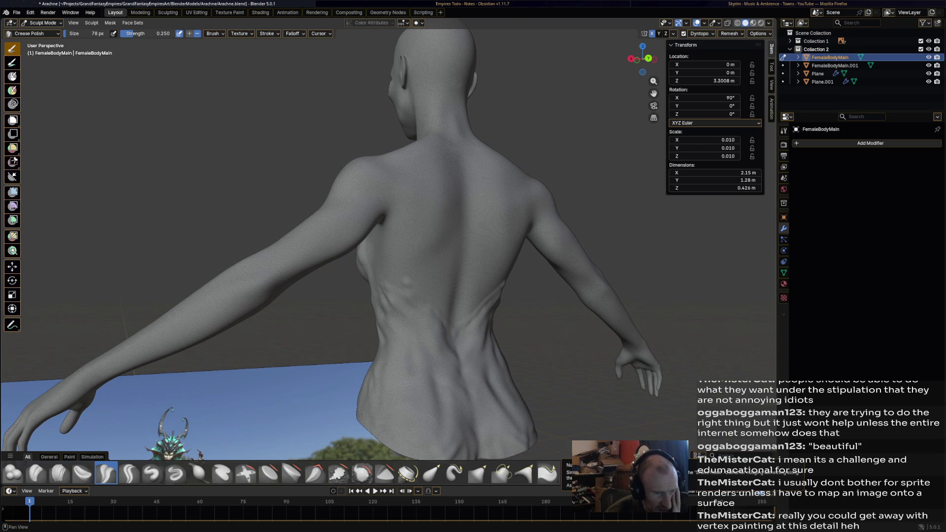
click(547, 475)
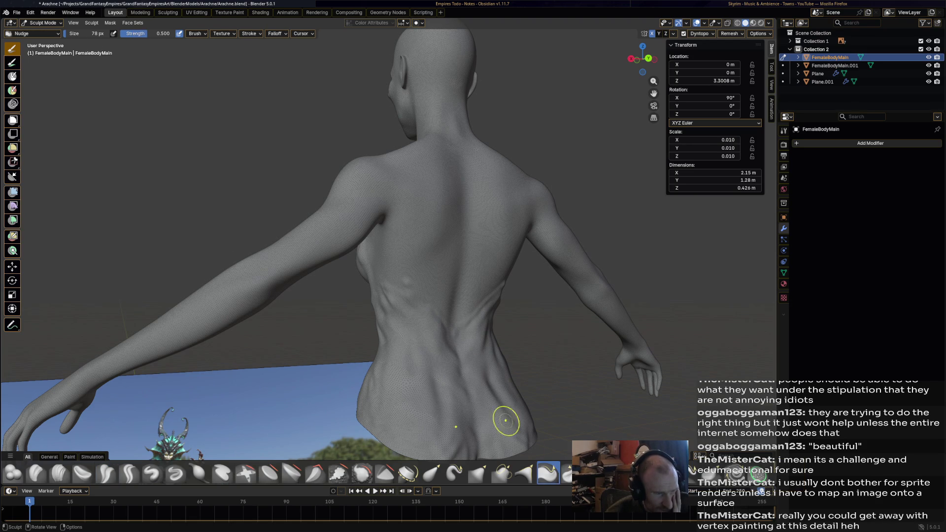
scroll(459, 370, up, 2)
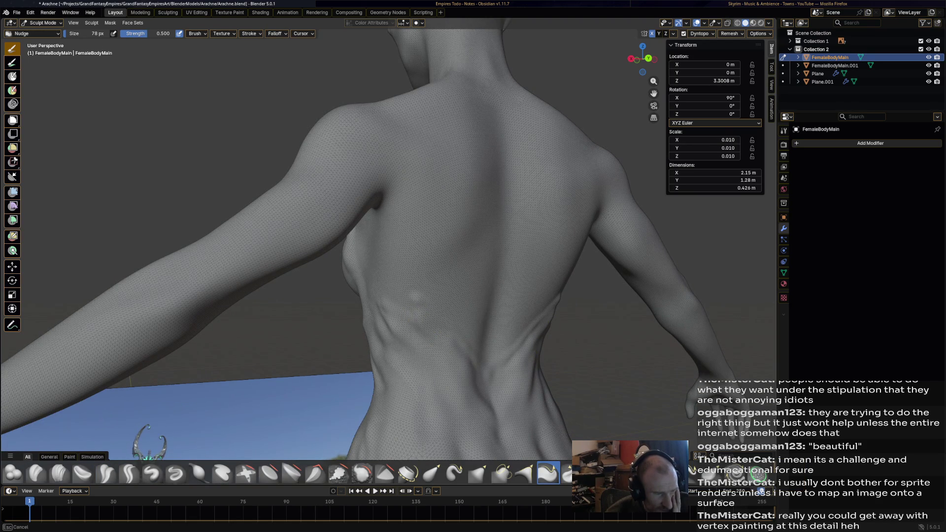
Nudge the lower-back bump, orbit to the front and switch to the Clay Thumb then Thumb brush
drag(418, 323, 412, 317)
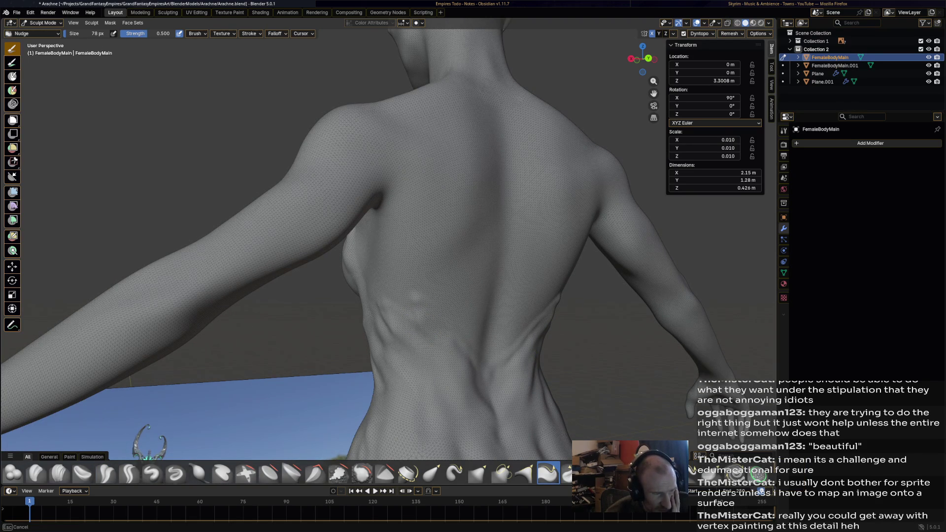
mouse_move(408, 322)
middle_down()
mouse_move(465, 233)
mouse_move(429, 237)
middle_up()
scroll(464, 234, up, 3)
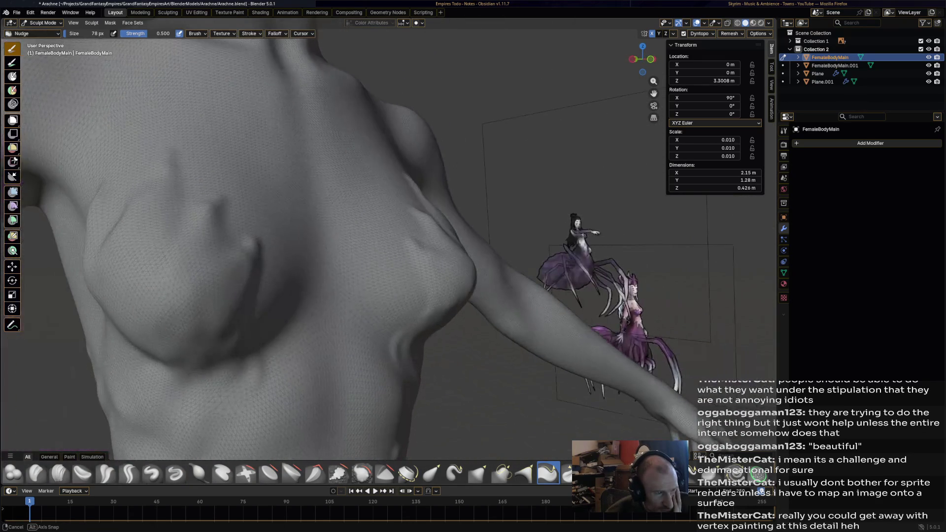
drag(473, 236, 469, 256)
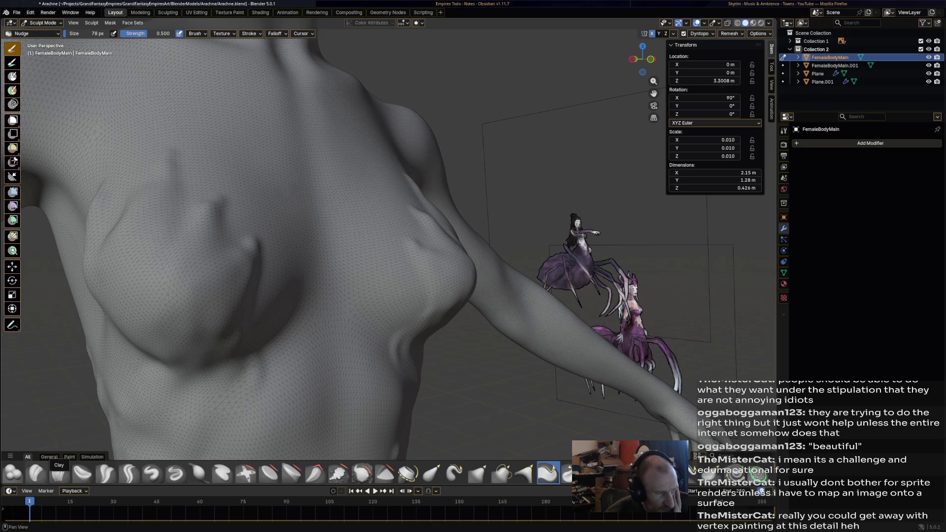
click(82, 473)
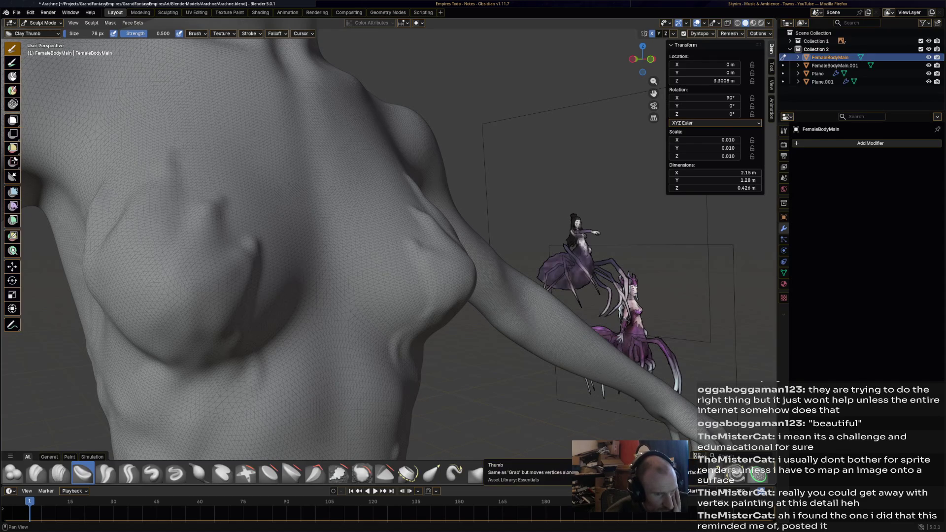
click(548, 473)
Round off the sharp point on the left breast with Thumb strokes and save Arachne.blend
mouse_move(437, 239)
mouse_down()
mouse_move(434, 262)
mouse_move(455, 263)
mouse_up()
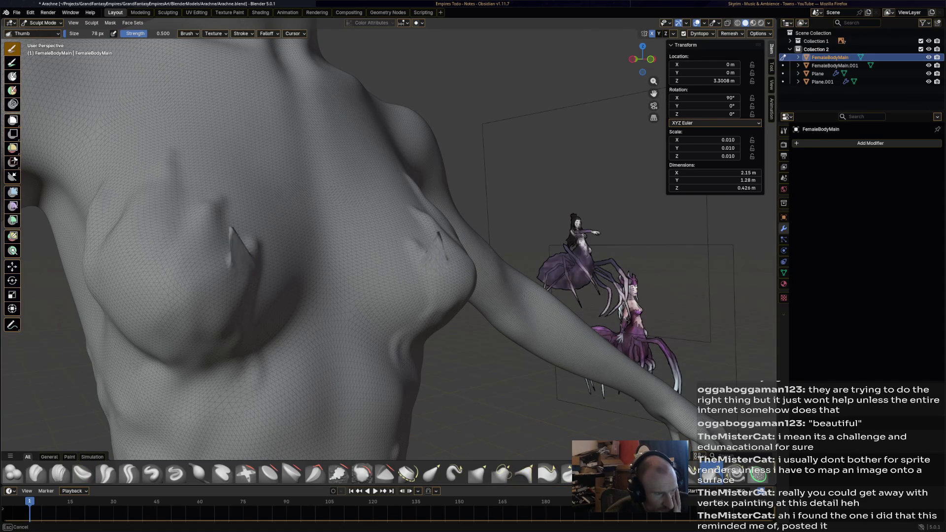
drag(444, 259, 438, 239)
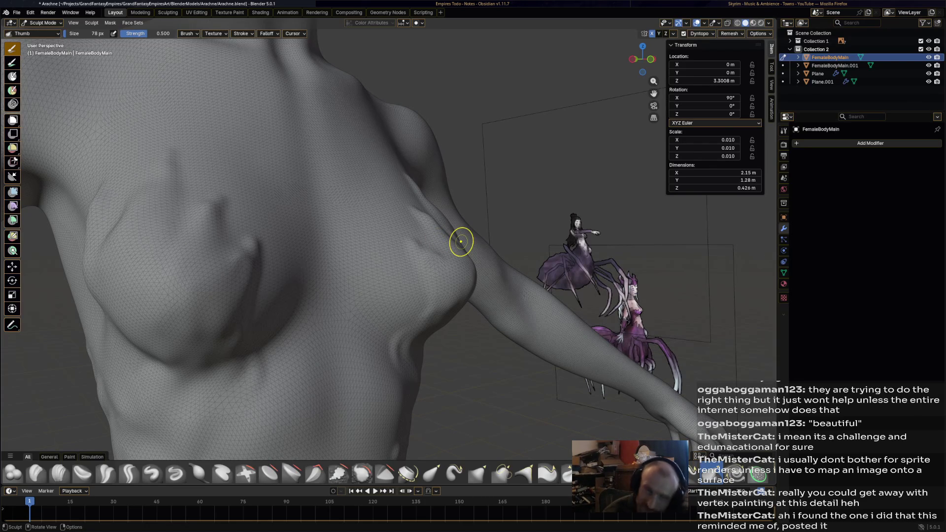
key(ctrl+s)
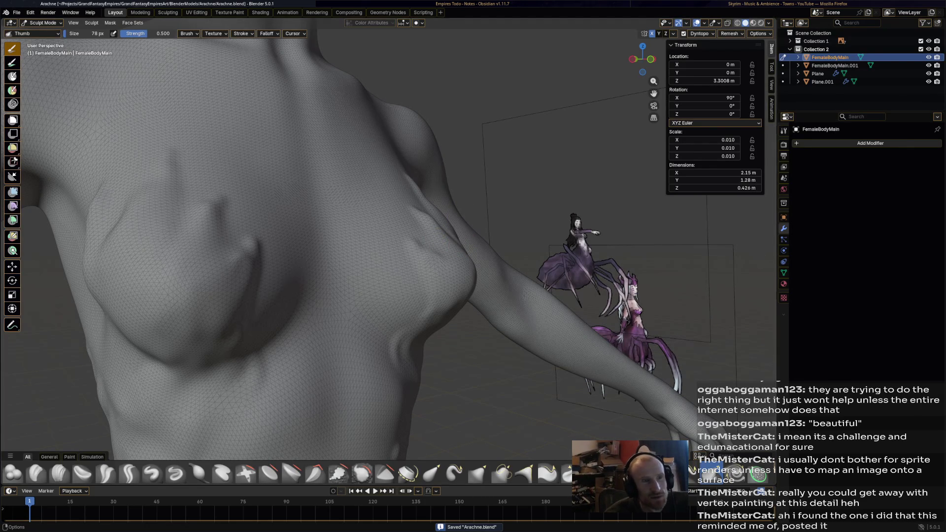
Switch to Firefox, bring up the Spider Queen model tab, and load Discord in a new tab
key(alt+Tab)
click(140, 15)
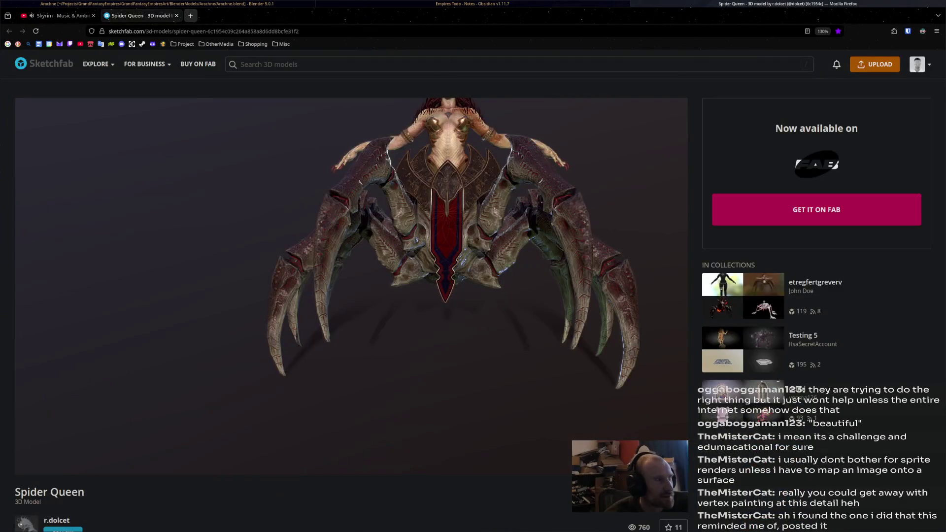
key(ctrl+t)
click(122, 44)
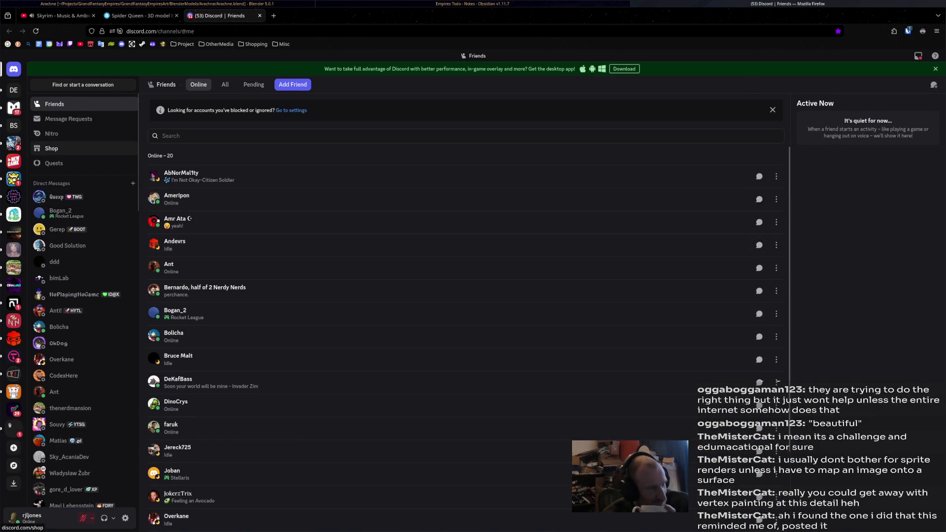
Browse #share-anything and #art, enlarge the posted spider render, then return to Blender
click(13, 249)
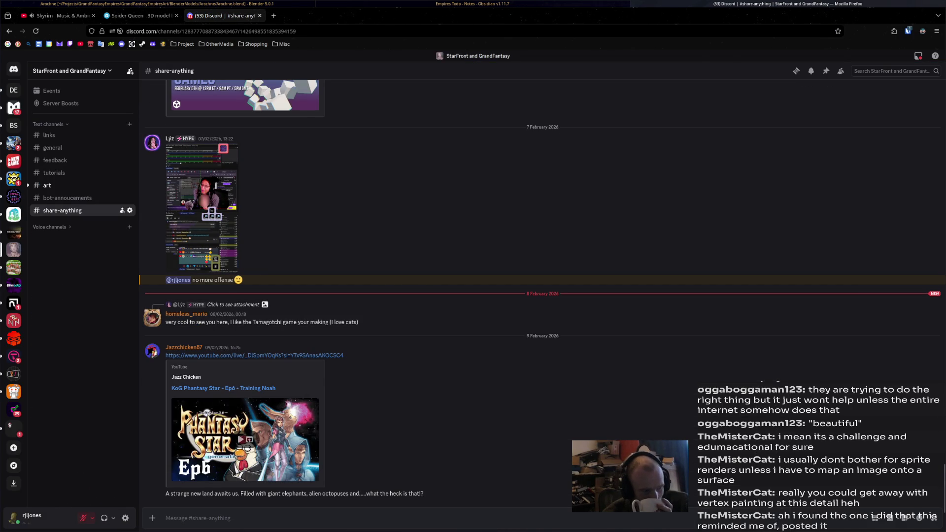
click(47, 185)
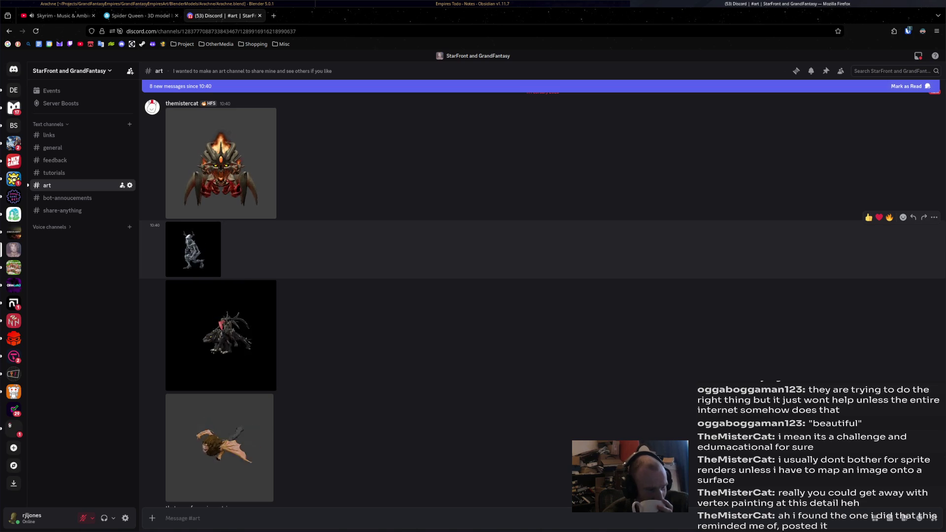
scroll(473, 296, up, 3)
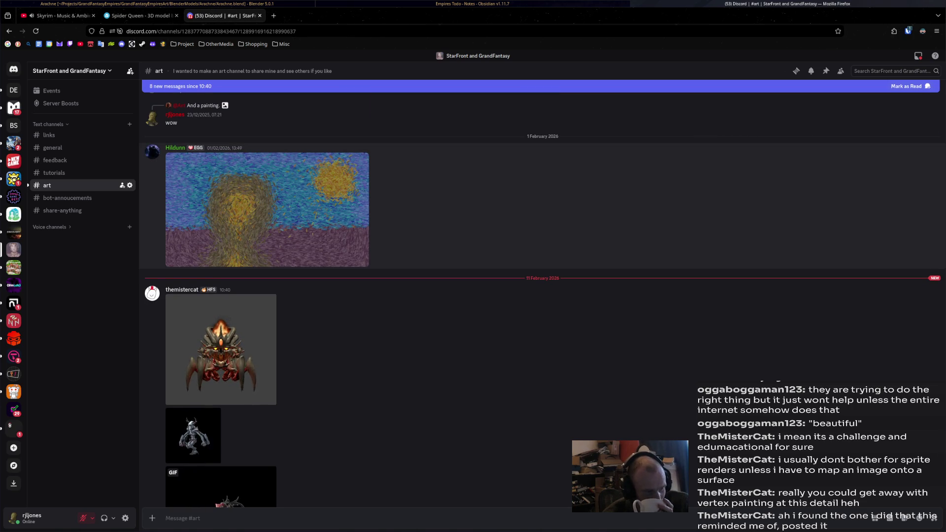
scroll(542, 300, down, 4)
scroll(473, 237, down, 1)
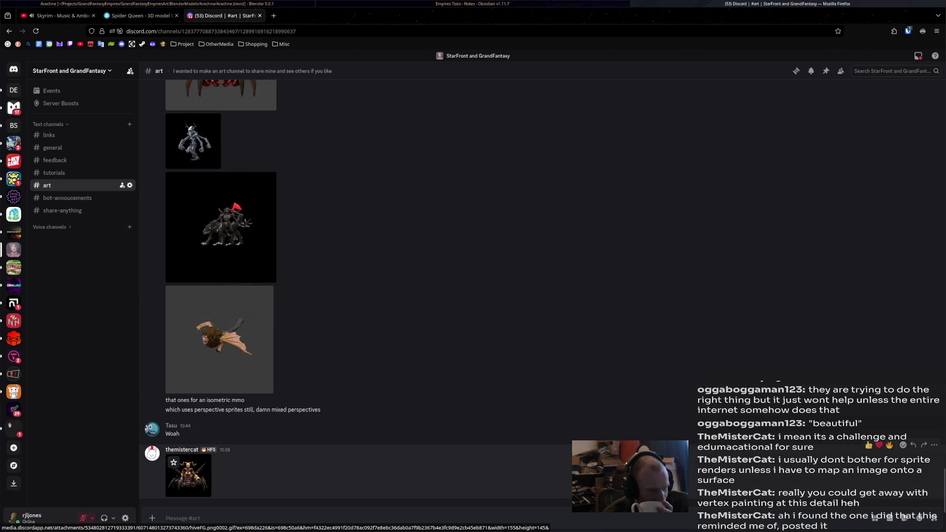
click(189, 477)
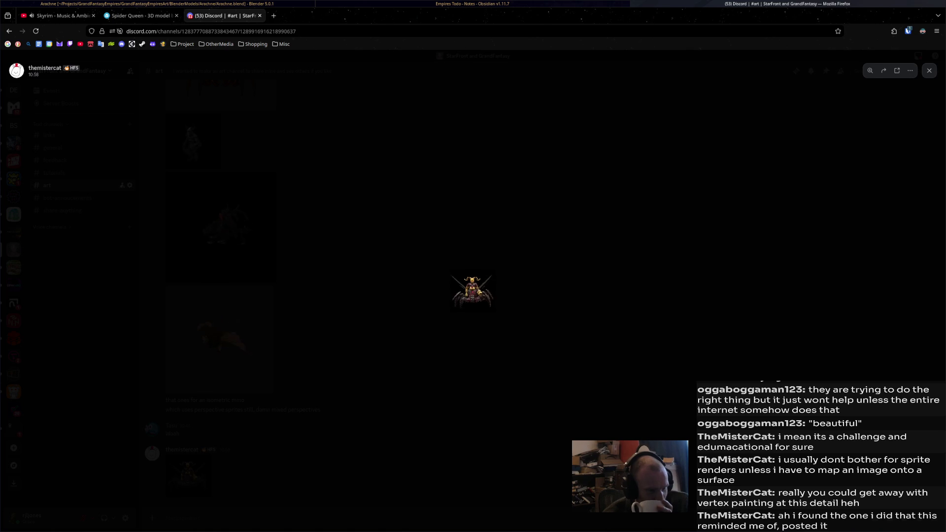
key(Escape)
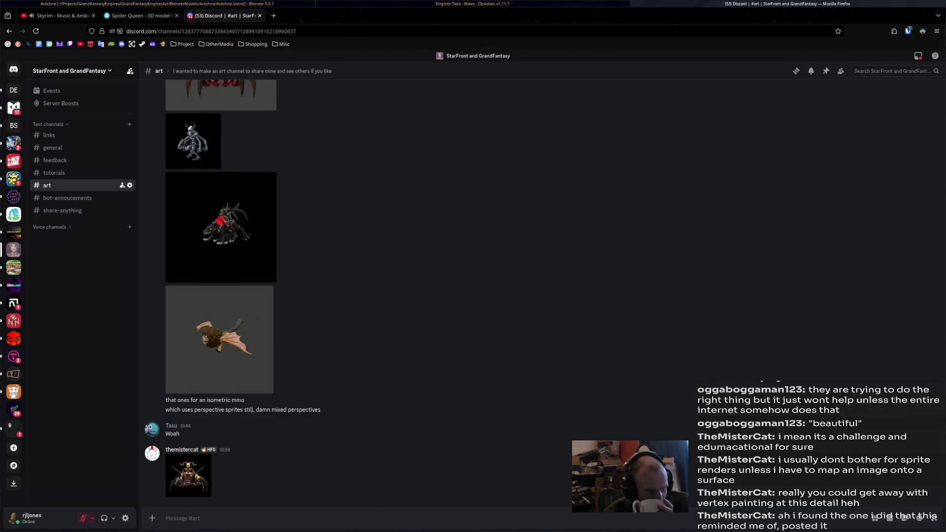
scroll(445, 385, up, 3)
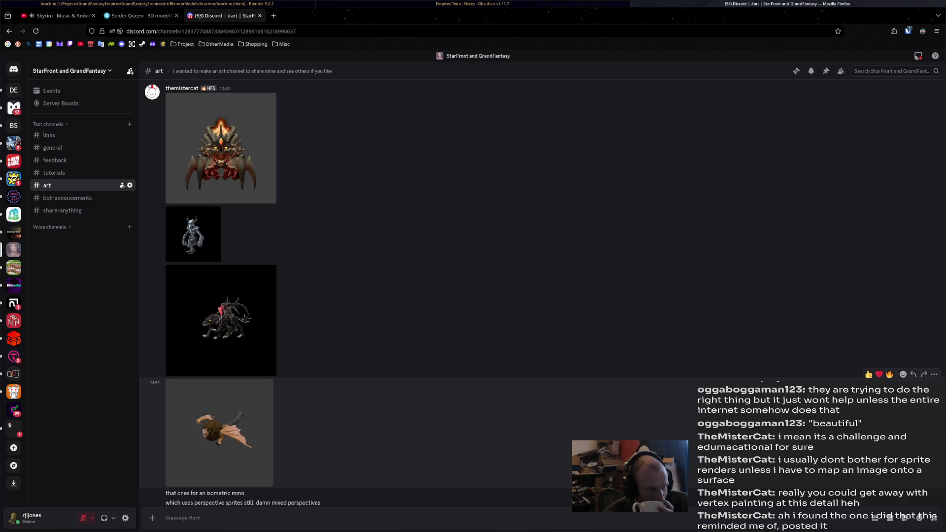
scroll(444, 385, up, 3)
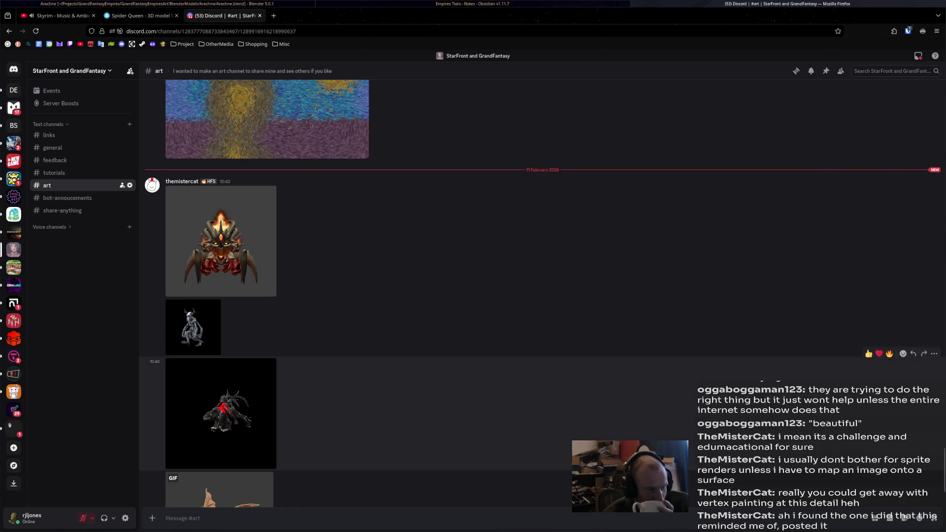
key(alt+Tab)
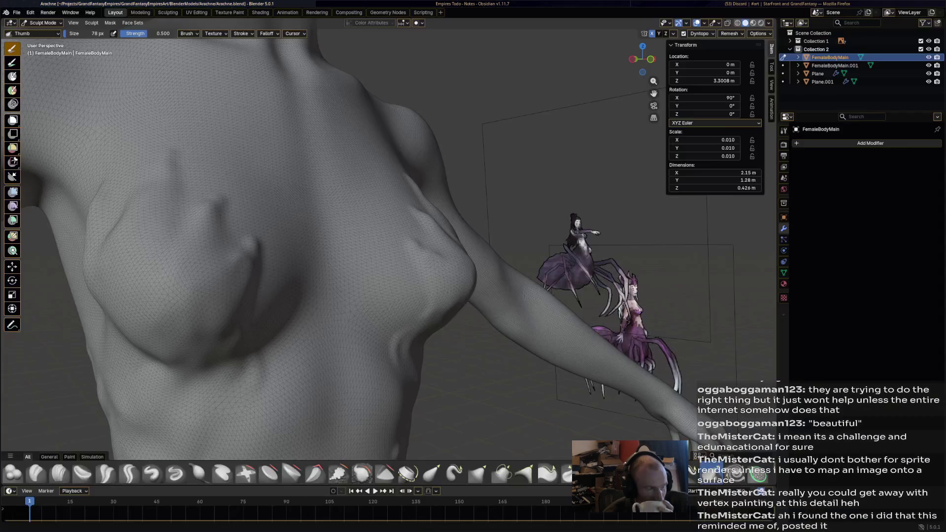
Orbit to the torso front and pick the Relax Pinch brush from the asset shelf
mouse_move(338, 123)
middle_down()
mouse_move(486, 226)
mouse_move(443, 222)
mouse_move(412, 392)
middle_up()
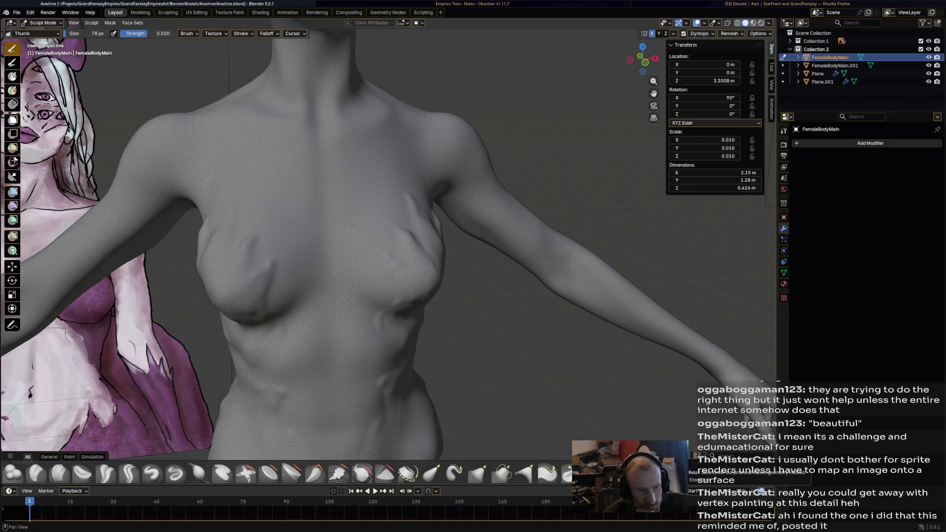
click(758, 475)
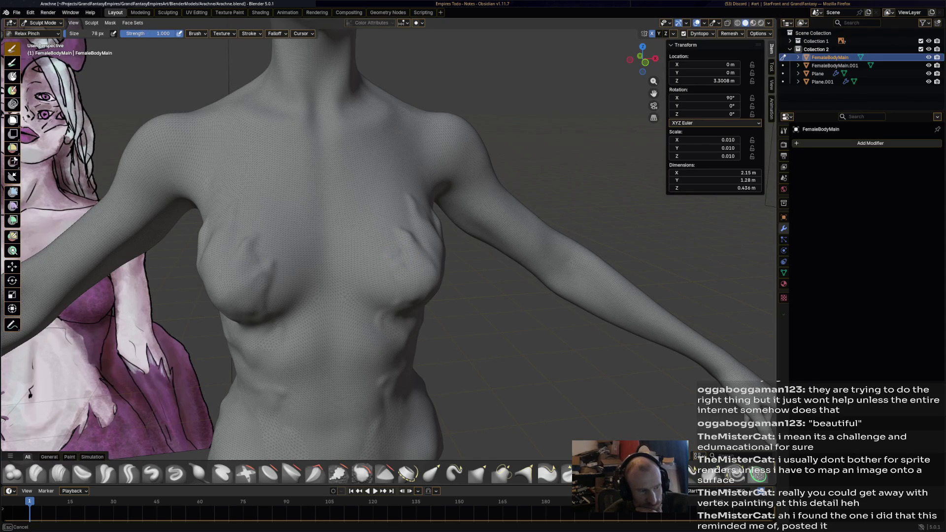
Pinch a new crease running up the chest, inspect it from the side, then pick Relax Slide
mouse_move(401, 256)
middle_down()
mouse_move(295, 266)
mouse_move(375, 243)
middle_up()
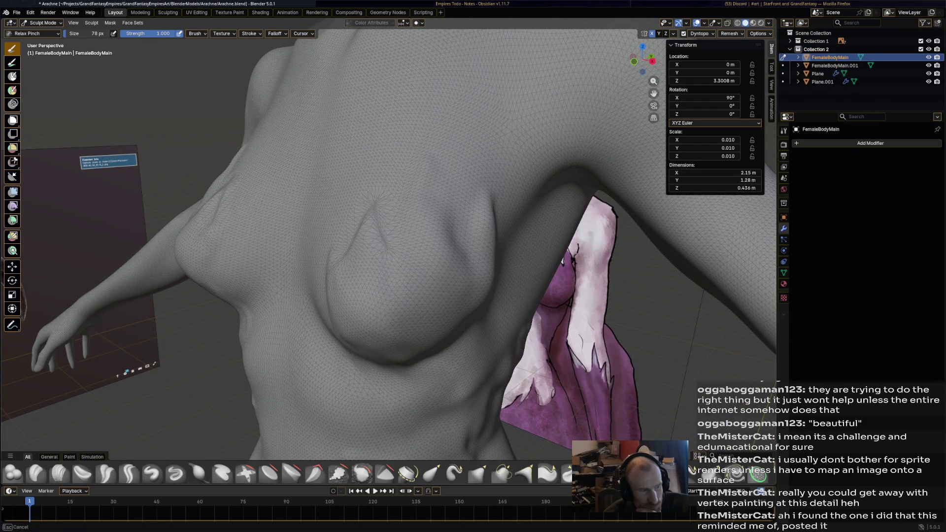
middle_drag(401, 244, 423, 162)
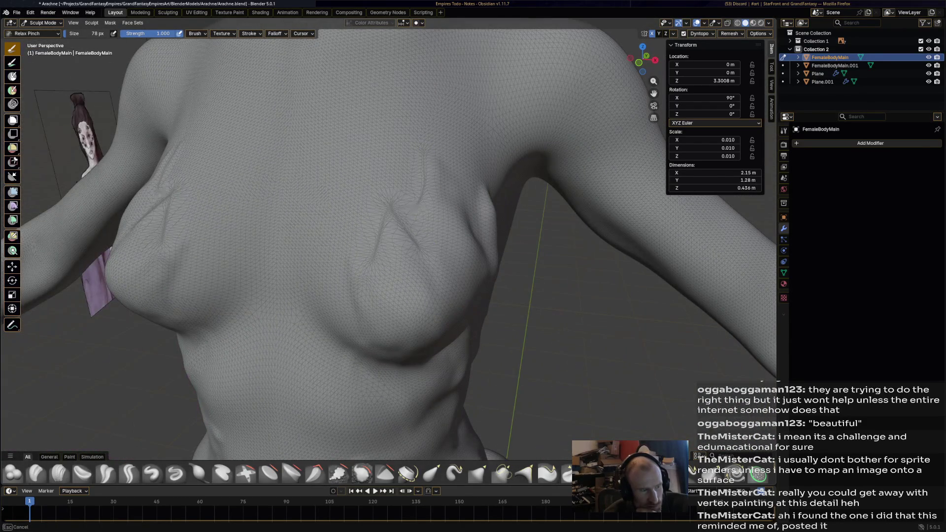
drag(417, 232, 435, 136)
mouse_move(480, 235)
middle_down()
mouse_move(533, 222)
mouse_move(441, 349)
mouse_move(469, 231)
middle_up()
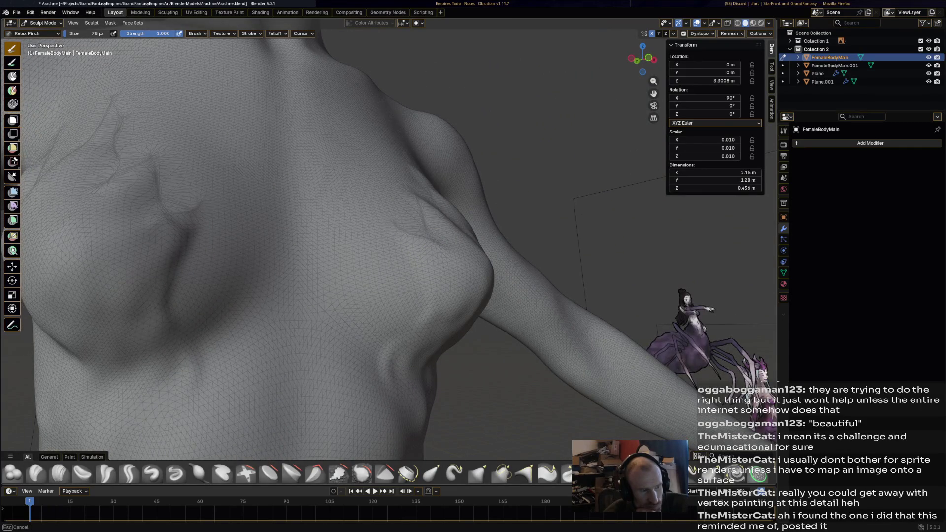
scroll(416, 318, down, 2)
scroll(434, 291, down, 2)
scroll(380, 254, down, 2)
scroll(396, 311, down, 2)
scroll(395, 311, up, 1)
scroll(415, 219, up, 4)
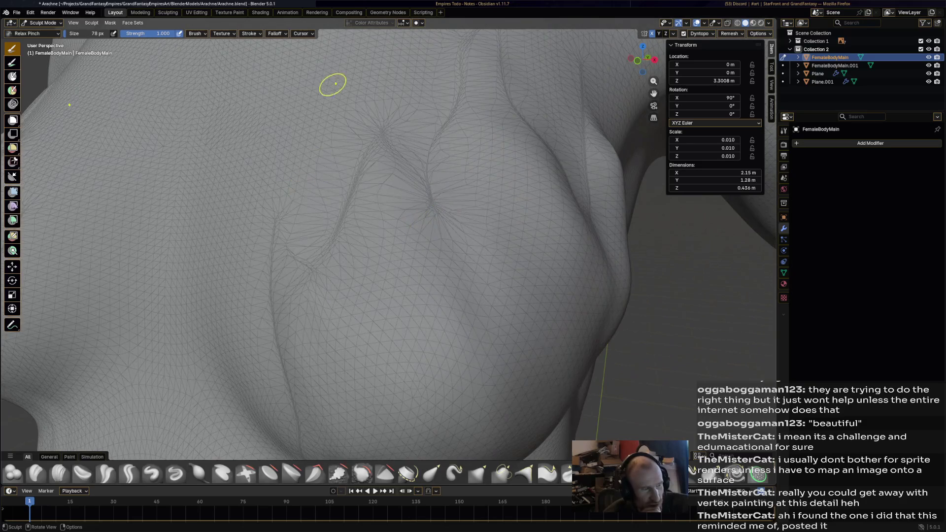
mouse_move(345, 180)
middle_down()
mouse_move(392, 197)
mouse_move(377, 282)
mouse_move(486, 222)
middle_up()
scroll(391, 197, down, 3)
scroll(406, 212, down, 1)
scroll(406, 212, up, 3)
scroll(438, 249, up, 3)
scroll(437, 249, down, 3)
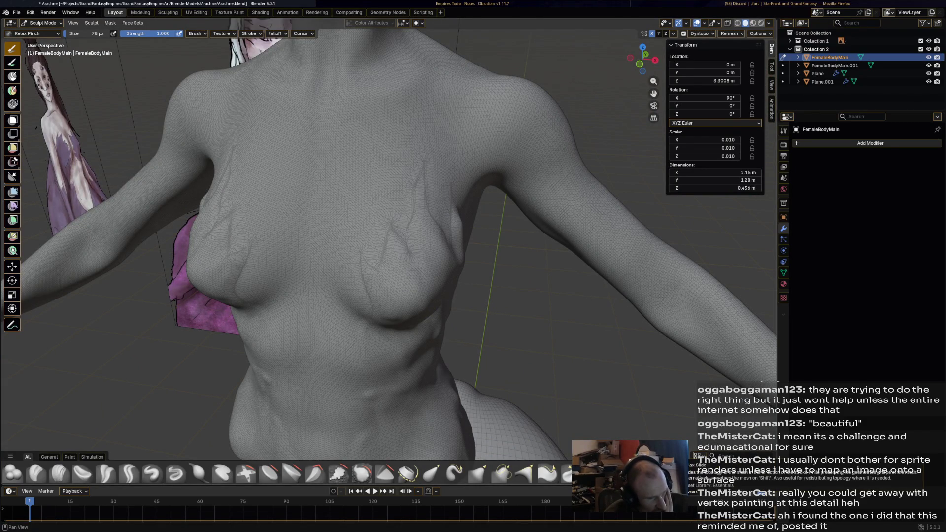
scroll(543, 355, up, 2)
click(760, 477)
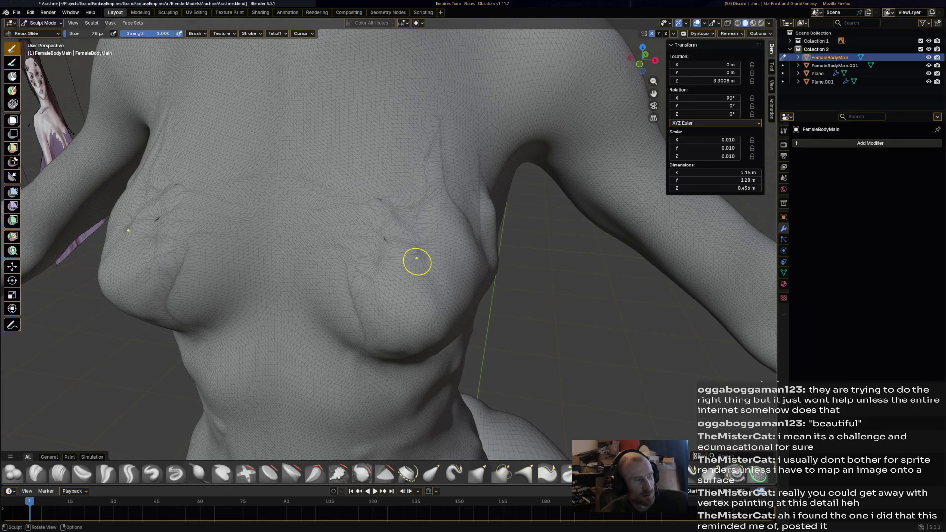
Orbit to an angled chest-and-shoulder view and pick the Blob brush
mouse_move(417, 260)
middle_down()
mouse_move(443, 212)
mouse_move(433, 272)
middle_up()
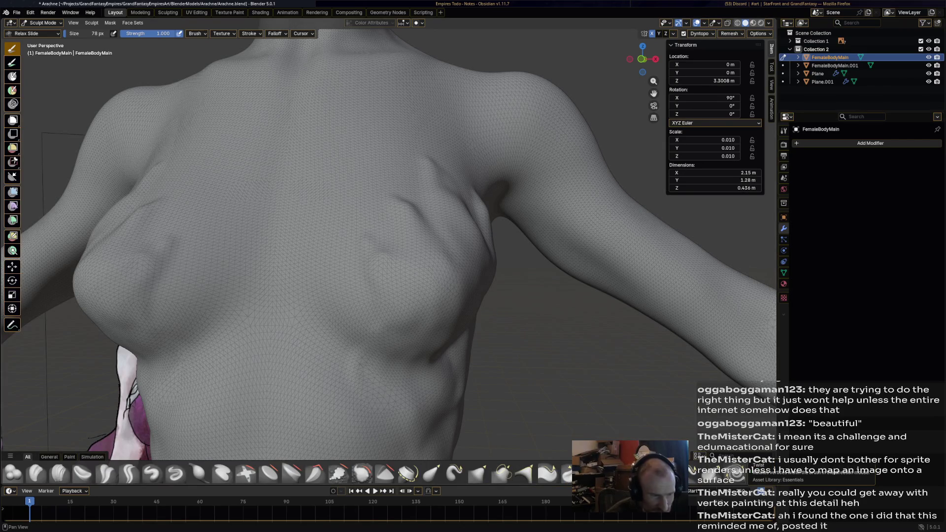
click(14, 474)
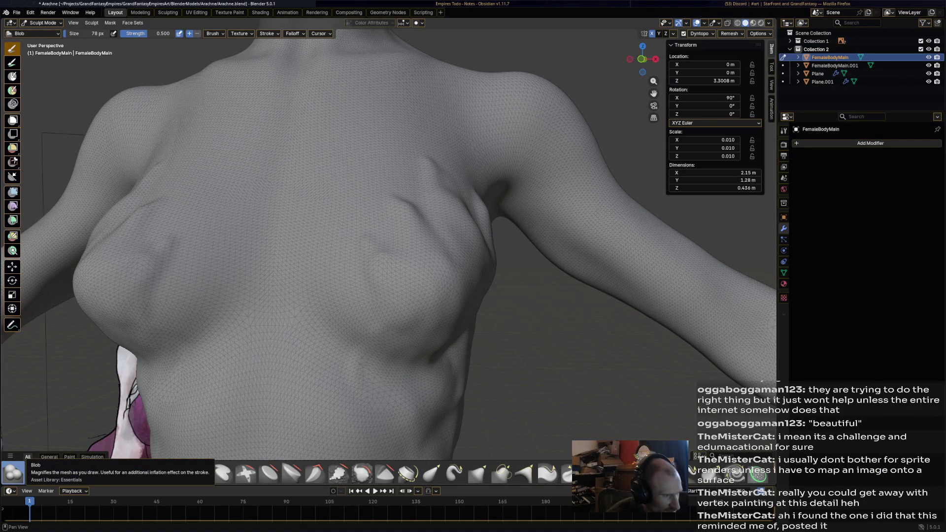
Build up both nipple areas and add mirrored raised ridges running down the breasts
drag(435, 295, 439, 307)
mouse_move(440, 307)
middle_down()
mouse_move(473, 304)
mouse_move(490, 264)
middle_up()
middle_drag(454, 295, 437, 276)
drag(436, 276, 412, 219)
drag(427, 159, 474, 245)
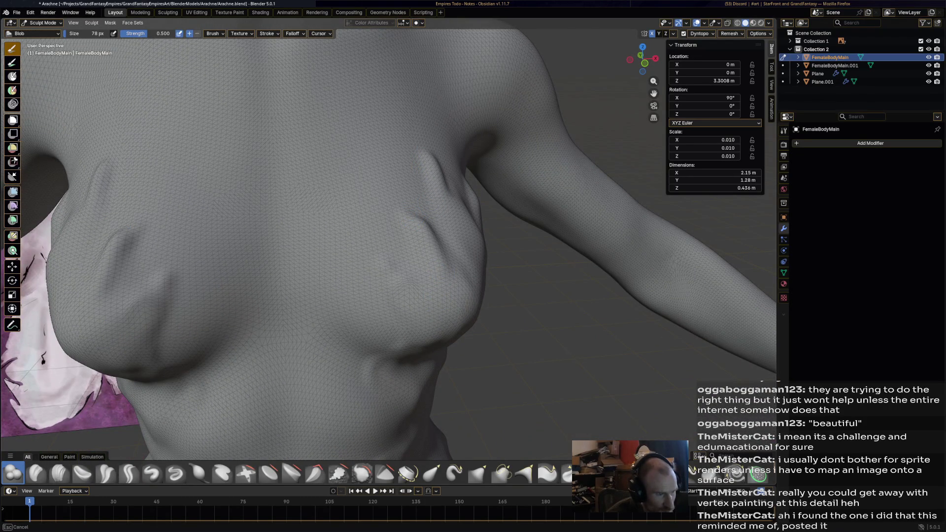
drag(386, 211, 409, 277)
Orbit around the torso, comparing with the spider model, and end at the back view
middle_drag(118, 332, 491, 224)
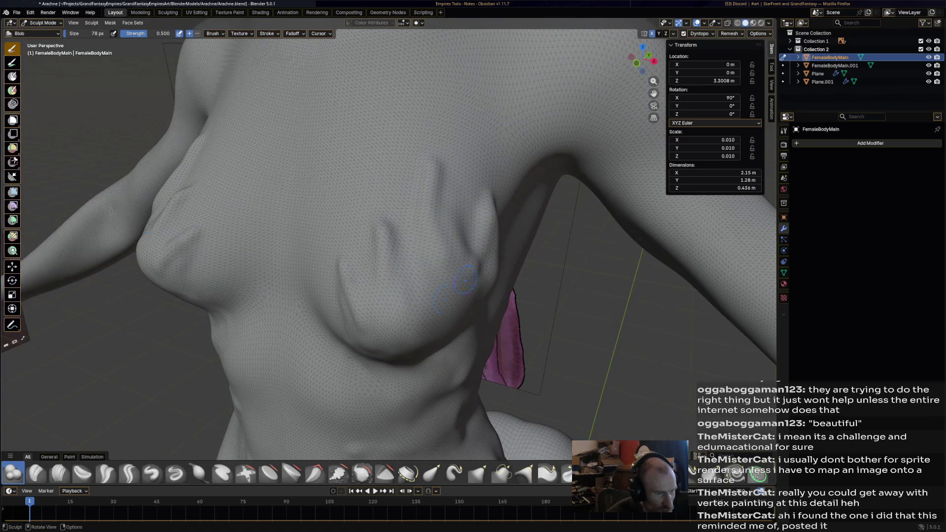
middle_drag(471, 262, 440, 290)
mouse_move(355, 257)
middle_down()
mouse_move(415, 295)
mouse_move(385, 288)
middle_up()
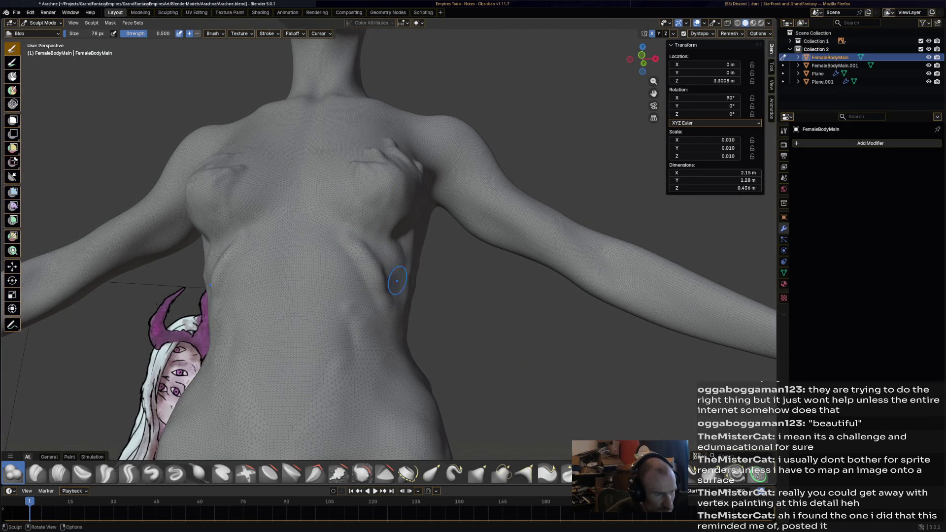
mouse_move(399, 281)
middle_down()
mouse_move(429, 311)
mouse_move(418, 244)
middle_up()
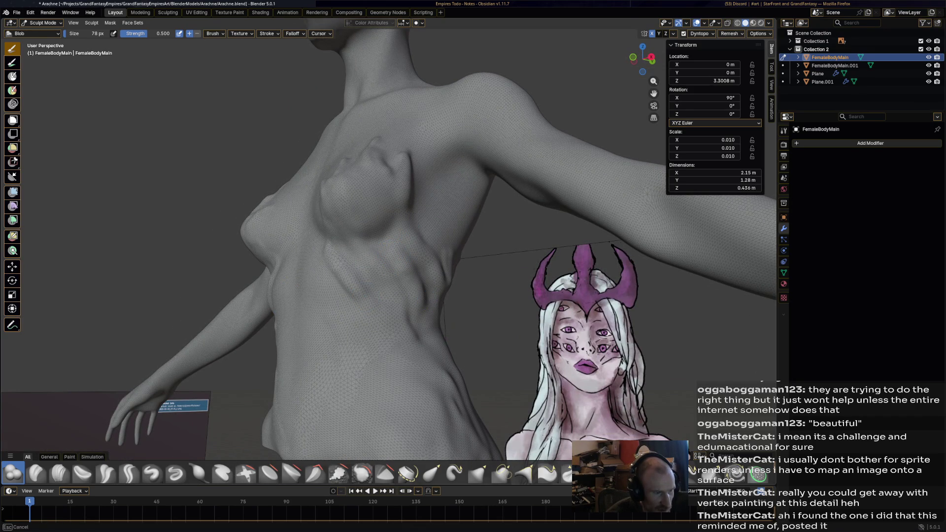
middle_drag(438, 313, 404, 295)
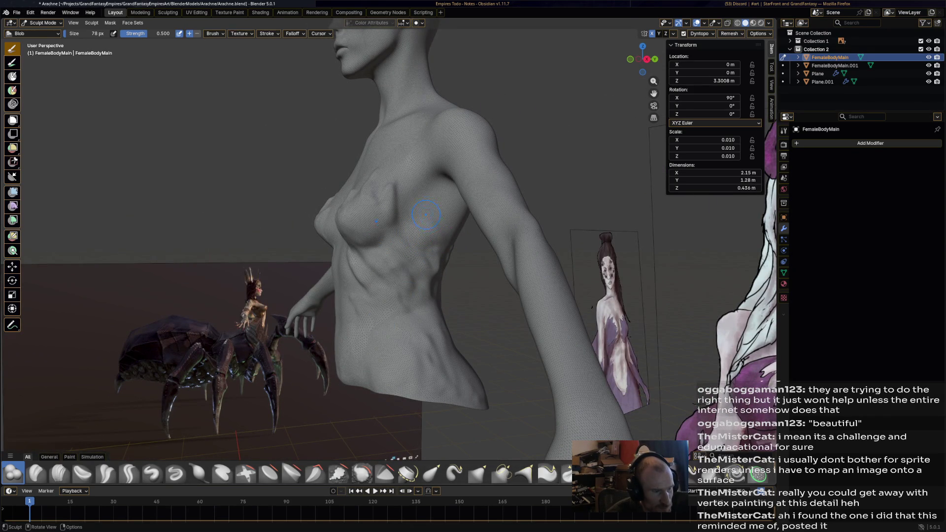
middle_drag(459, 217, 419, 237)
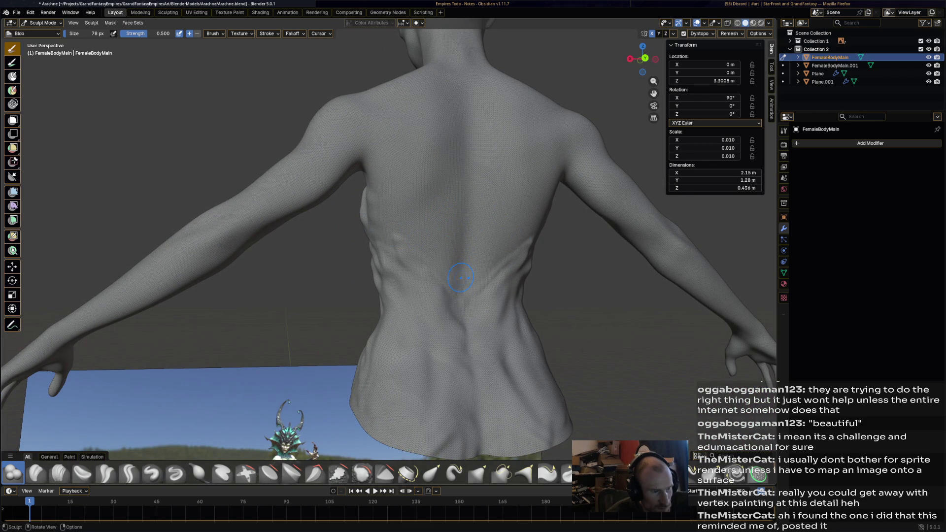
Try and undo lower-back bumps, then build up the upper back muscles and carve a spine crease
drag(454, 216, 427, 235)
key(ctrl+z)
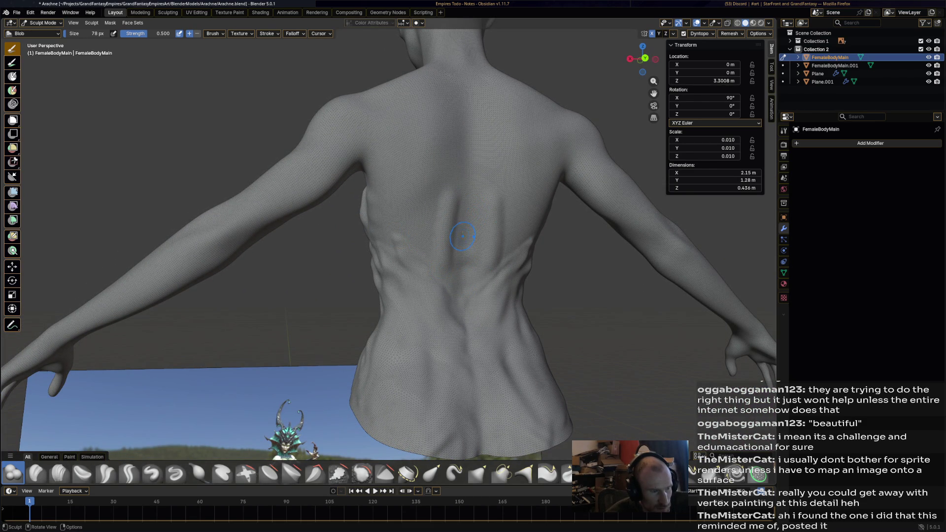
click(471, 183)
mouse_move(472, 171)
mouse_down()
mouse_move(422, 159)
mouse_move(433, 167)
mouse_move(448, 129)
mouse_up()
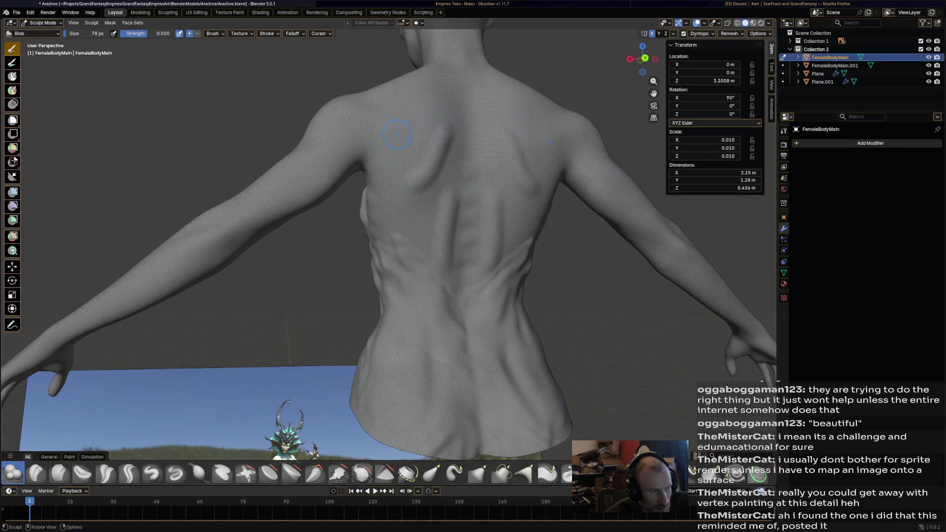
middle_drag(397, 133, 397, 137)
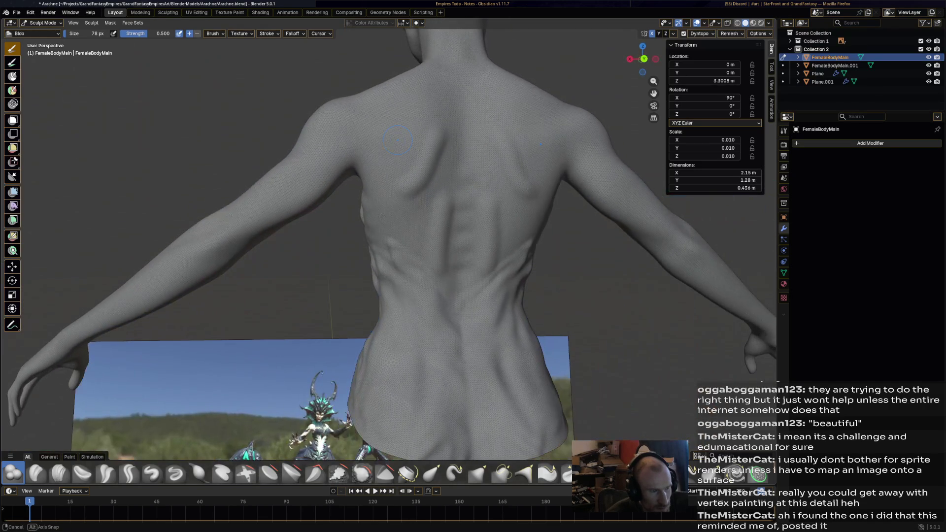
drag(439, 96, 433, 138)
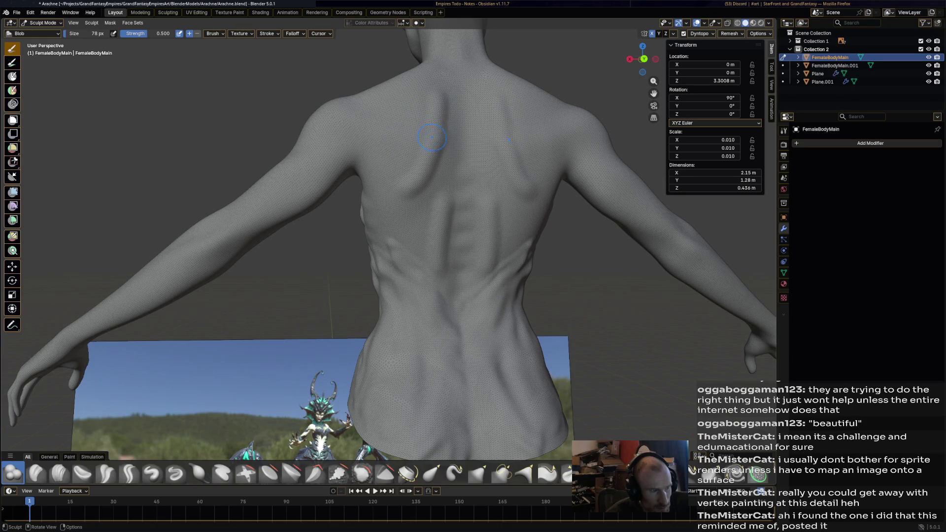
Add mirrored round bumps over both shoulder blades and lightly blob across the upper back
click(387, 134)
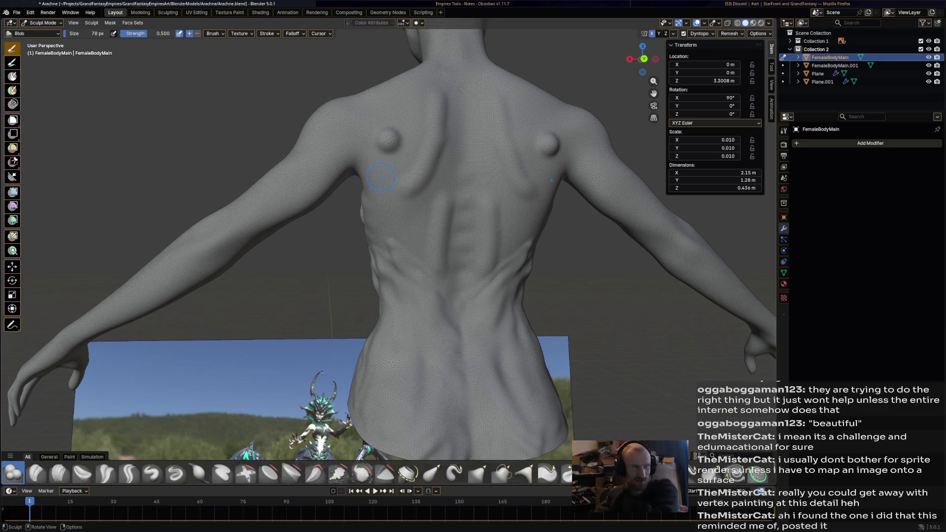
drag(390, 108, 405, 103)
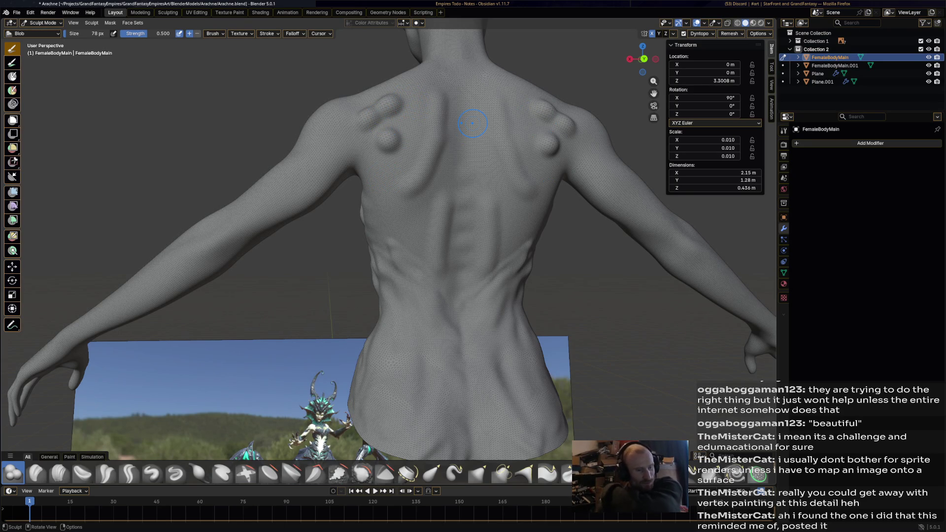
drag(367, 157, 414, 166)
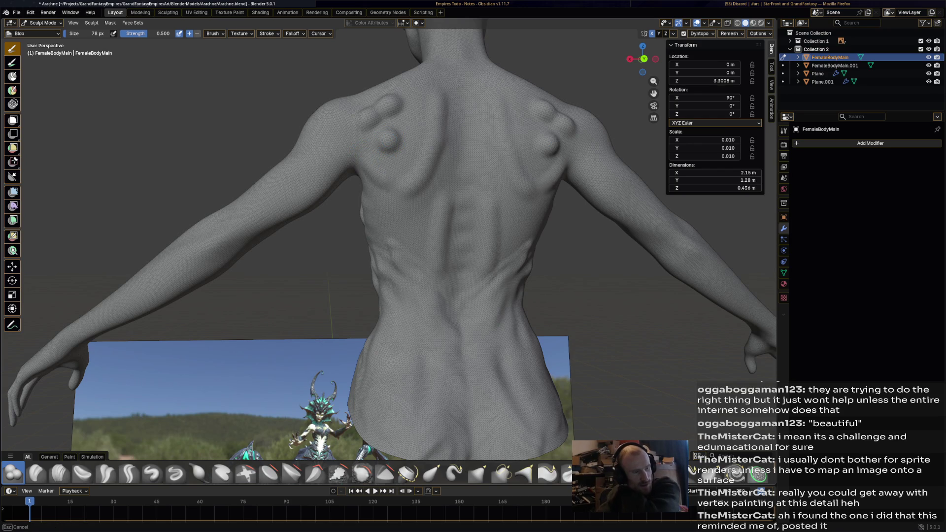
middle_drag(419, 164, 415, 150)
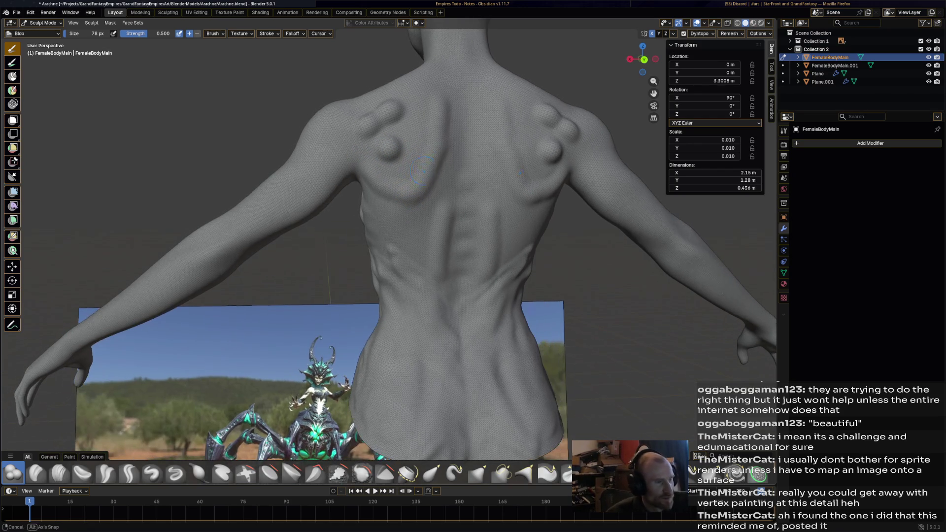
scroll(420, 152, up, 2)
scroll(419, 153, up, 1)
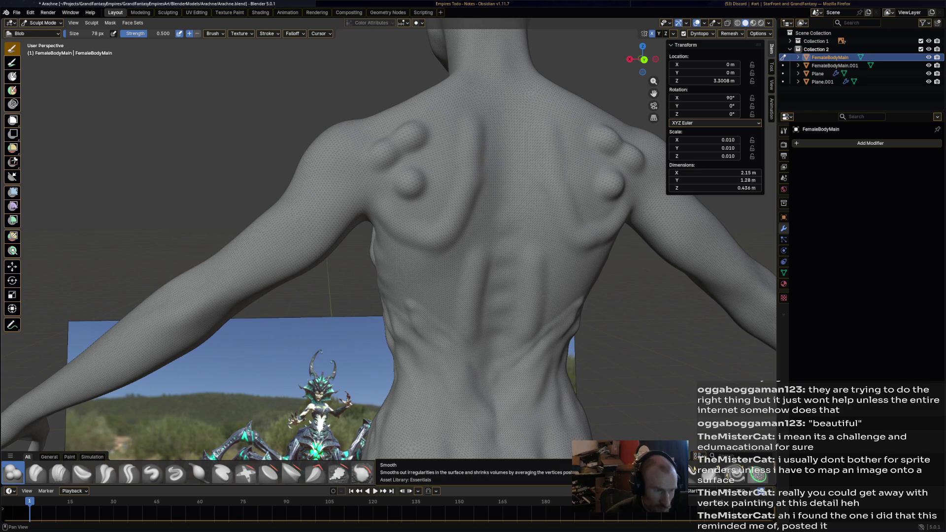
Smooth away the shoulder-blade bumps, then orbit around to compare the back with the concept art
click(361, 473)
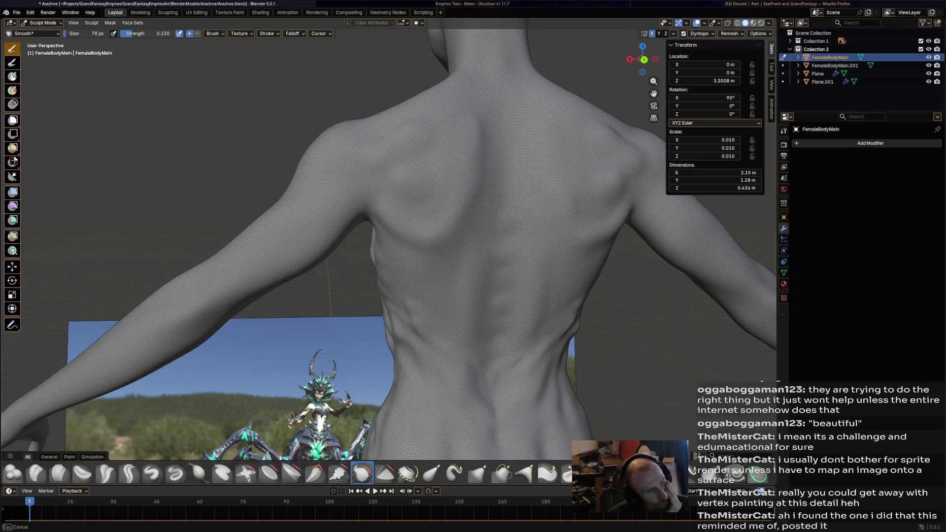
scroll(401, 191, down, 5)
mouse_move(401, 191)
middle_down()
mouse_move(517, 192)
mouse_move(444, 222)
mouse_move(473, 221)
mouse_move(444, 222)
middle_up()
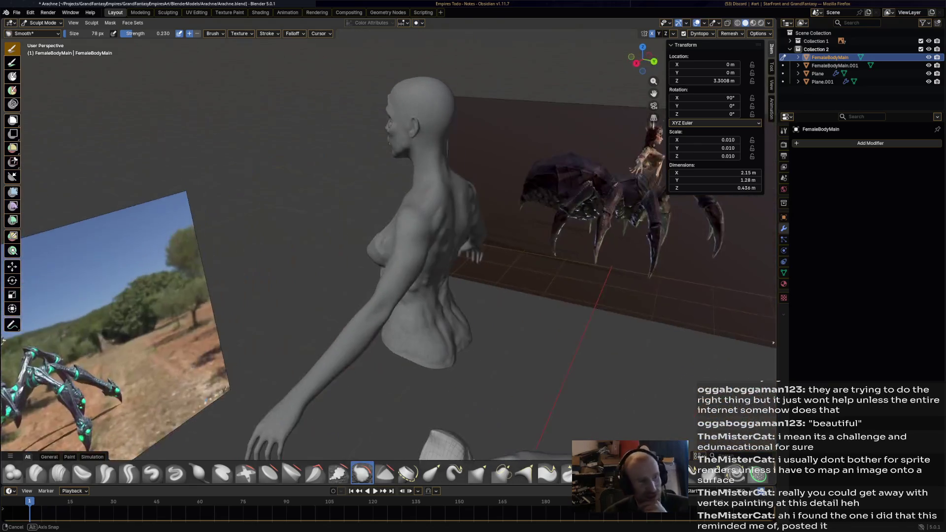
mouse_move(444, 223)
middle_down()
mouse_move(463, 244)
mouse_move(518, 244)
mouse_move(443, 243)
middle_up()
scroll(462, 244, up, 5)
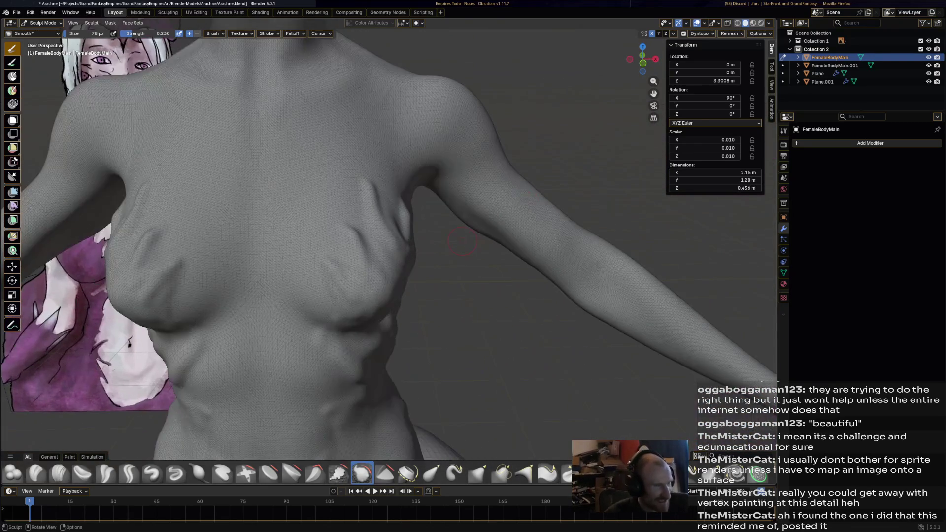
scroll(463, 244, down, 3)
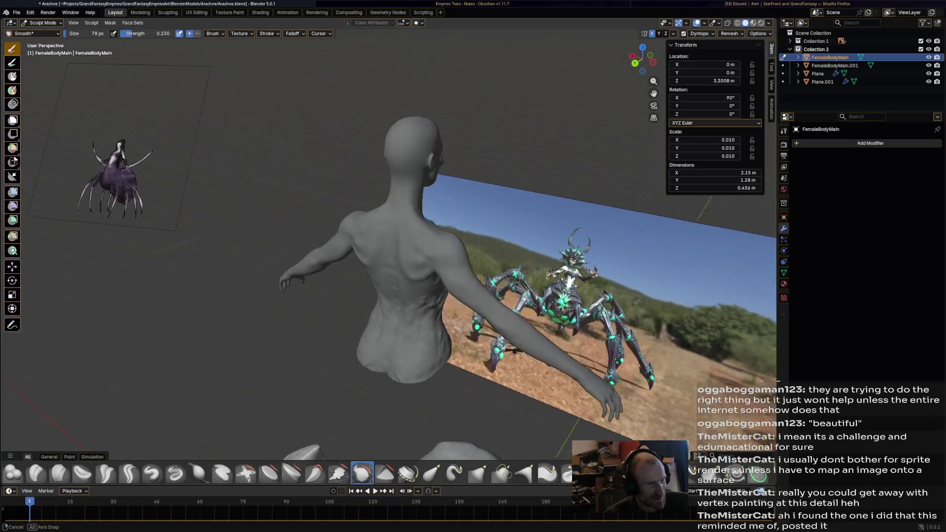
mouse_move(444, 243)
middle_down()
mouse_move(412, 228)
mouse_move(411, 207)
middle_up()
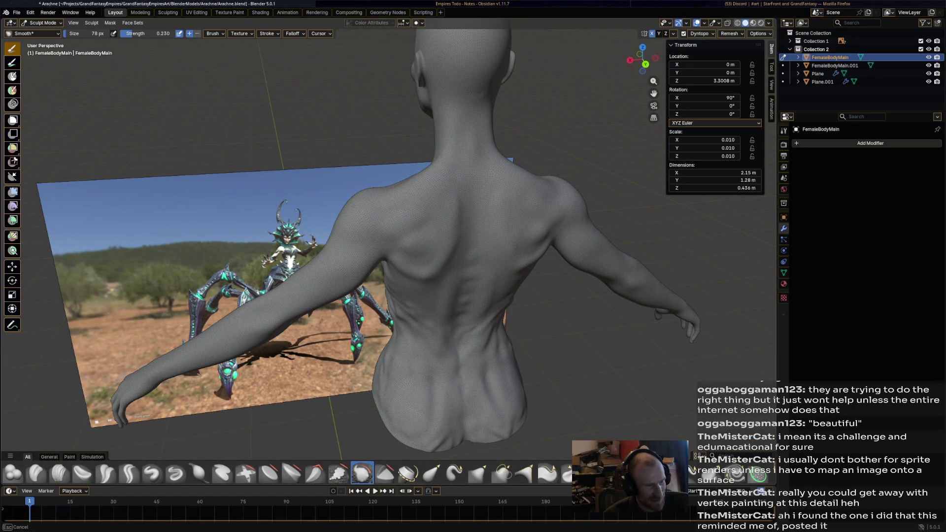
middle_drag(553, 326, 481, 222)
scroll(482, 226, up, 3)
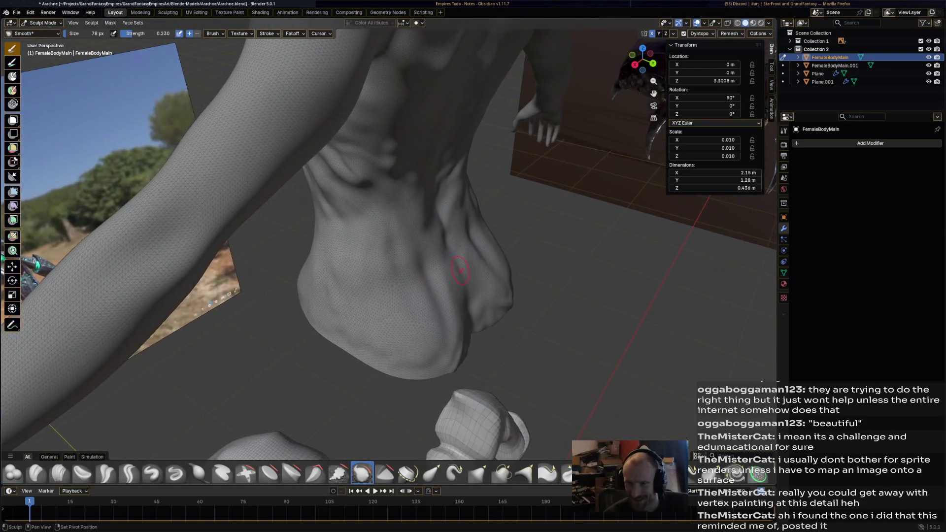
scroll(393, 246, up, 3)
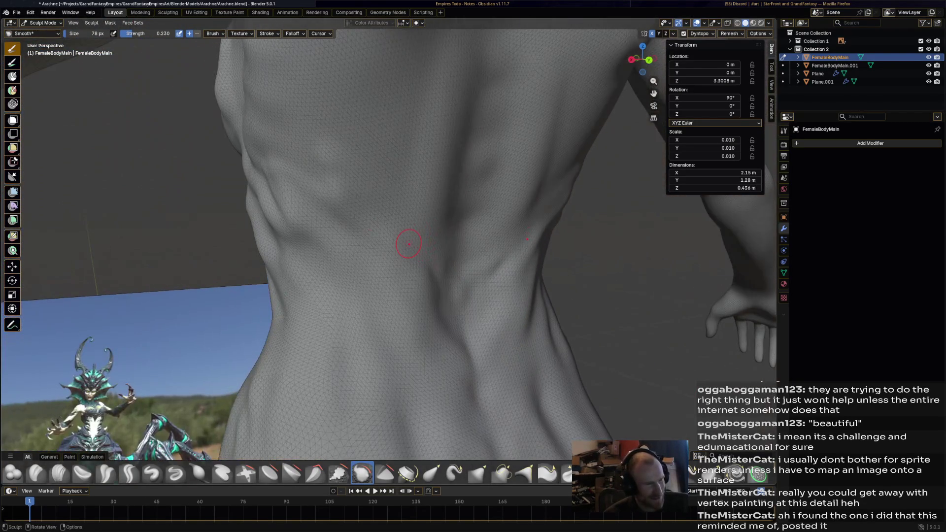
mouse_move(410, 244)
middle_down()
mouse_move(517, 244)
mouse_move(473, 289)
middle_up()
scroll(474, 289, down, 2)
scroll(474, 289, down, 2)
scroll(473, 288, down, 2)
scroll(475, 289, down, 1)
scroll(476, 289, up, 2)
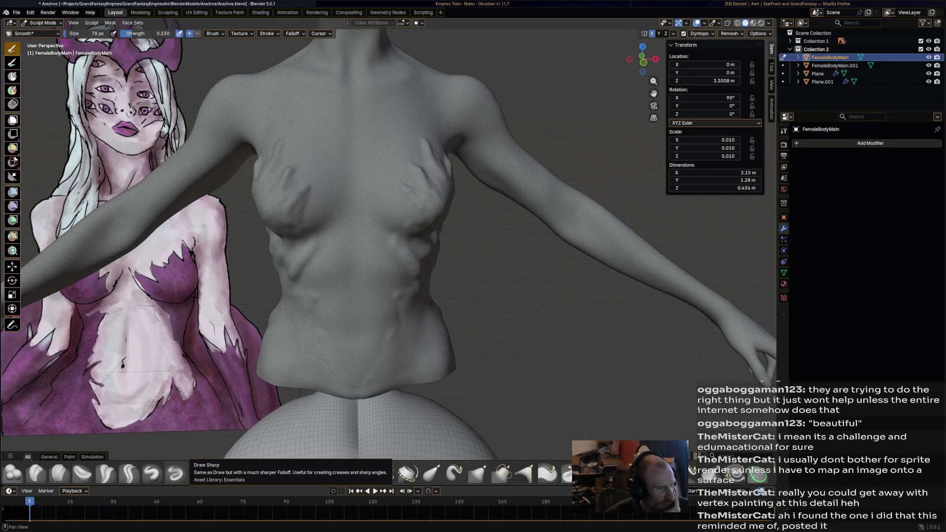
With Draw Sharp, cut and sharpen the crease detail near the armpit, checking against the concept art
click(175, 474)
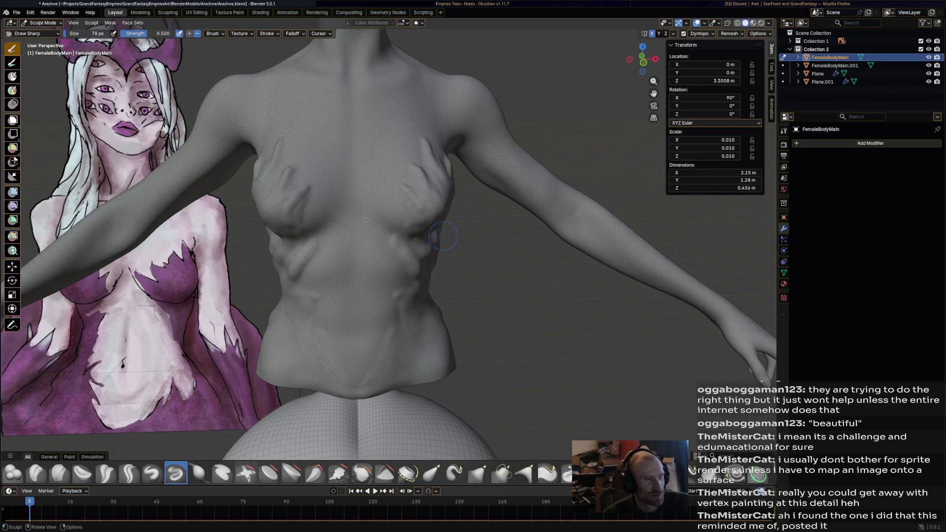
scroll(414, 271, up, 2)
scroll(414, 271, up, 1)
scroll(399, 244, up, 2)
scroll(380, 211, up, 2)
scroll(352, 155, down, 1)
drag(352, 156, 366, 178)
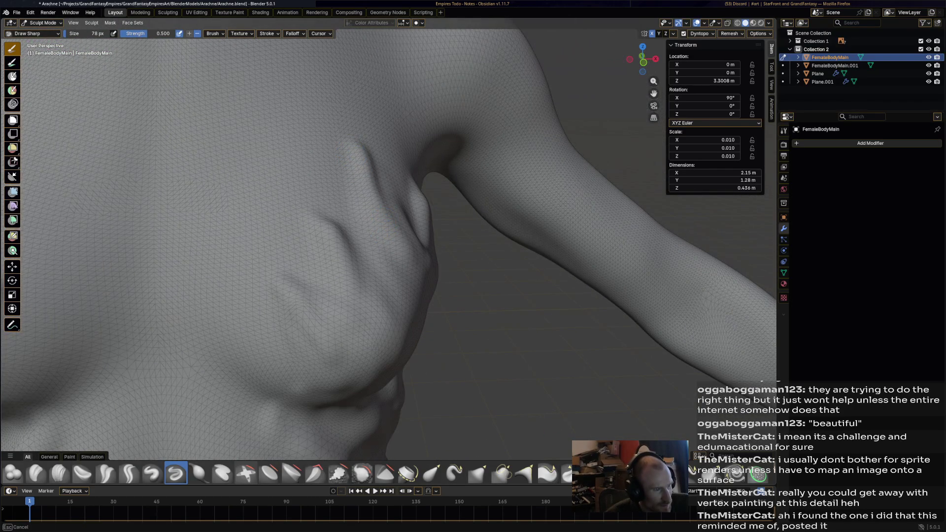
middle_drag(365, 178, 300, 147)
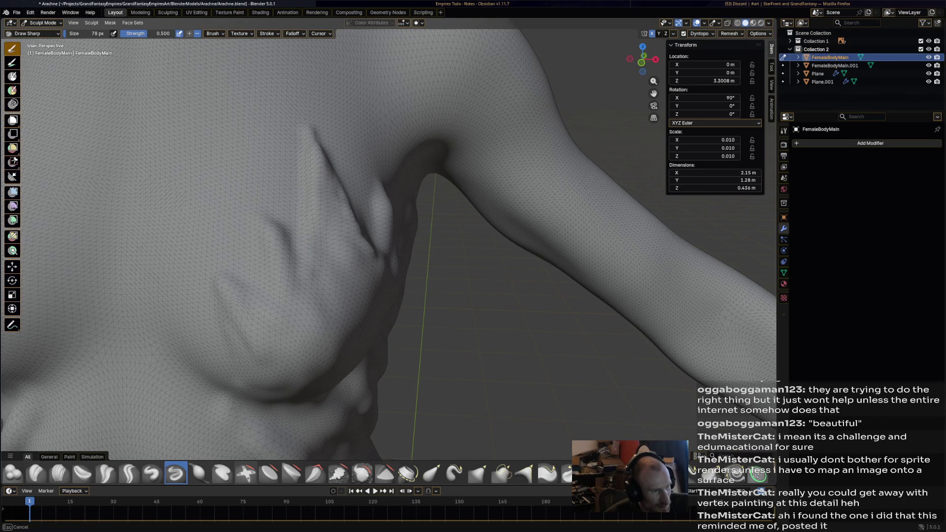
middle_drag(388, 244, 414, 222)
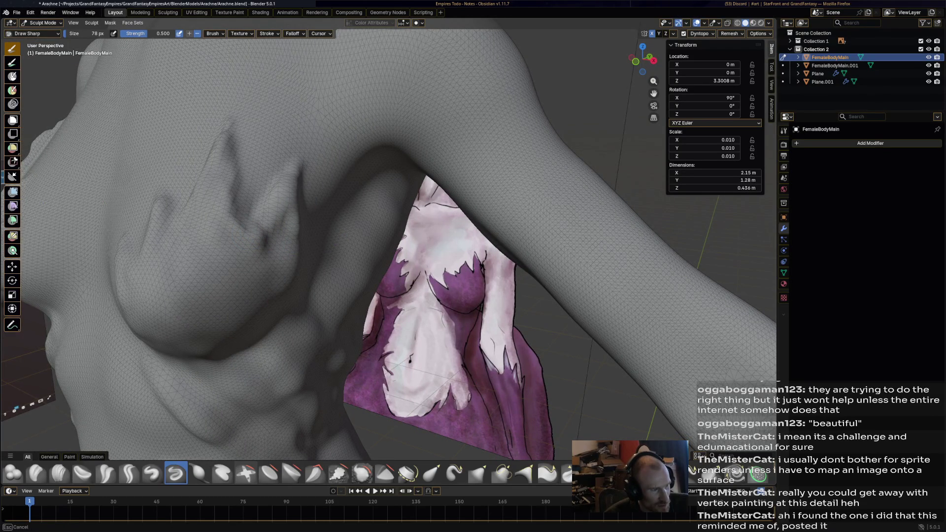
scroll(404, 277, up, 3)
middle_drag(385, 266, 403, 278)
mouse_move(404, 277)
mouse_down()
mouse_move(347, 224)
mouse_move(382, 249)
mouse_up()
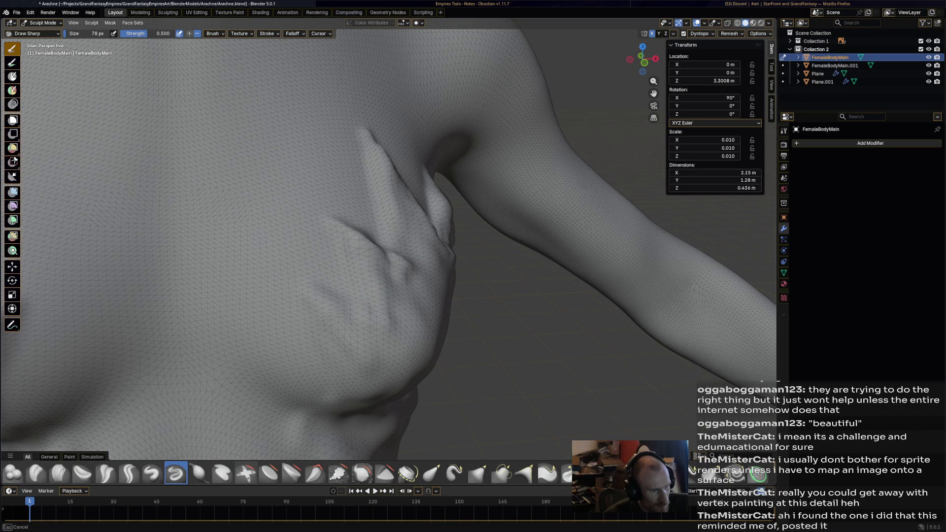
drag(326, 288, 348, 306)
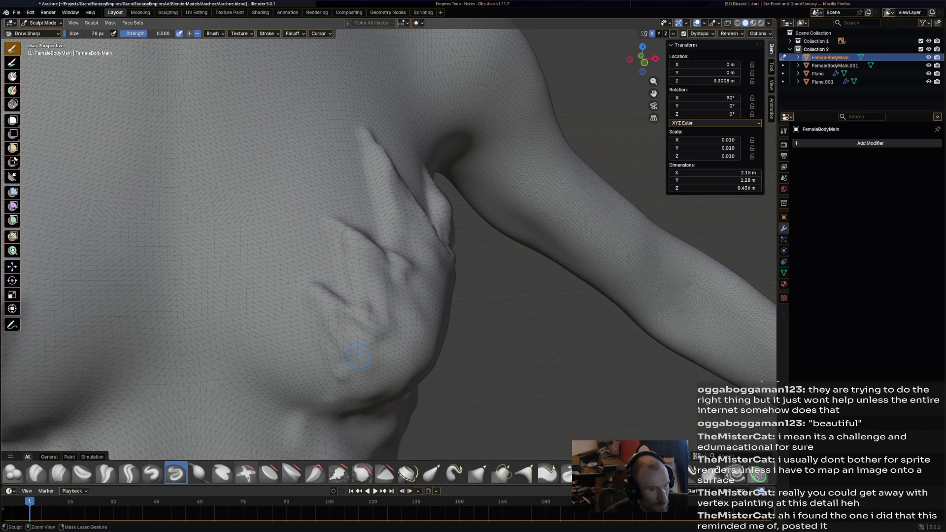
scroll(384, 310, down, 4)
scroll(369, 333, up, 2)
mouse_move(397, 354)
middle_down()
mouse_move(334, 254)
mouse_move(326, 222)
middle_up()
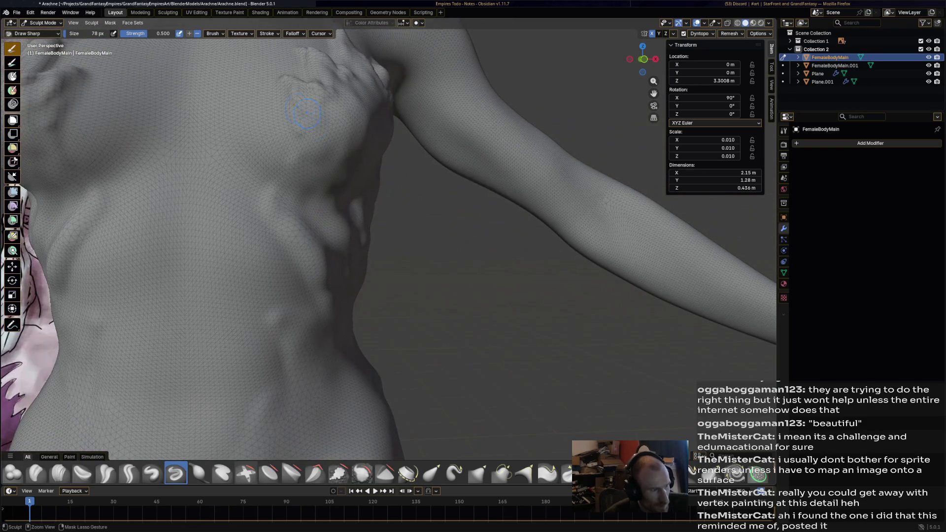
Deepen the side, flank and mid-torso creases down the ribs and waist, adding a mid-torso ridge
drag(311, 139, 295, 182)
drag(52, 157, 49, 89)
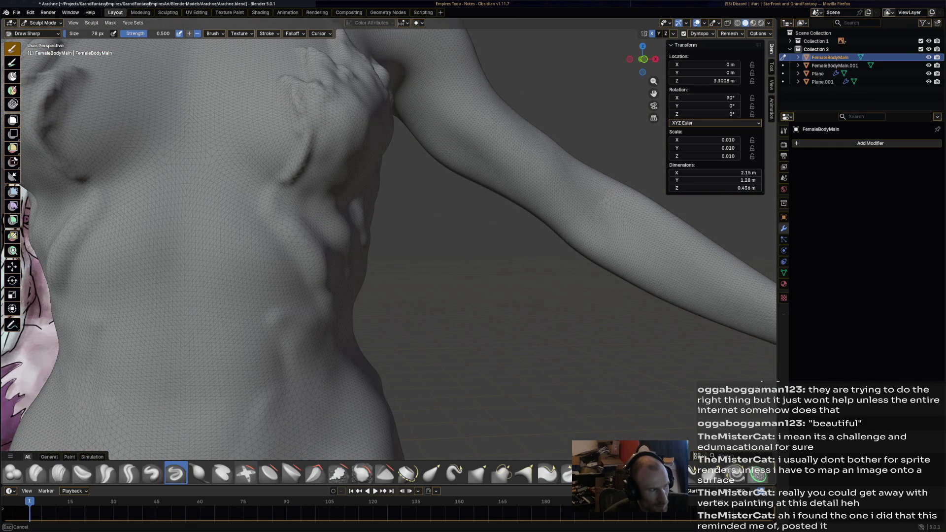
drag(277, 189, 296, 215)
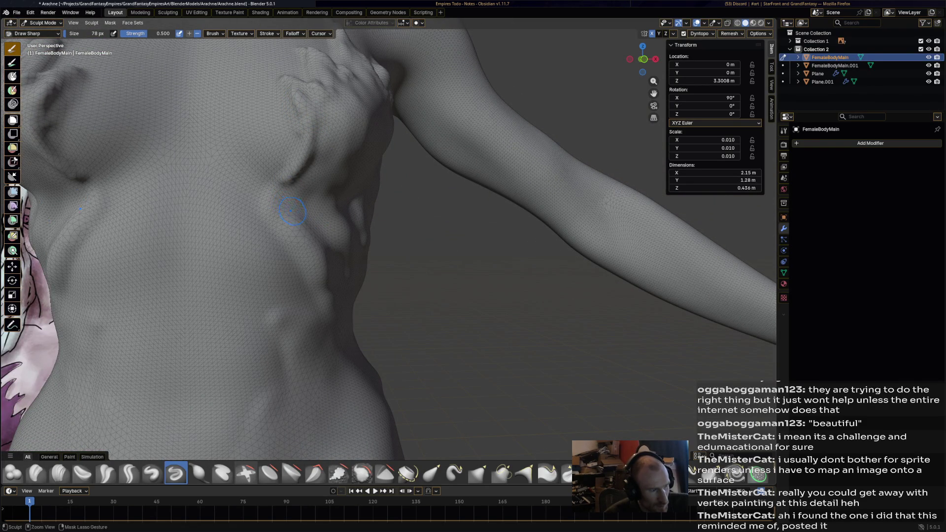
mouse_move(85, 222)
mouse_down()
mouse_move(68, 266)
mouse_move(100, 217)
mouse_up()
drag(289, 196, 321, 178)
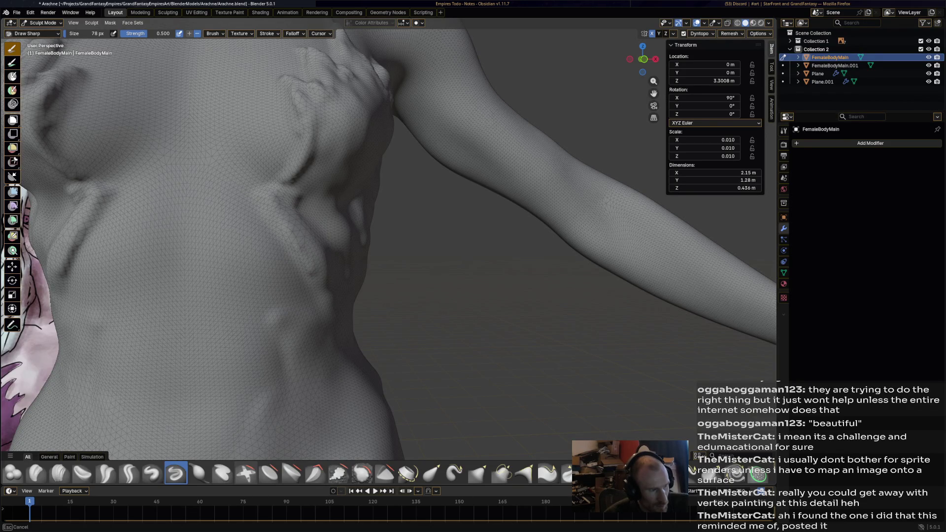
mouse_move(358, 131)
mouse_down()
mouse_move(331, 116)
mouse_move(336, 75)
mouse_up()
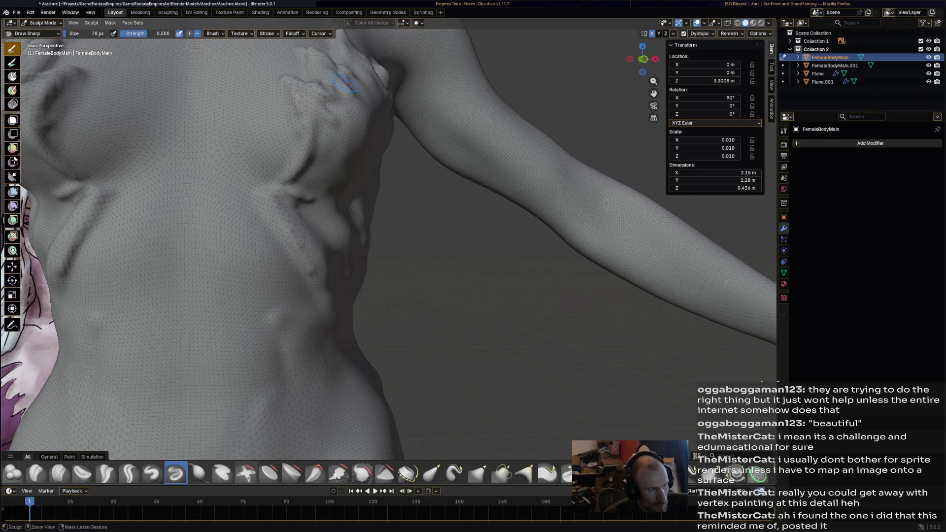
mouse_move(67, 275)
mouse_down()
mouse_move(74, 231)
mouse_move(70, 251)
mouse_up()
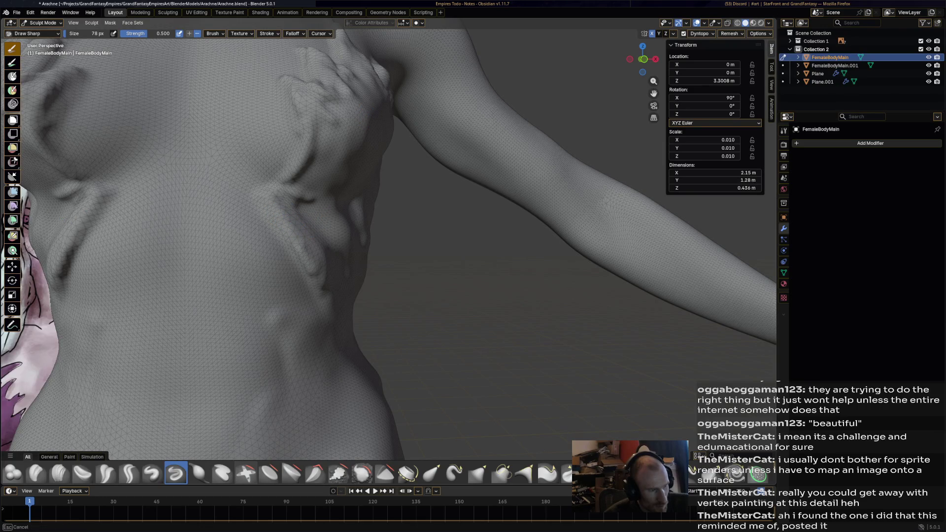
drag(320, 292, 323, 337)
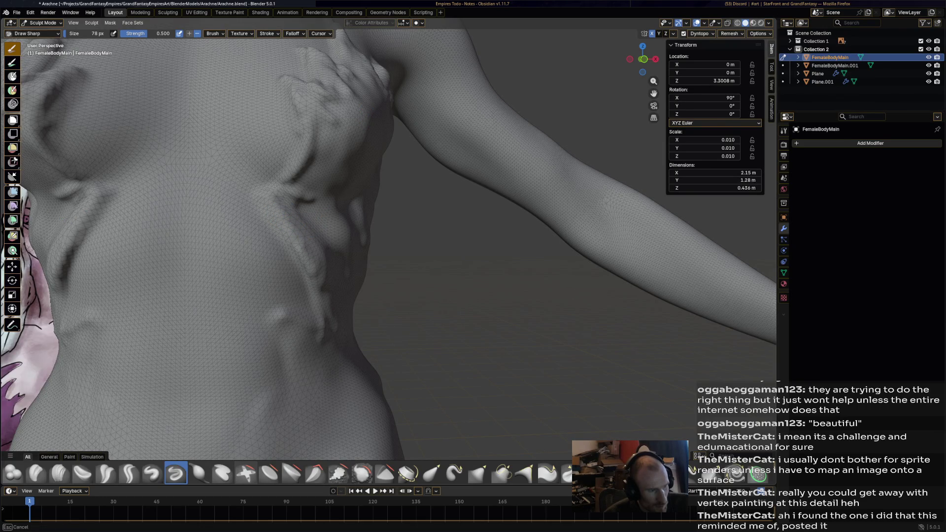
mouse_move(293, 331)
mouse_down()
mouse_move(289, 392)
mouse_move(325, 348)
mouse_up()
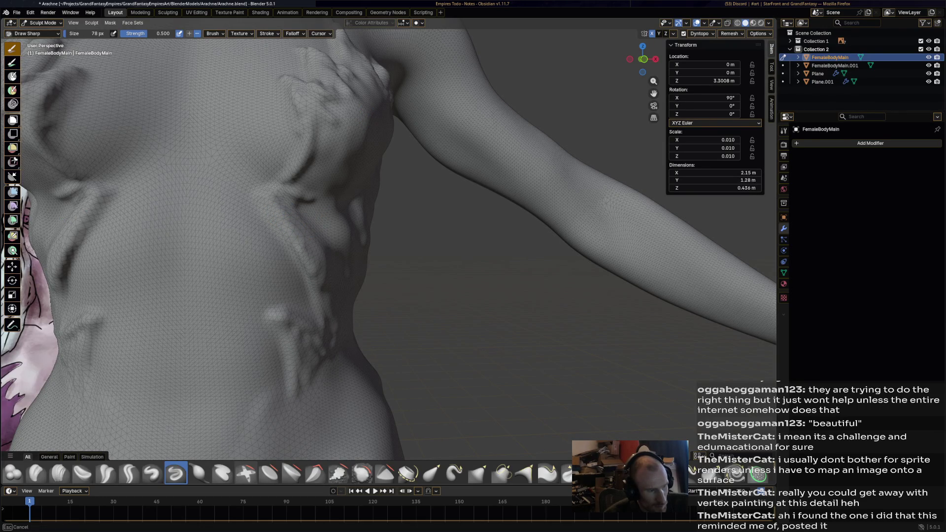
mouse_move(322, 252)
middle_down()
mouse_move(357, 256)
mouse_move(275, 250)
middle_up()
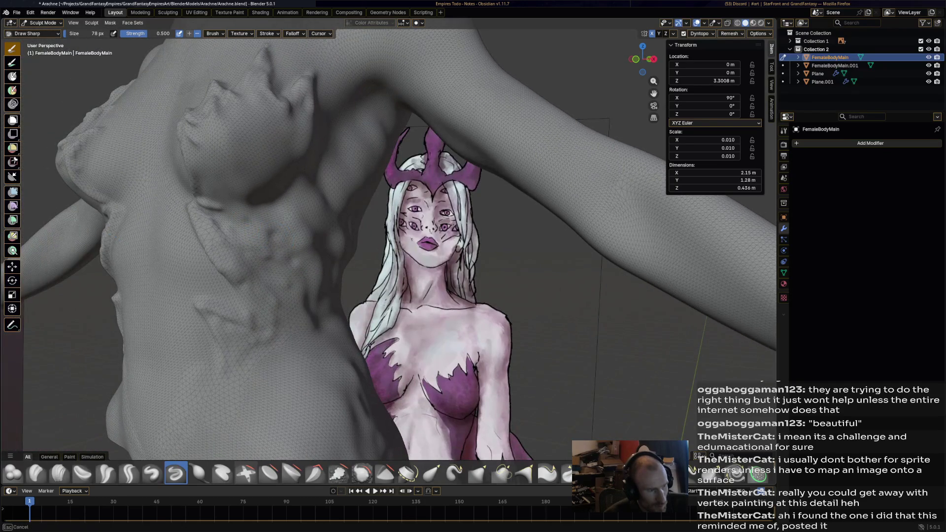
Carve small bumps and strokes along the torso side near the armpit
mouse_move(276, 250)
mouse_down()
mouse_move(284, 259)
mouse_move(318, 219)
mouse_move(329, 222)
mouse_up()
drag(302, 193, 337, 255)
middle_drag(337, 256, 332, 251)
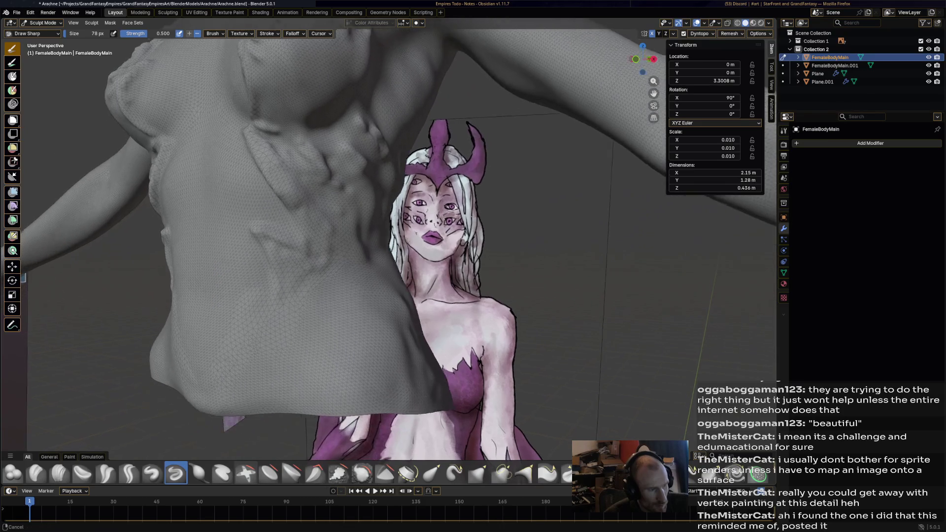
drag(328, 236, 318, 222)
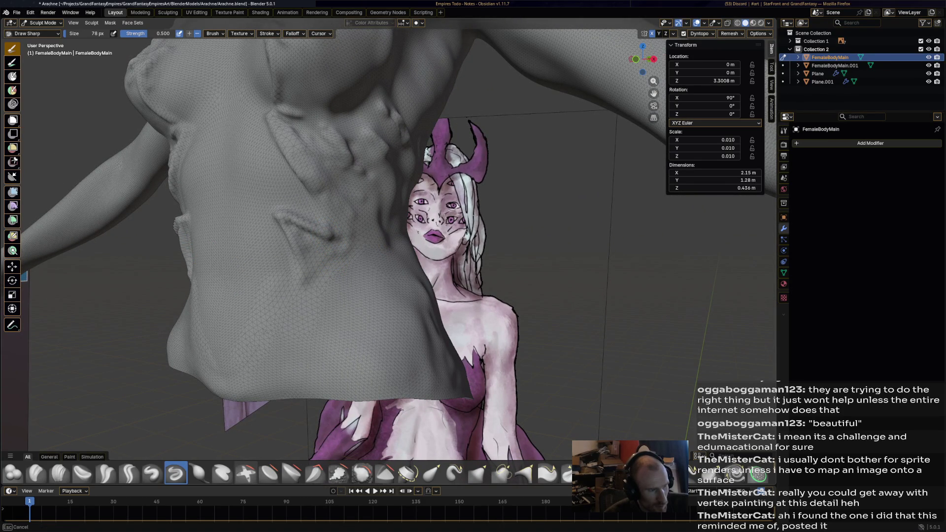
mouse_move(317, 248)
mouse_down()
mouse_move(327, 249)
mouse_move(374, 199)
mouse_move(350, 255)
mouse_move(322, 270)
mouse_move(347, 251)
mouse_move(362, 289)
mouse_move(385, 296)
mouse_up()
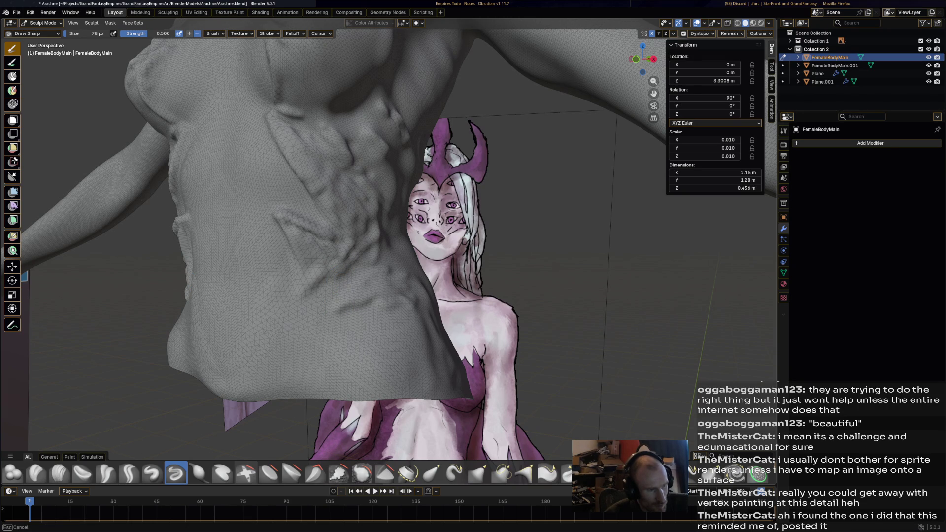
In front view, cut mirrored diagonal ridges and creases across the lower torso
key(KP_1)
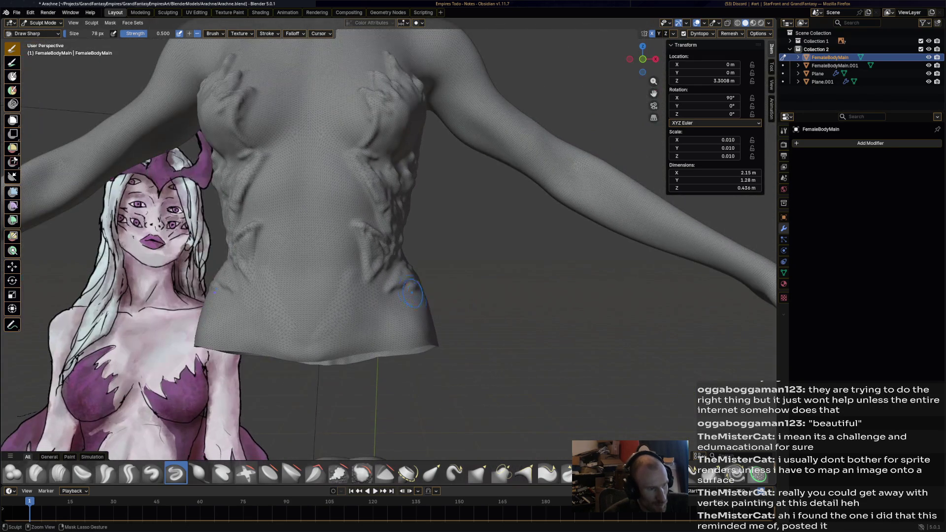
mouse_move(403, 281)
mouse_down()
mouse_move(412, 296)
mouse_move(391, 288)
mouse_move(403, 298)
mouse_up()
drag(391, 266, 373, 281)
drag(258, 270, 292, 336)
mouse_move(347, 277)
mouse_down()
mouse_move(325, 340)
mouse_move(342, 348)
mouse_move(346, 297)
mouse_up()
mouse_move(335, 336)
mouse_down()
mouse_move(359, 303)
mouse_move(365, 352)
mouse_up()
mouse_move(392, 296)
mouse_down()
mouse_move(395, 340)
mouse_move(407, 303)
mouse_move(416, 342)
mouse_move(426, 336)
mouse_move(365, 351)
mouse_move(399, 339)
mouse_up()
Orbit to the back and carve swirling grooves on the lower back, hip-edge ridges and a mid-back groove
middle_drag(325, 318, 381, 318)
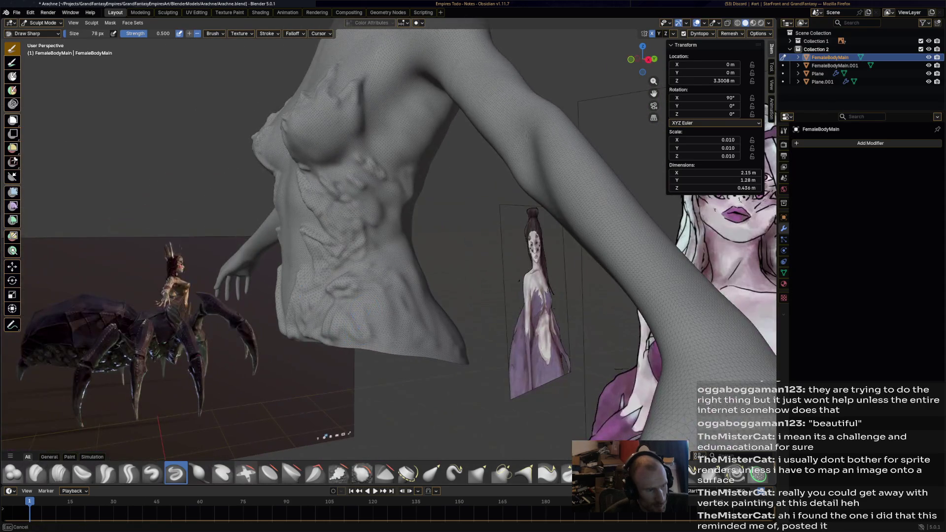
mouse_move(433, 336)
middle_down()
mouse_move(518, 222)
mouse_move(459, 230)
middle_up()
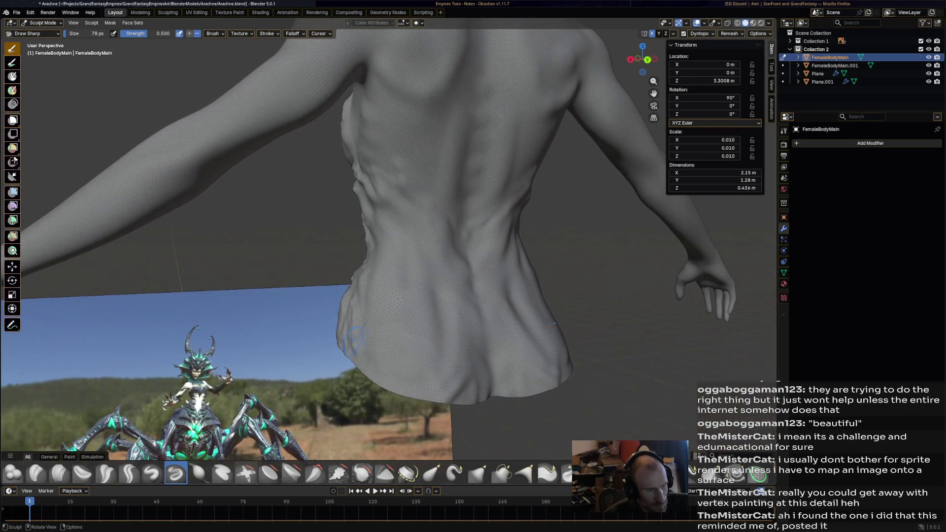
drag(426, 355, 540, 310)
drag(415, 310, 551, 325)
drag(370, 311, 544, 289)
drag(406, 369, 561, 340)
drag(470, 285, 391, 190)
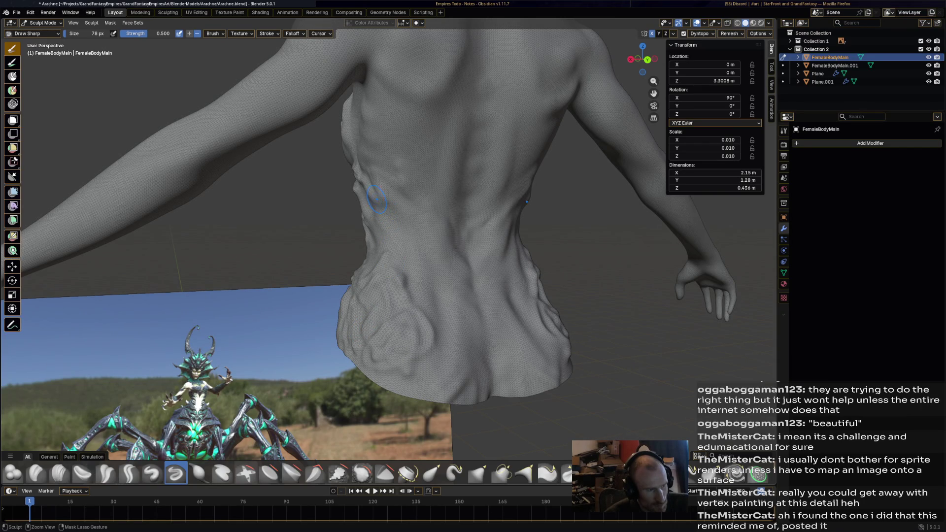
mouse_move(514, 213)
mouse_down()
mouse_move(429, 222)
mouse_move(463, 263)
mouse_up()
Carve upward and downward grooves on the back and a stroke down the torso, then pick the Density brush
middle_drag(517, 200, 416, 198)
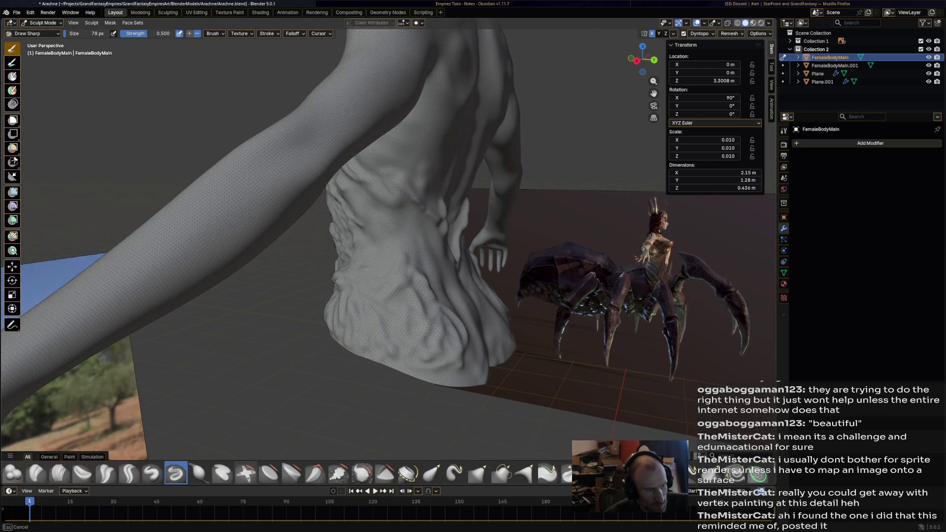
drag(404, 204, 366, 184)
drag(415, 207, 425, 238)
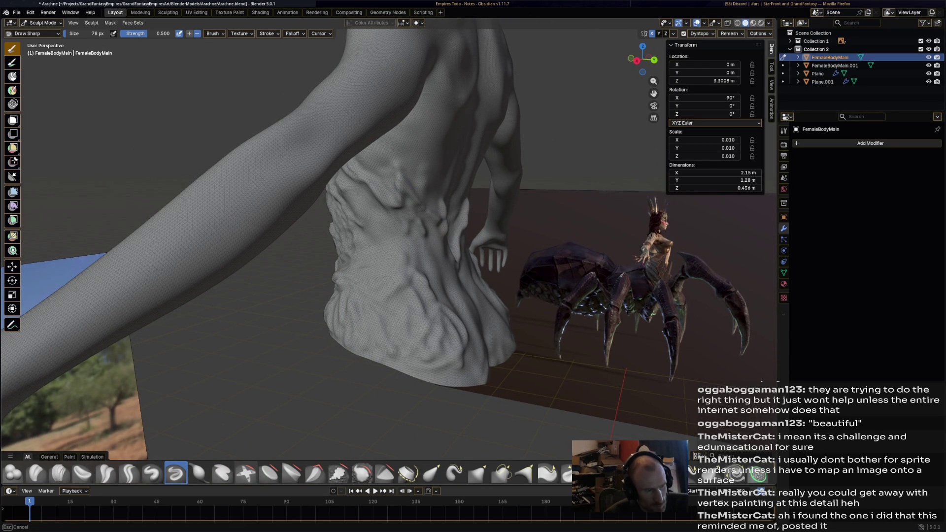
middle_drag(416, 244, 488, 244)
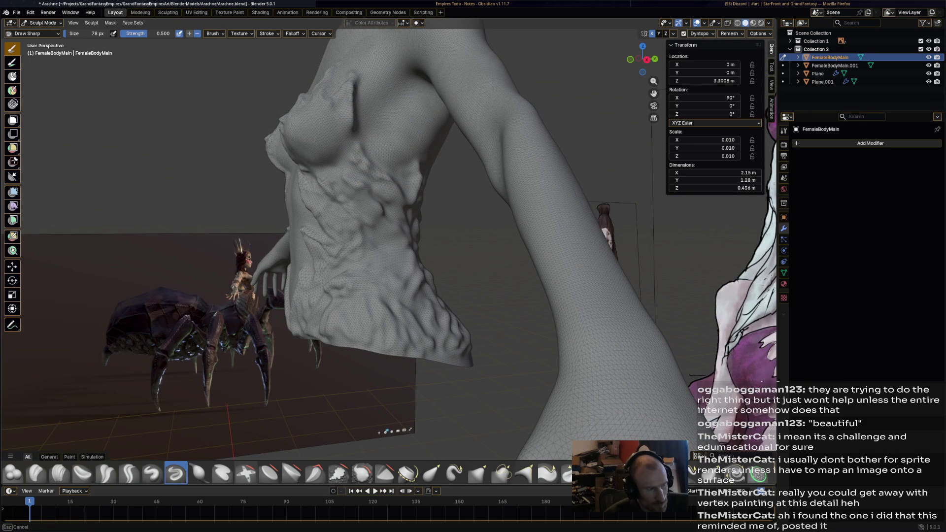
mouse_move(357, 127)
mouse_down()
mouse_move(326, 164)
mouse_move(346, 155)
mouse_up()
drag(346, 154, 343, 151)
mouse_move(344, 151)
middle_down()
mouse_move(444, 171)
mouse_move(408, 178)
middle_up()
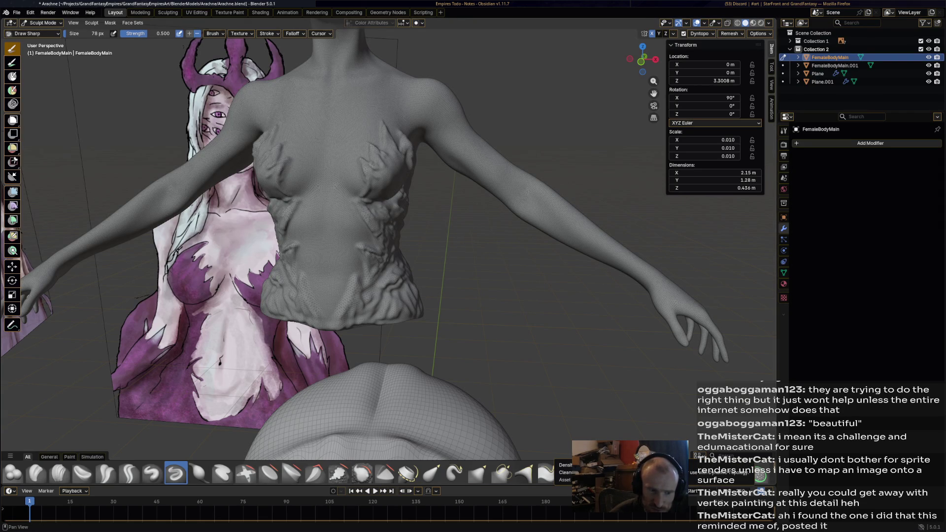
click(760, 477)
scroll(381, 106, up, 5)
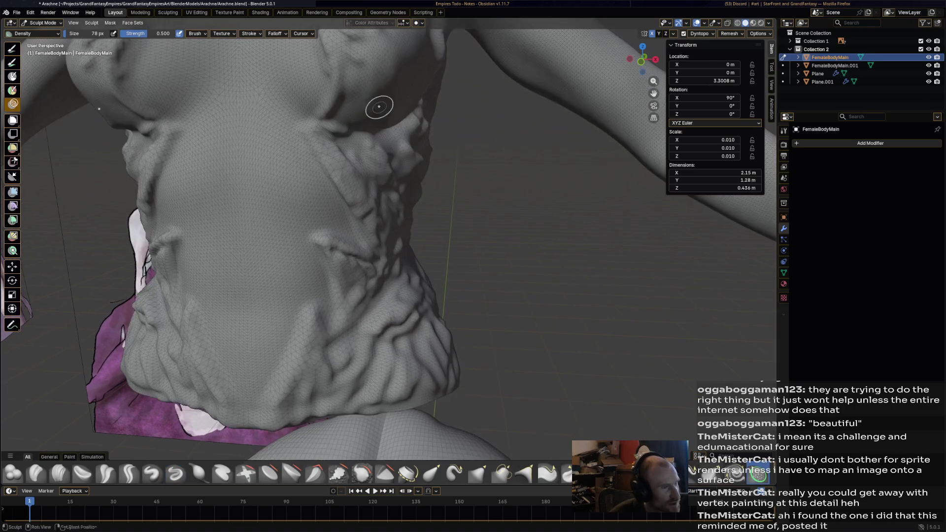
Reshape the chest ridges on both sides, load the Twist brush, and switch over to the Discord art channel
drag(384, 178, 448, 219)
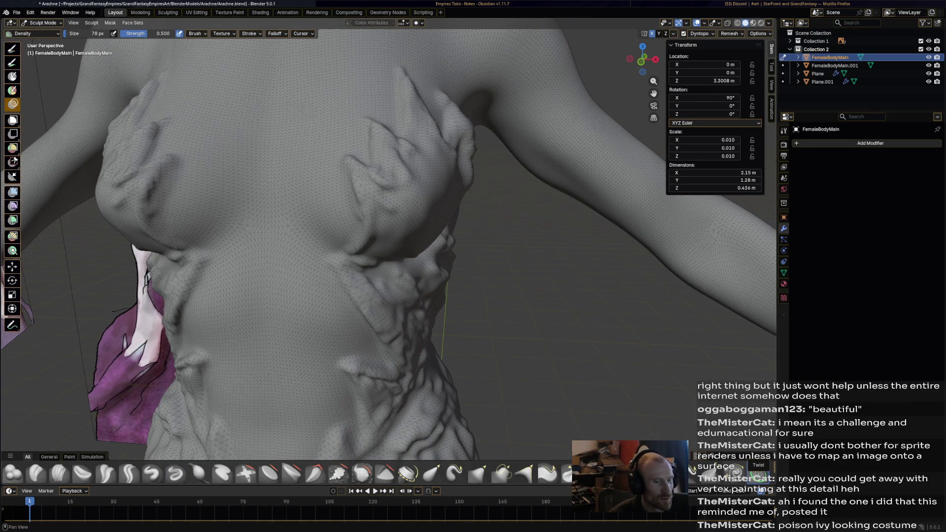
click(735, 472)
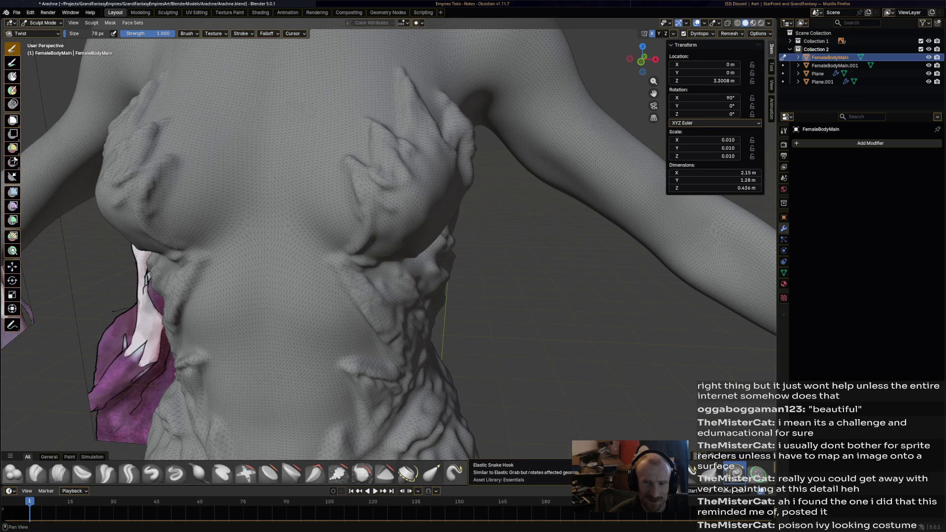
key(alt+Tab)
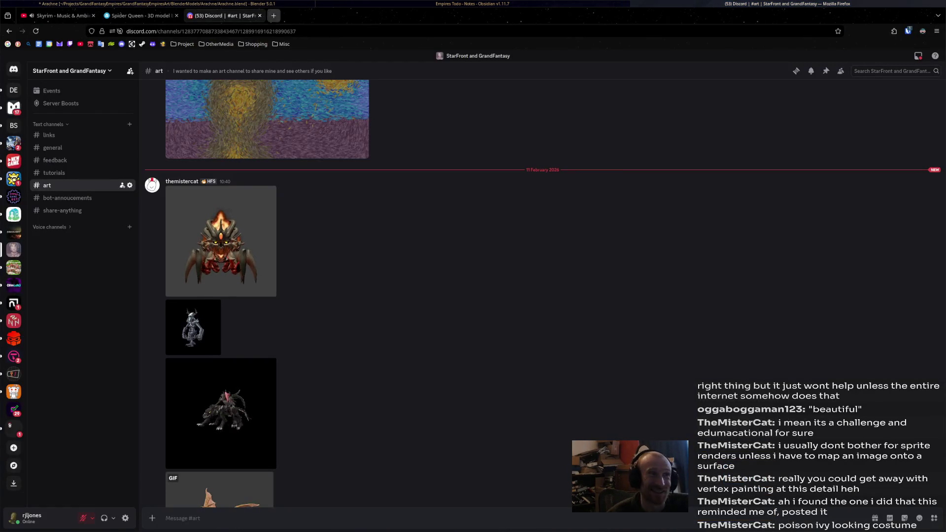
key(ctrl+t)
click(182, 43)
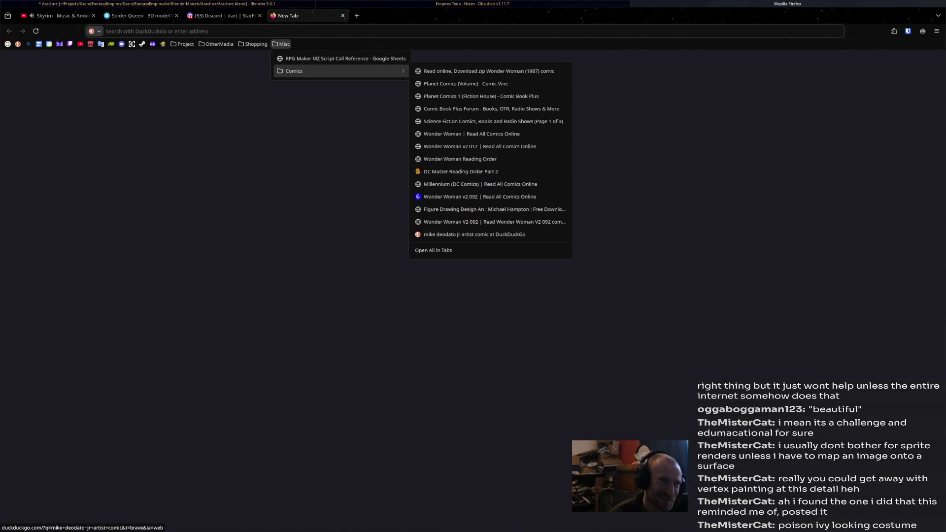
click(518, 222)
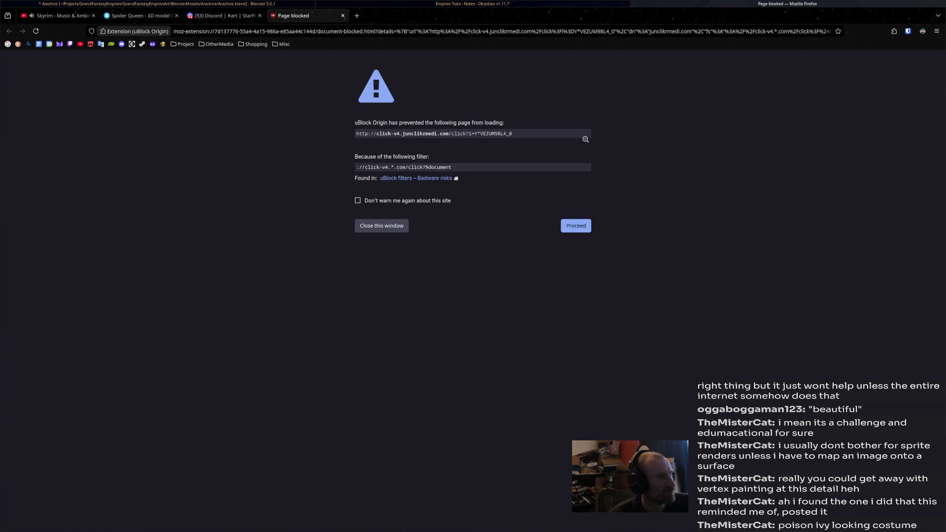
click(576, 226)
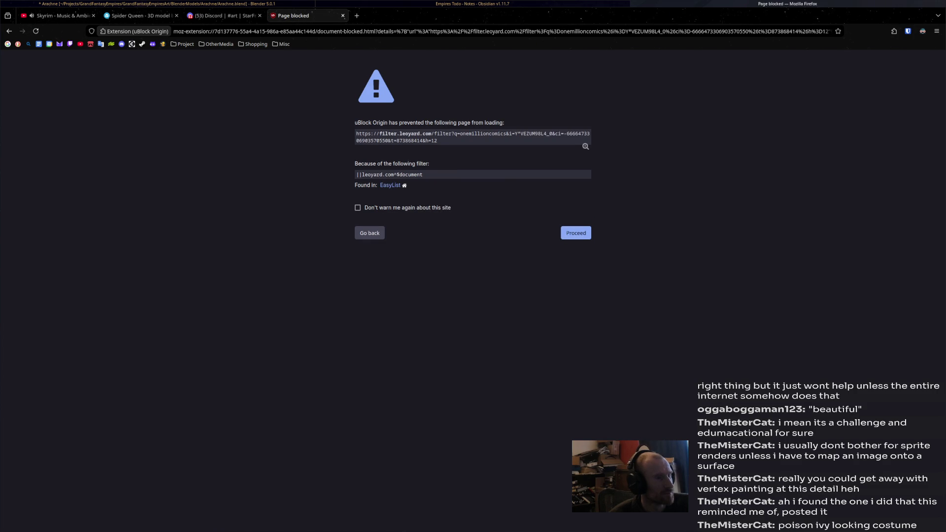
click(576, 233)
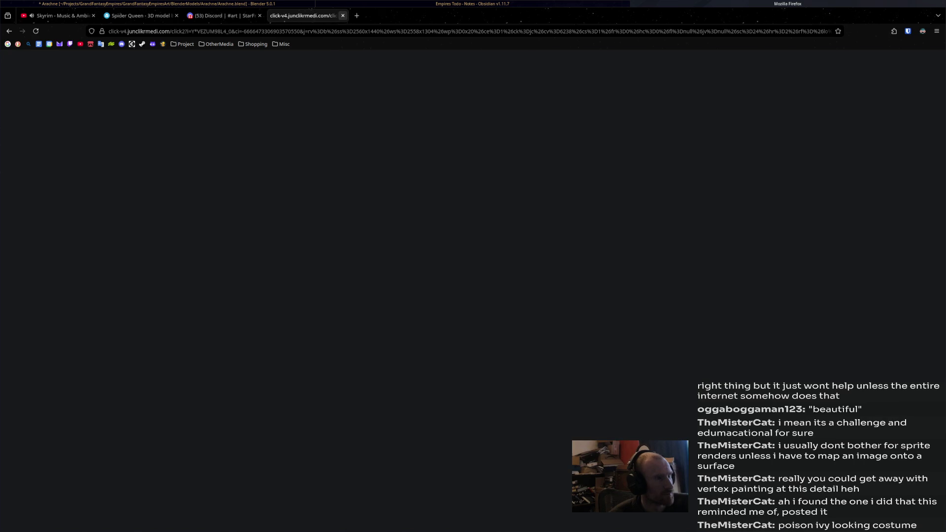
click(343, 15)
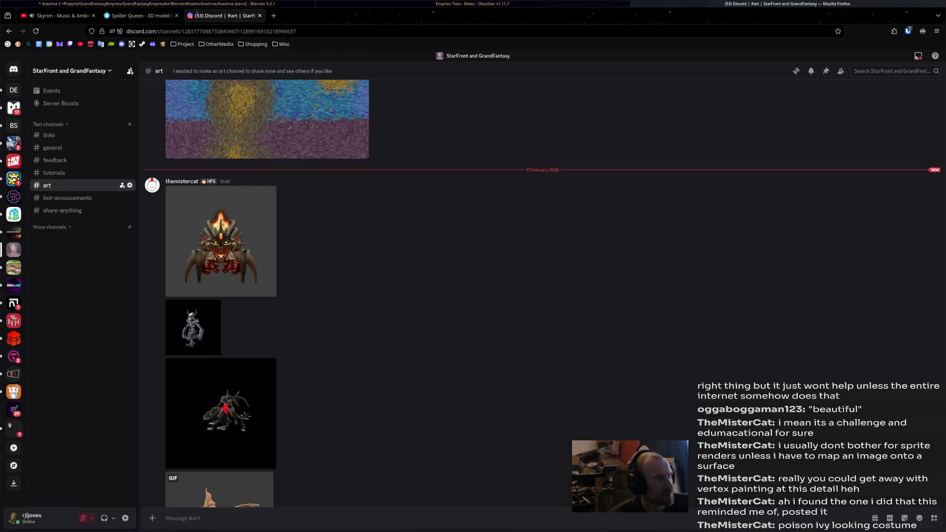
click(274, 15)
click(282, 44)
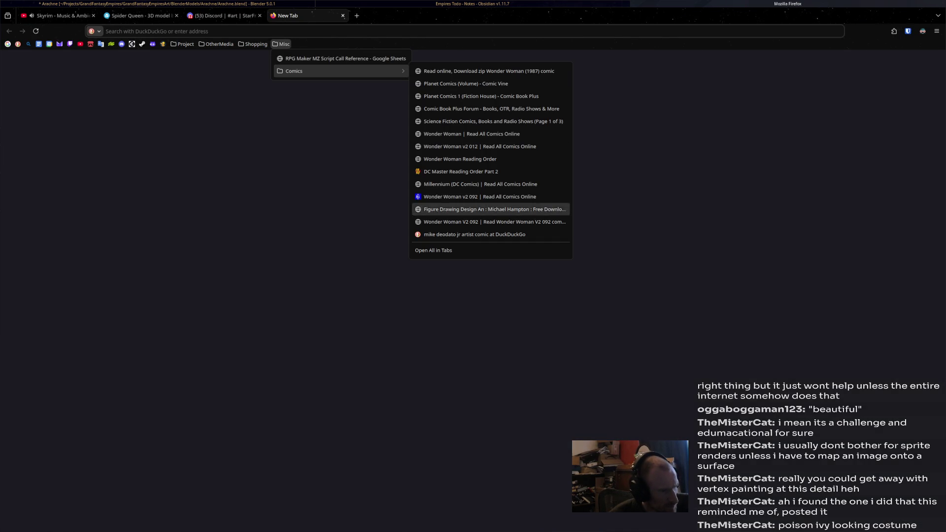
mouse_move(340, 71)
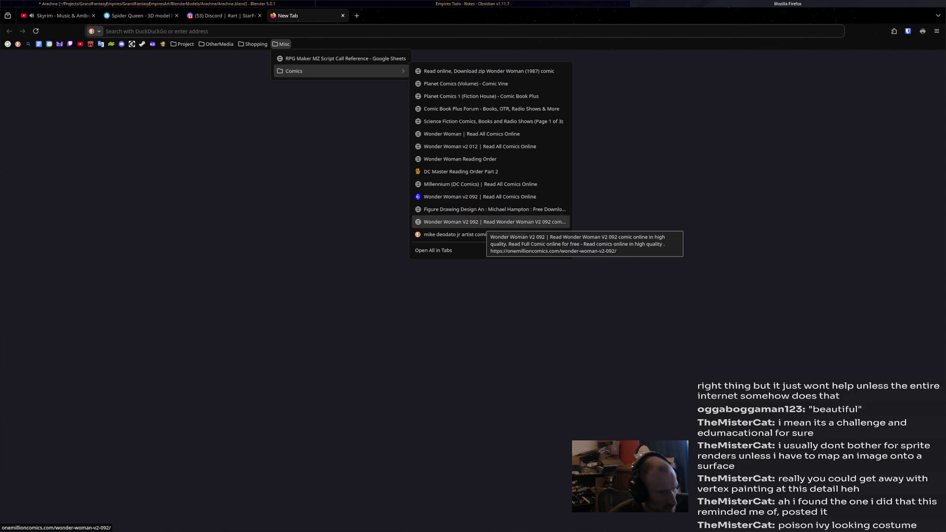
click(494, 222)
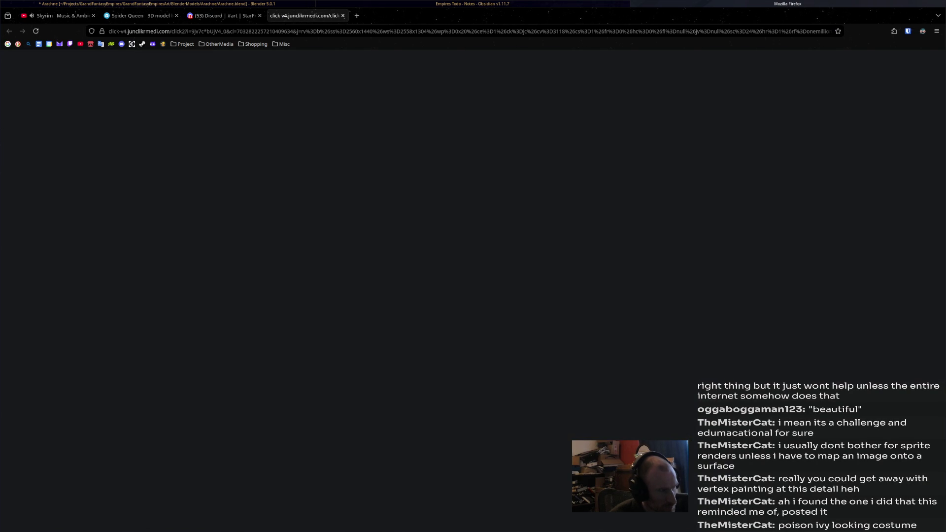
click(343, 15)
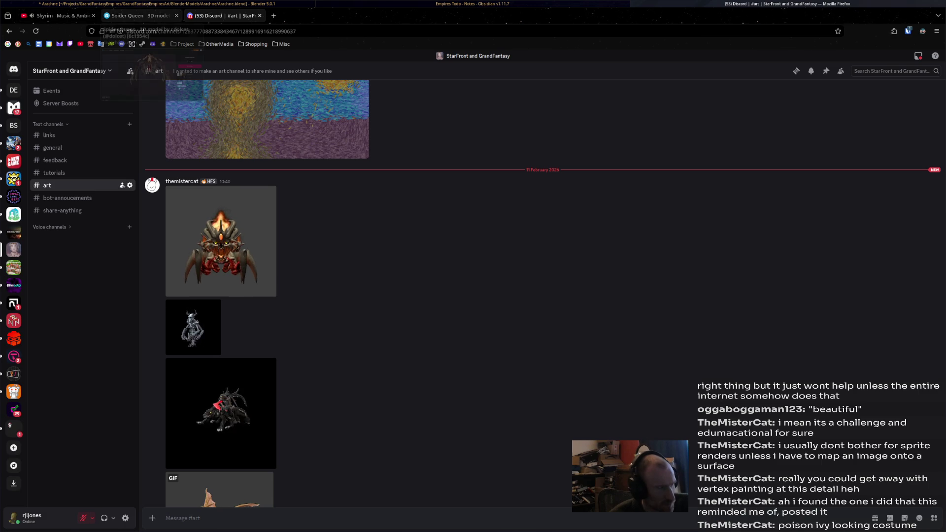
click(155, 4)
With the Smooth brush, soften the mesh near the shoulder while orbiting around the torso
mouse_move(312, 77)
middle_down()
mouse_move(384, 81)
mouse_move(552, 376)
middle_up()
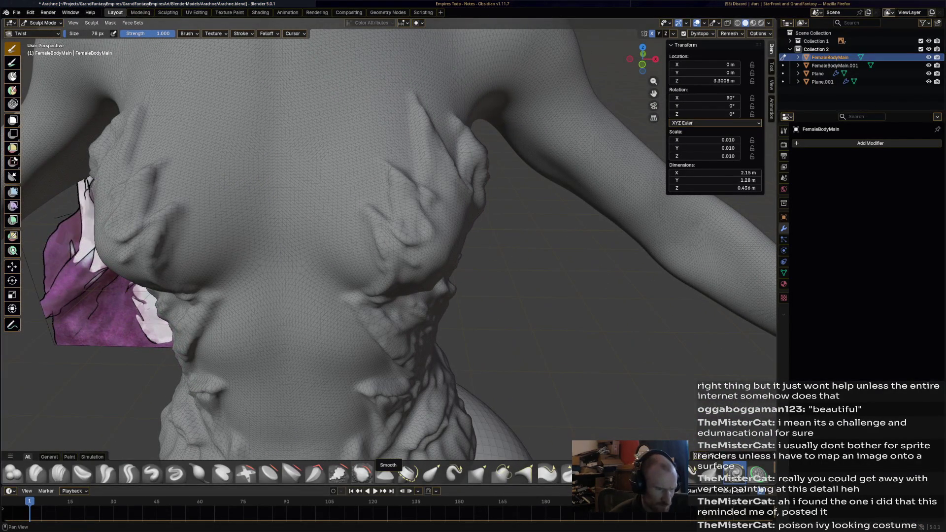
click(362, 473)
middle_drag(419, 242, 418, 242)
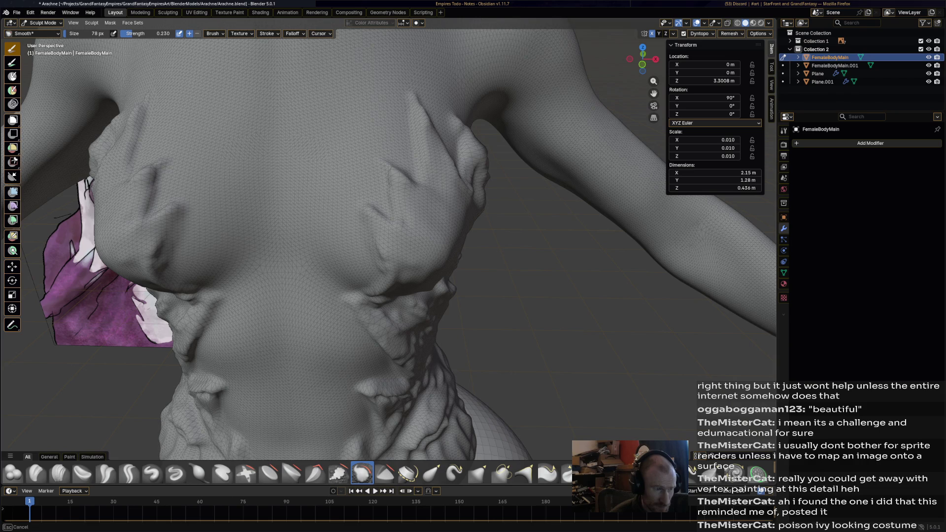
middle_drag(483, 195, 415, 157)
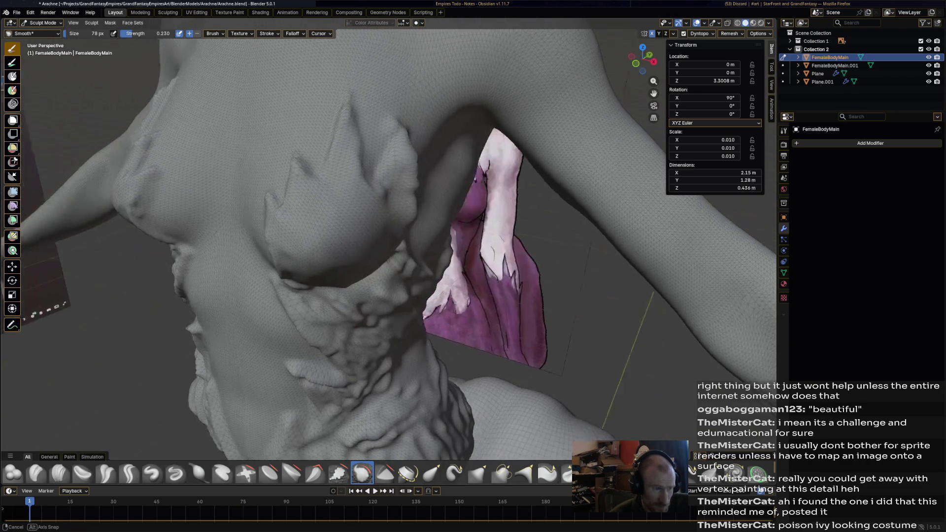
drag(416, 157, 398, 144)
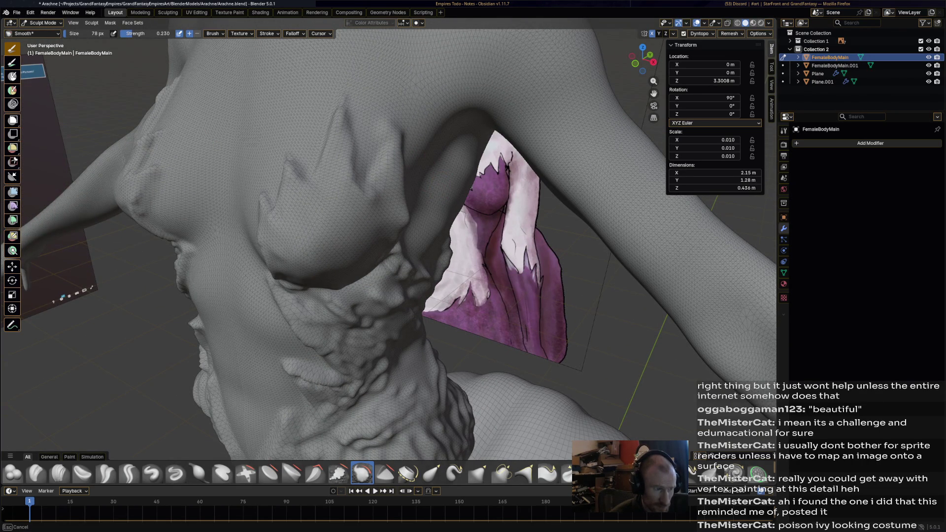
middle_drag(398, 144, 466, 151)
Smooth the left chest ridge, the right-side ridge and a small abdomen patch, then start enlarging the brush
drag(466, 151, 466, 152)
drag(185, 106, 185, 107)
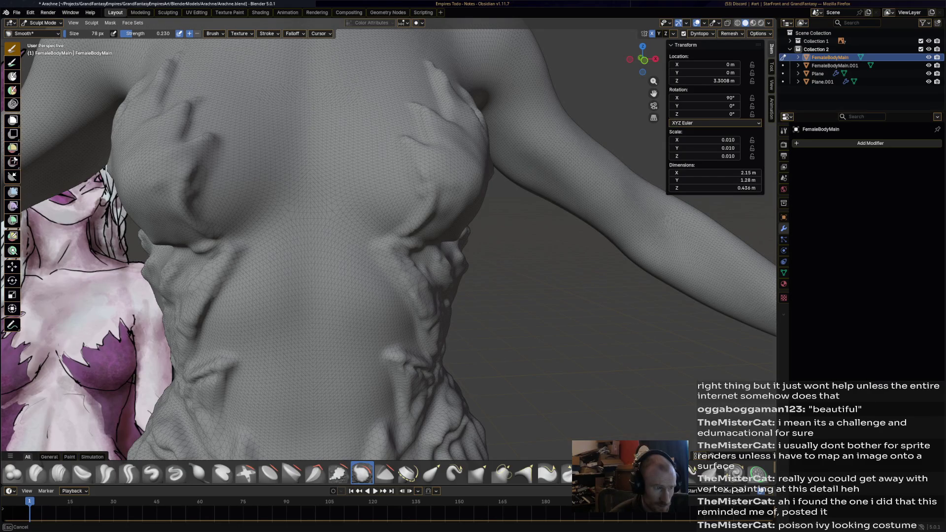
drag(425, 222, 415, 230)
drag(214, 281, 222, 292)
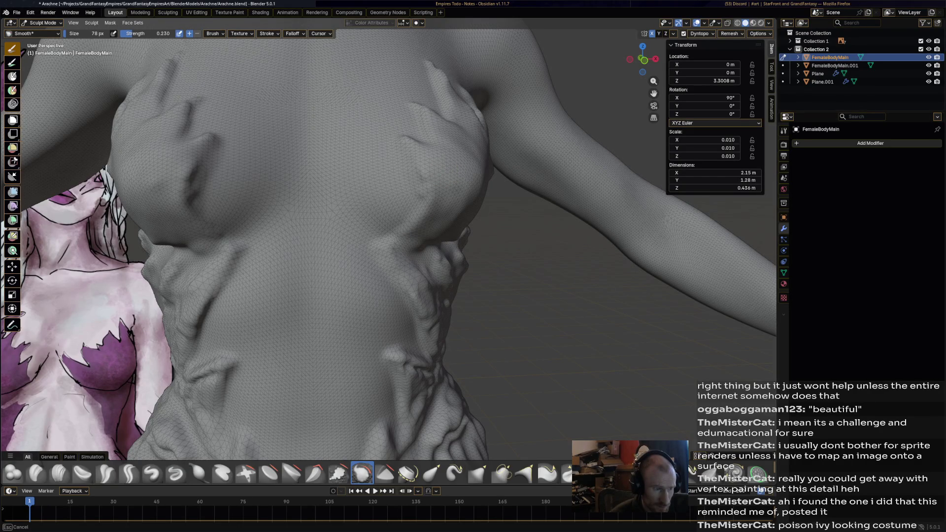
middle_drag(203, 318, 296, 310)
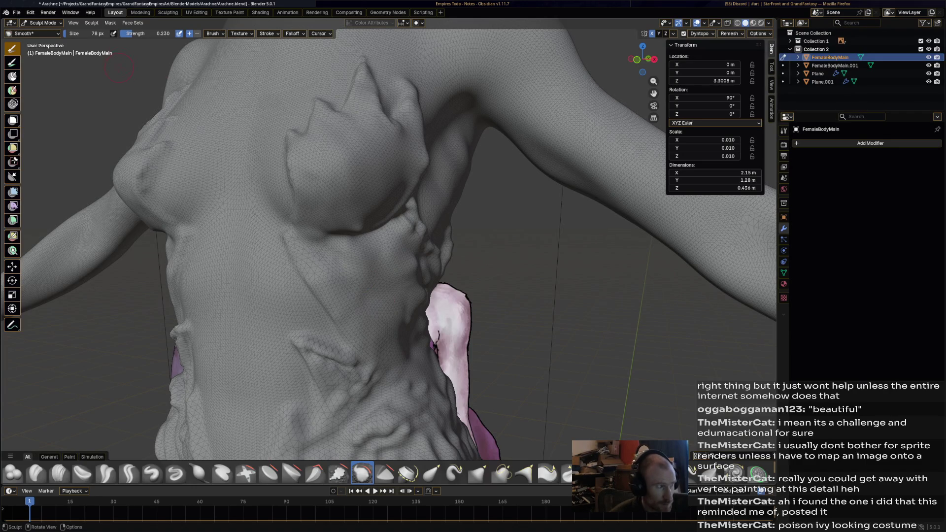
key(f)
Confirm the 196 px Smooth brush and soften the folds along the torso's side
click(376, 333)
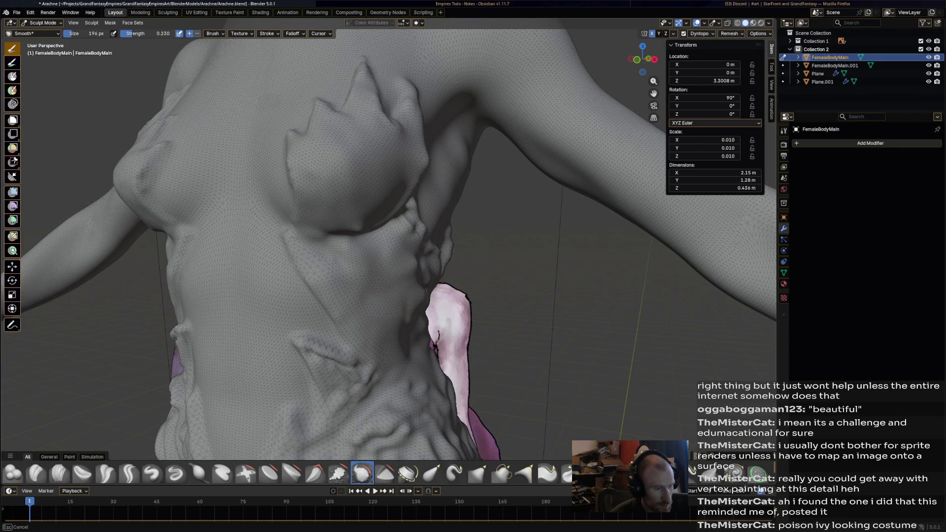
middle_drag(376, 333, 340, 333)
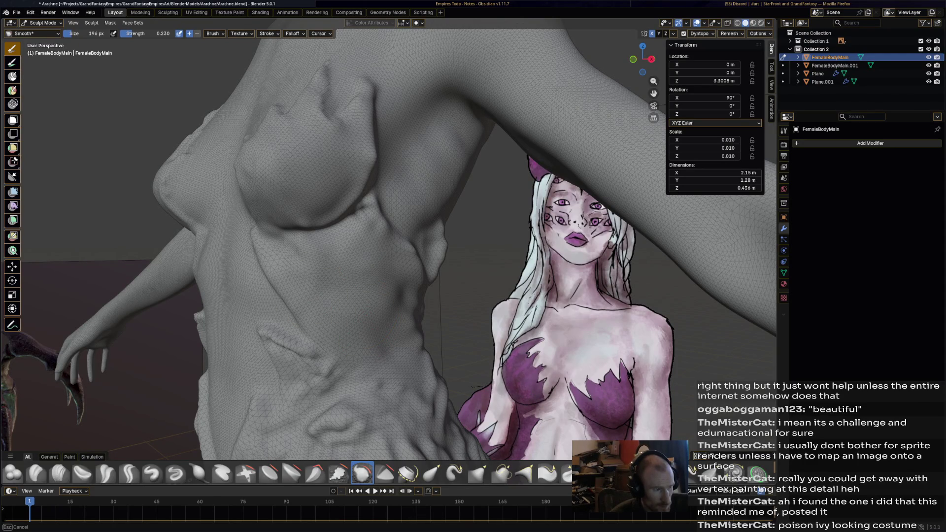
mouse_move(340, 333)
middle_down()
mouse_move(369, 318)
mouse_move(401, 359)
mouse_move(414, 296)
middle_up()
scroll(422, 244, up, 3)
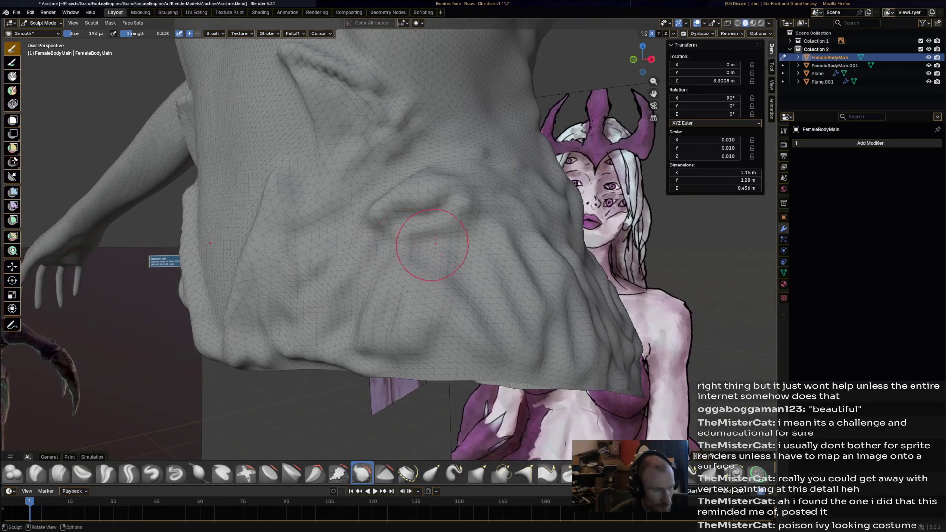
drag(444, 340, 364, 350)
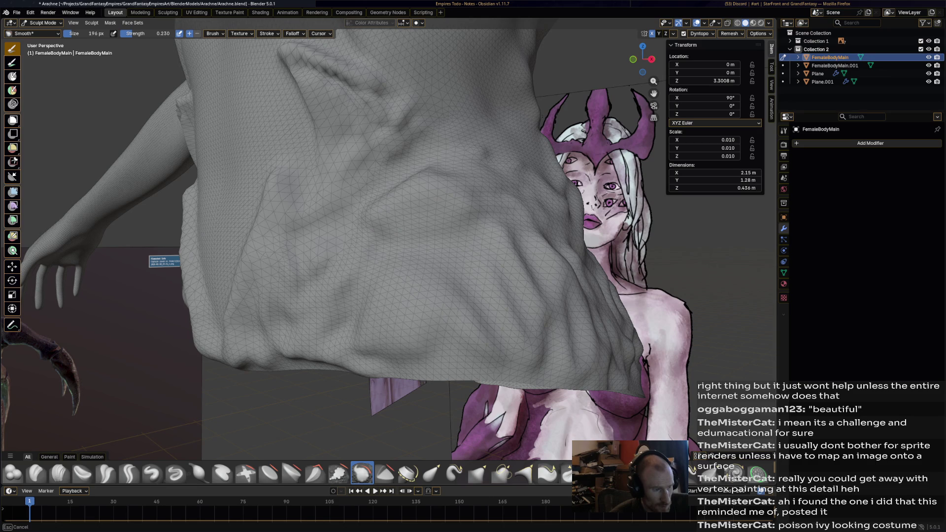
mouse_move(414, 296)
middle_down()
mouse_move(517, 296)
mouse_move(466, 347)
middle_up()
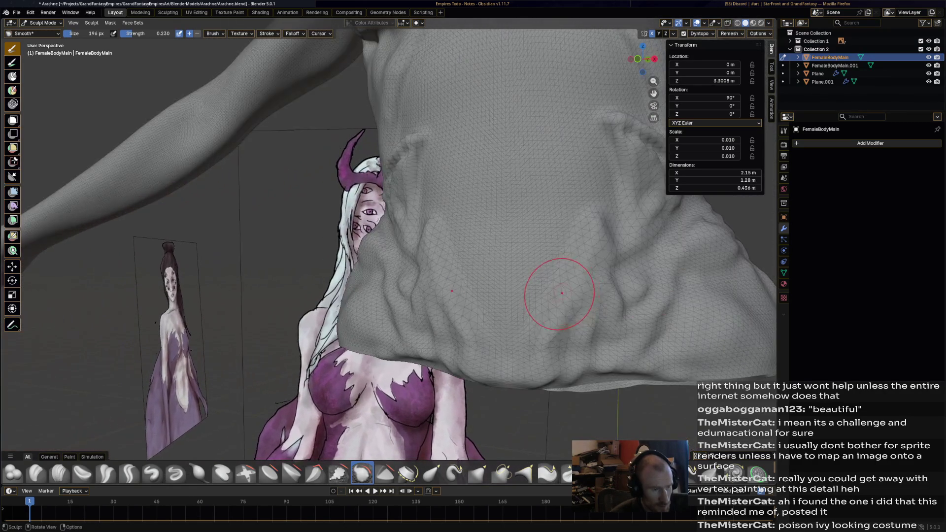
drag(465, 346, 337, 373)
mouse_move(476, 302)
mouse_down()
mouse_move(517, 211)
mouse_move(496, 159)
mouse_move(544, 199)
mouse_up()
Smooth the bumpy region near the armpit
mouse_move(544, 199)
middle_down()
mouse_move(329, 304)
mouse_move(284, 312)
middle_up()
drag(284, 312, 285, 312)
drag(296, 351, 278, 436)
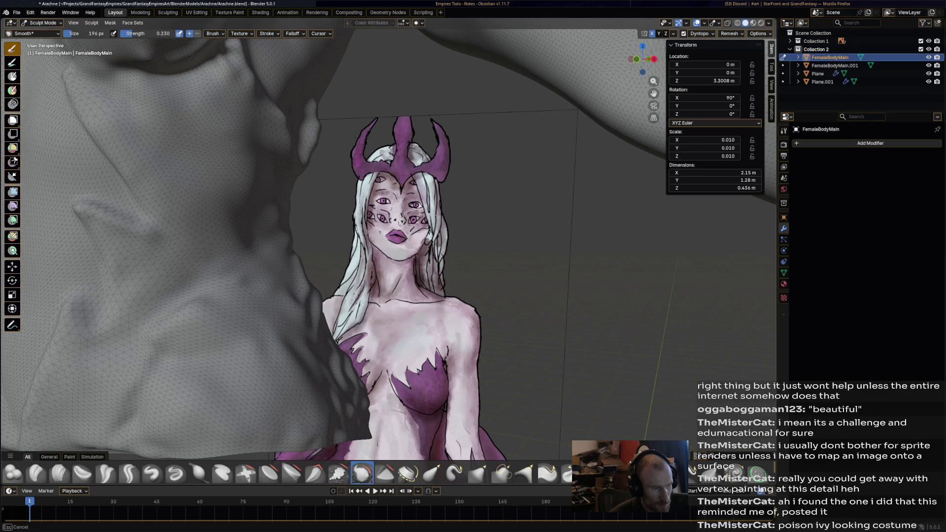
Orbit around the torso and spider model to compare it with the character artwork
mouse_move(335, 402)
middle_down()
mouse_move(237, 399)
mouse_move(193, 384)
mouse_move(226, 273)
middle_up()
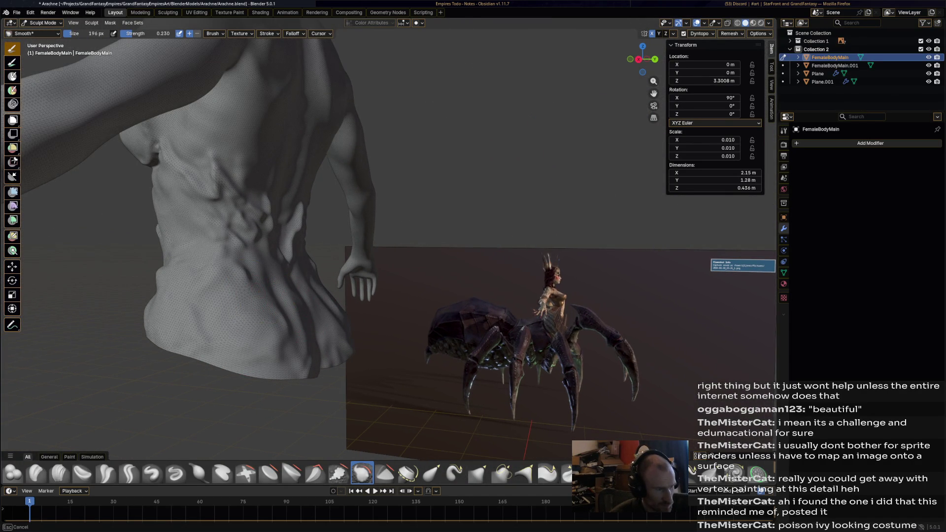
middle_drag(226, 274, 163, 285)
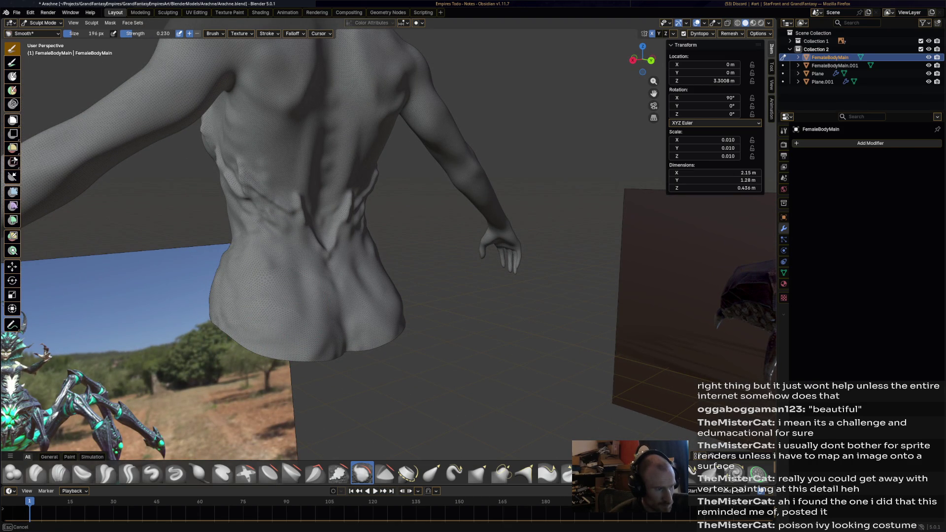
mouse_move(163, 285)
middle_down()
mouse_move(351, 299)
mouse_move(265, 233)
mouse_move(311, 244)
middle_up()
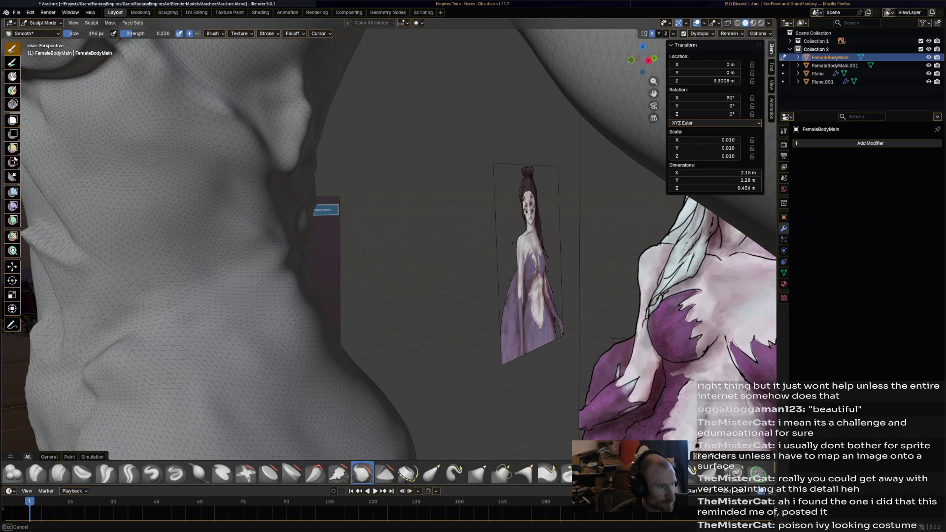
middle_drag(311, 244, 174, 158)
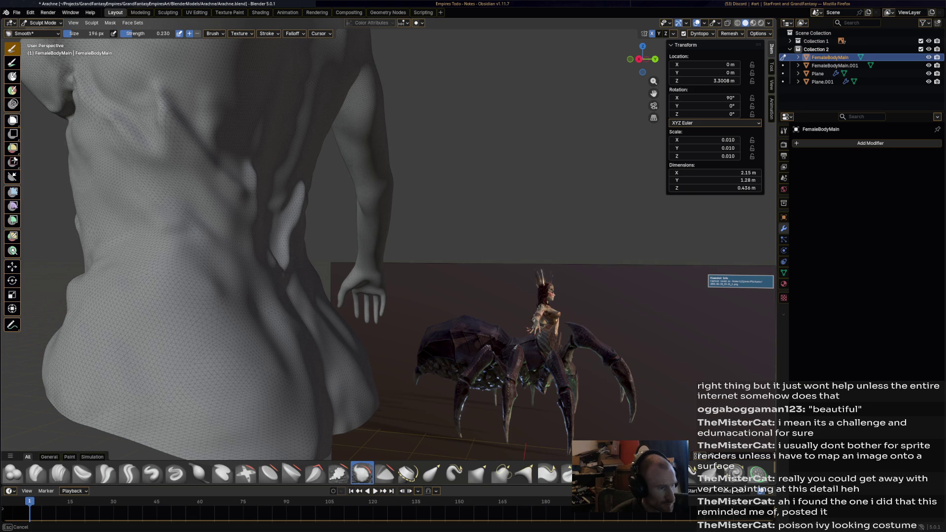
middle_drag(286, 244, 311, 222)
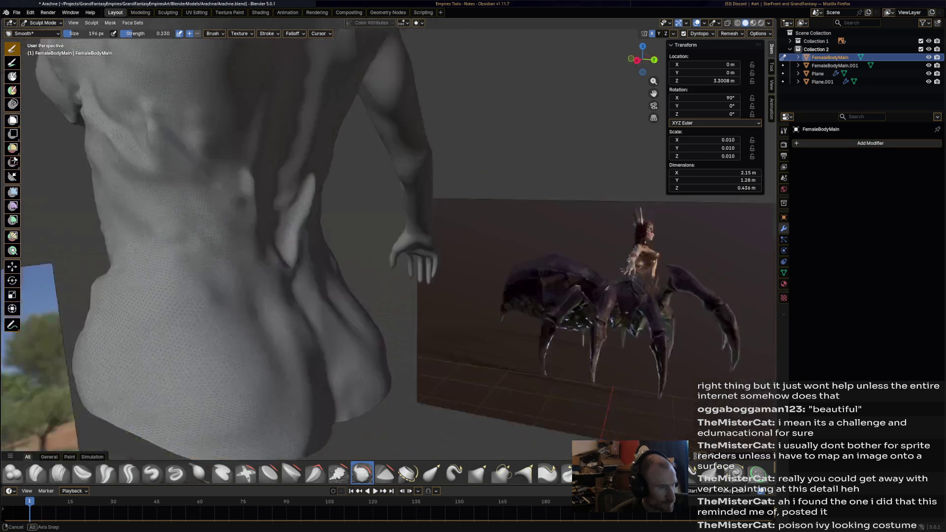
middle_drag(310, 223, 359, 197)
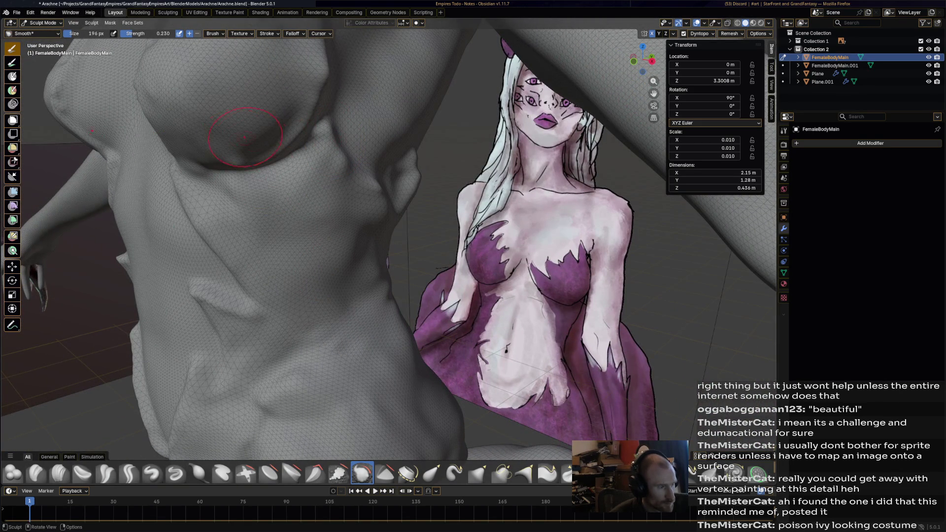
Inspect the torso from the front, then load the Crease Polish brush shrunk to 62 px
middle_drag(230, 140, 341, 191)
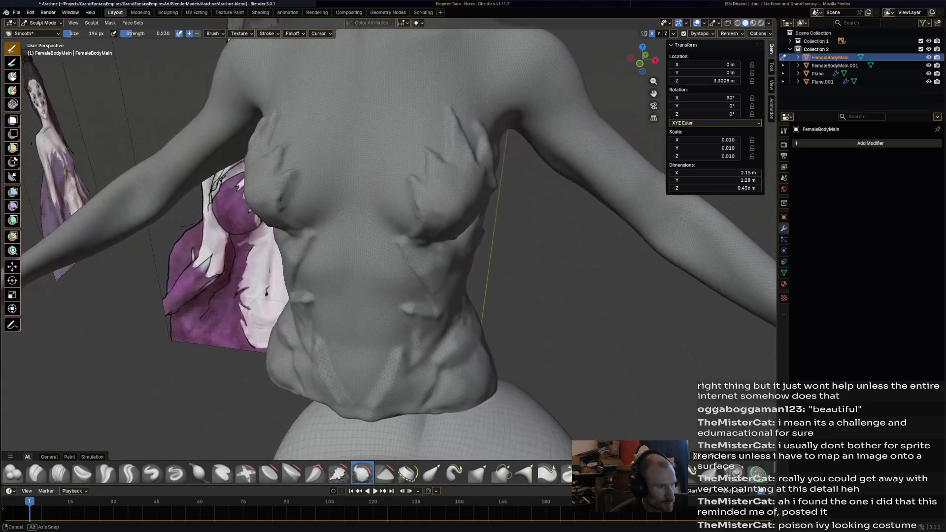
scroll(341, 191, down, 3)
scroll(412, 200, down, 2)
shift+middle_drag(412, 201, 415, 246)
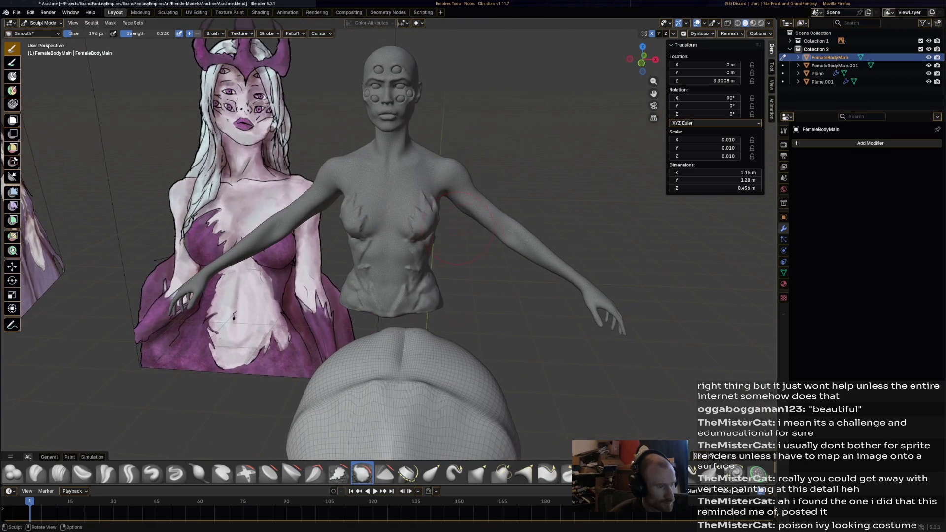
scroll(416, 244, up, 4)
scroll(415, 245, up, 3)
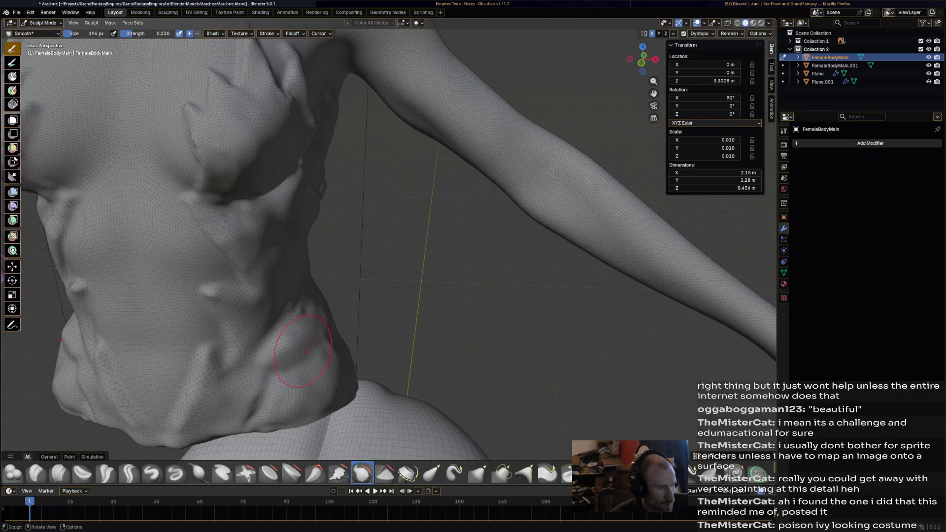
scroll(326, 299, down, 4)
scroll(336, 300, up, 4)
mouse_move(338, 254)
middle_down()
mouse_move(370, 244)
mouse_move(329, 143)
middle_up()
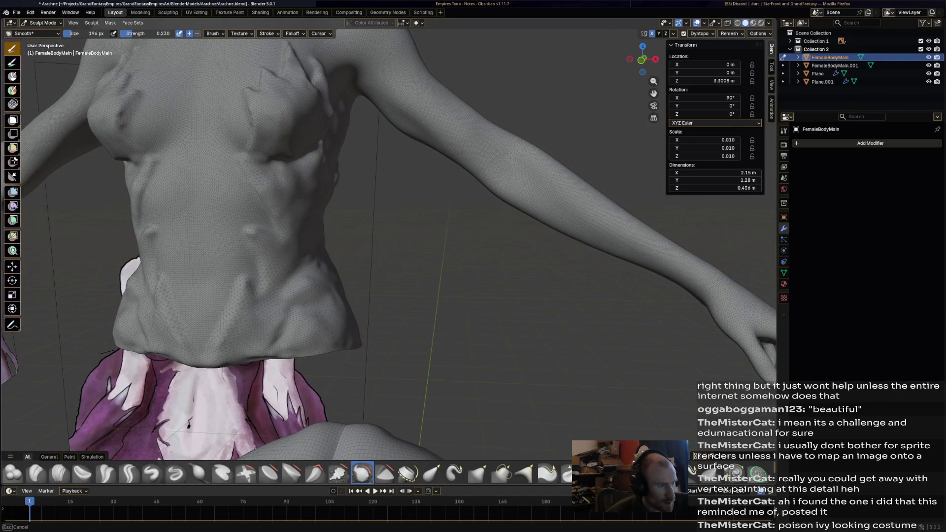
mouse_move(317, 158)
middle_down()
mouse_move(296, 185)
mouse_move(319, 200)
middle_up()
scroll(317, 200, up, 2)
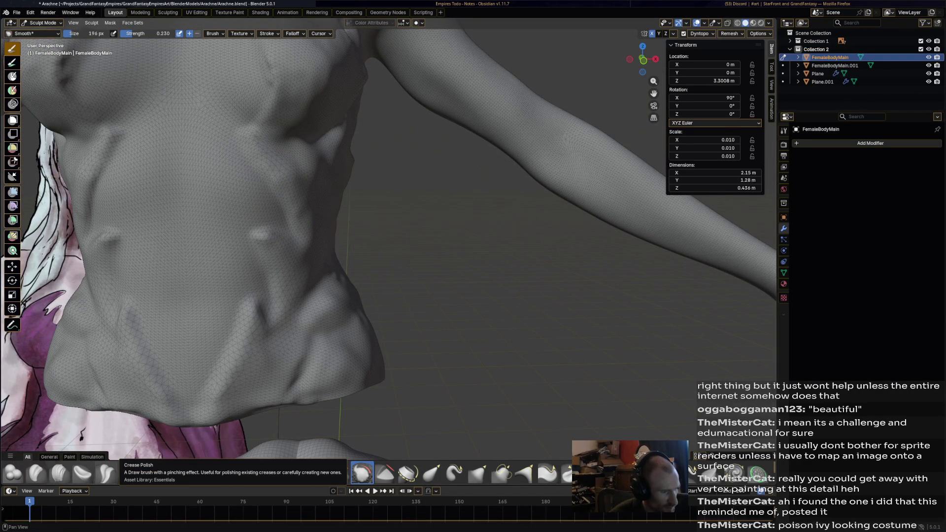
click(106, 473)
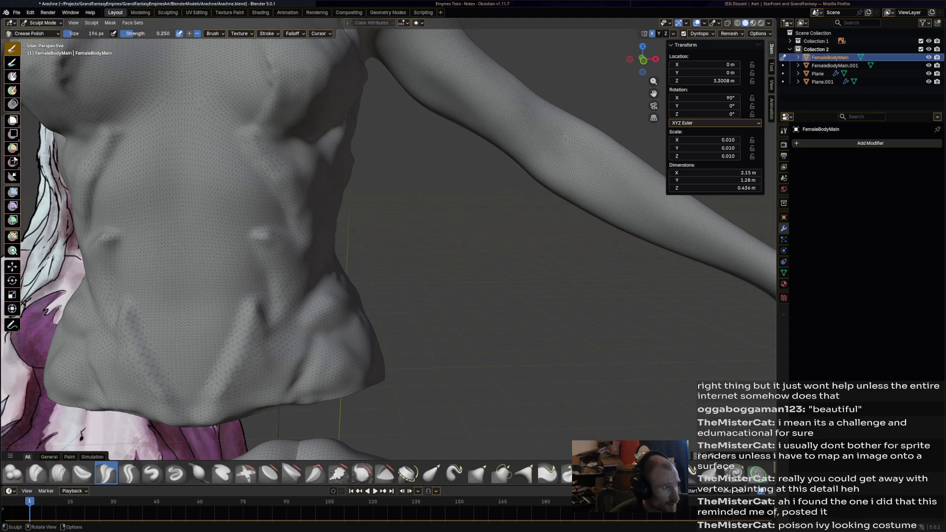
key(f)
click(183, 119)
Carve a crease down the torso's left contour and sharpen another crease on the torso
drag(238, 145, 238, 145)
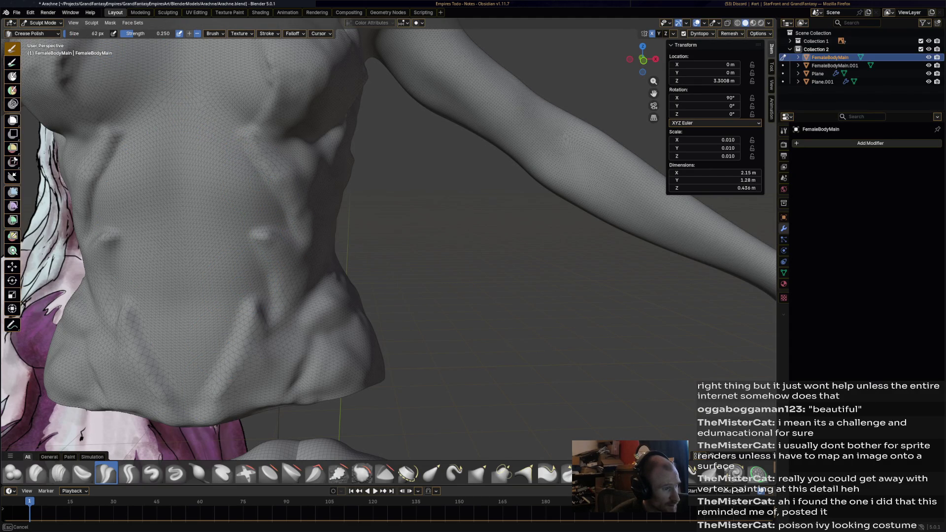
drag(120, 138, 94, 216)
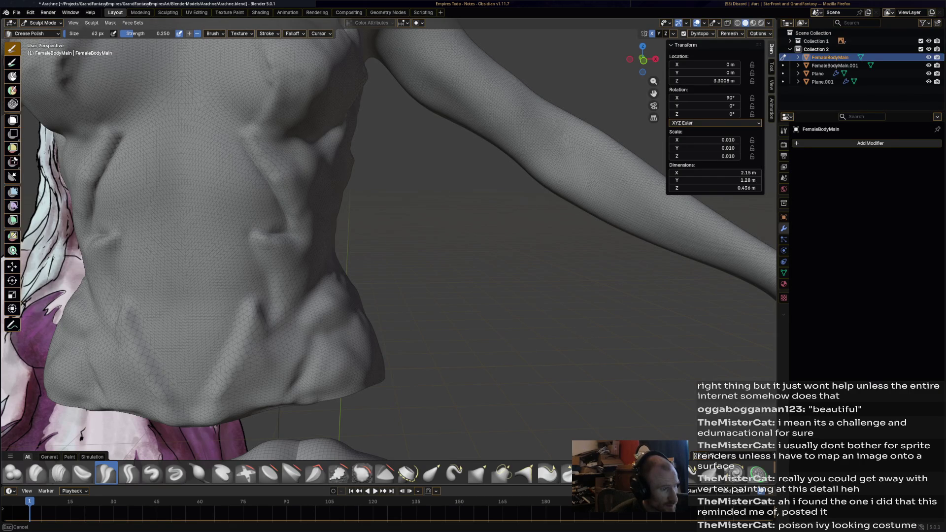
mouse_move(385, 222)
middle_down()
mouse_move(461, 232)
mouse_move(282, 200)
middle_up()
drag(281, 200, 288, 196)
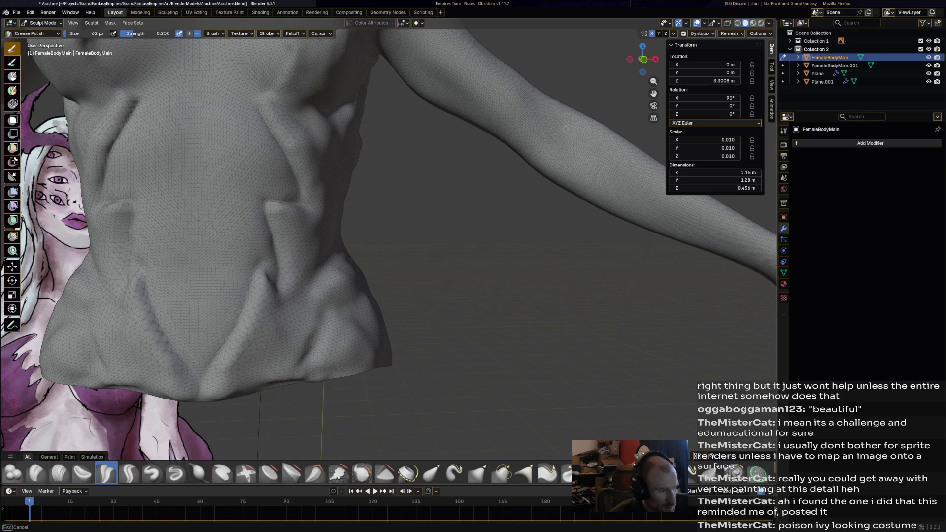
middle_drag(296, 318, 307, 333)
middle_drag(241, 257, 241, 258)
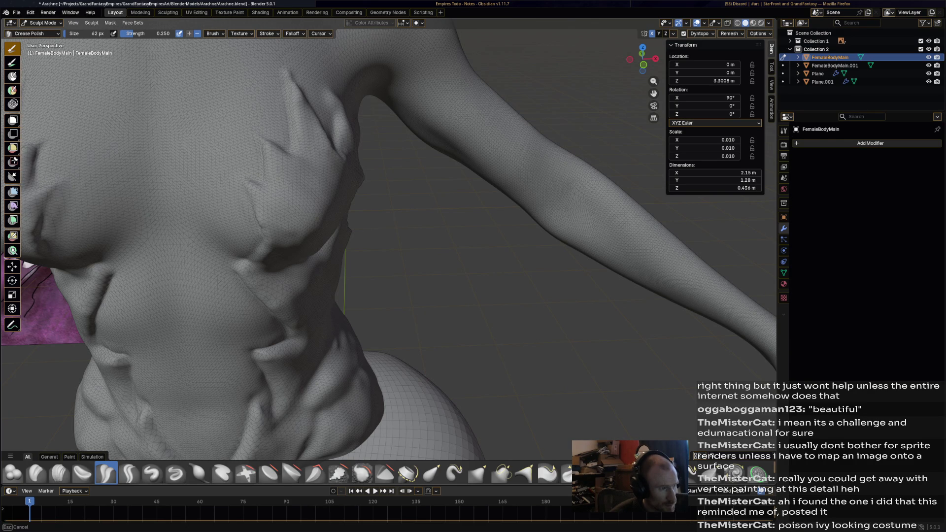
Sharpen the crease ridge on the chest while comparing the body against the reference image
middle_drag(369, 259, 414, 222)
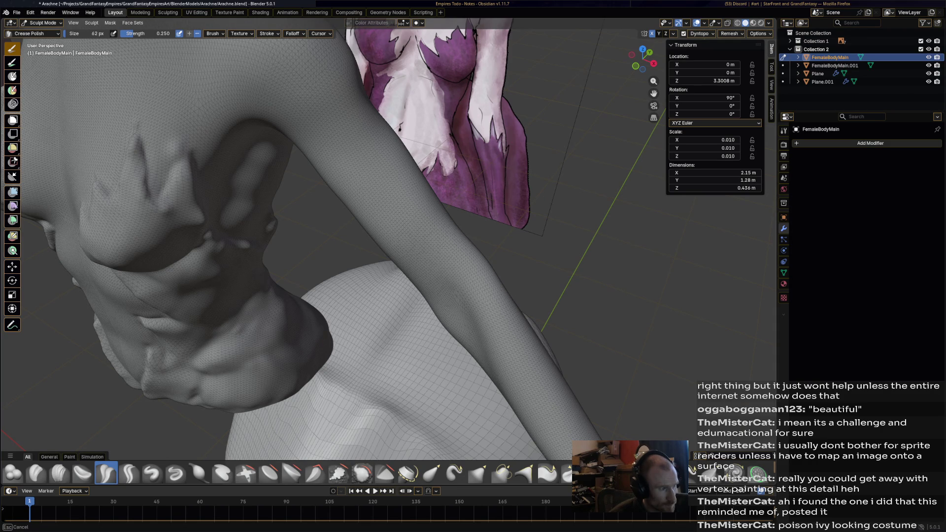
middle_drag(222, 222, 271, 208)
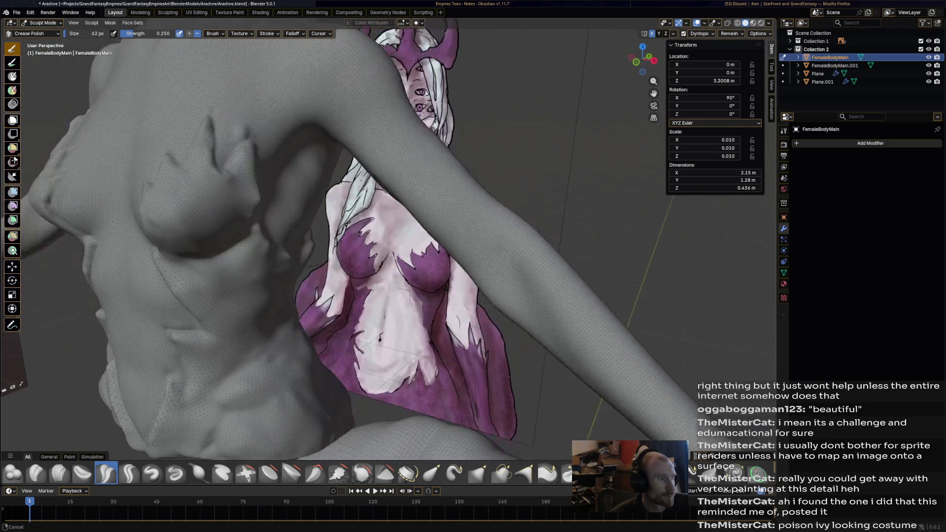
drag(245, 235, 238, 187)
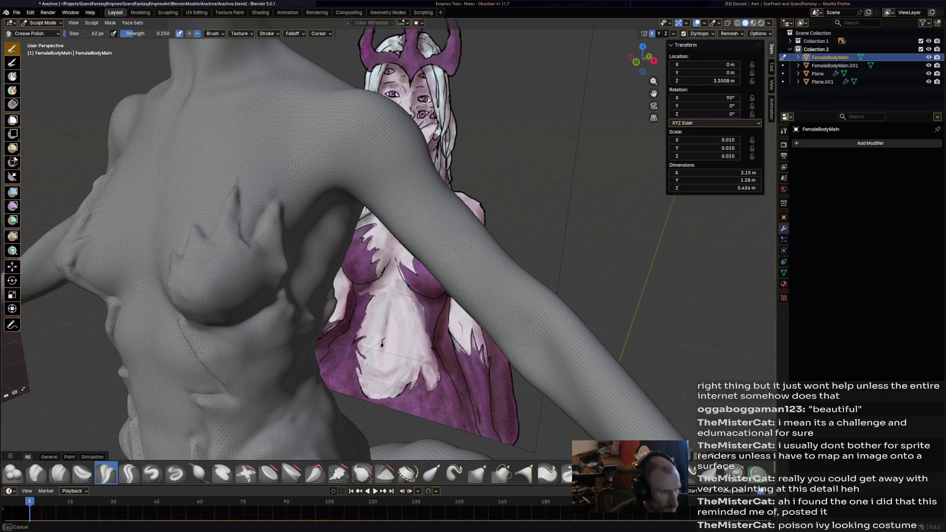
middle_drag(238, 186, 311, 193)
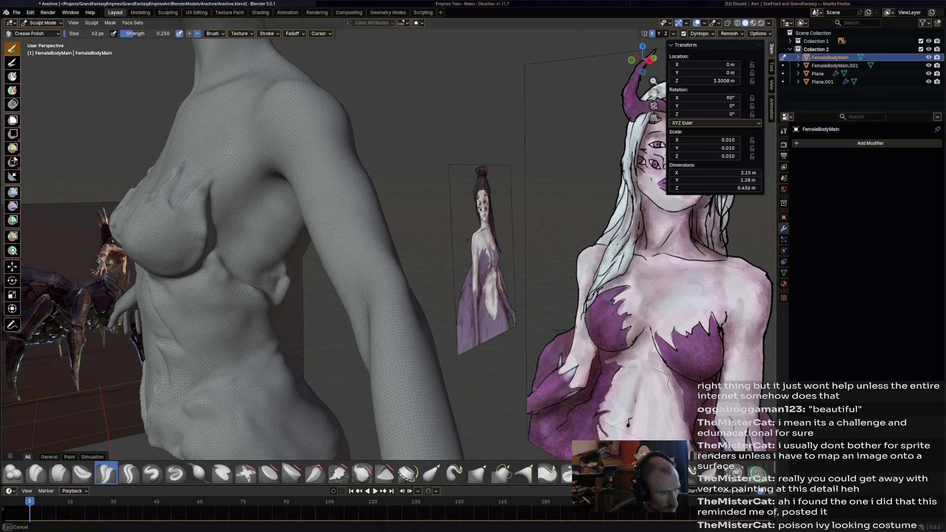
middle_drag(278, 262, 278, 262)
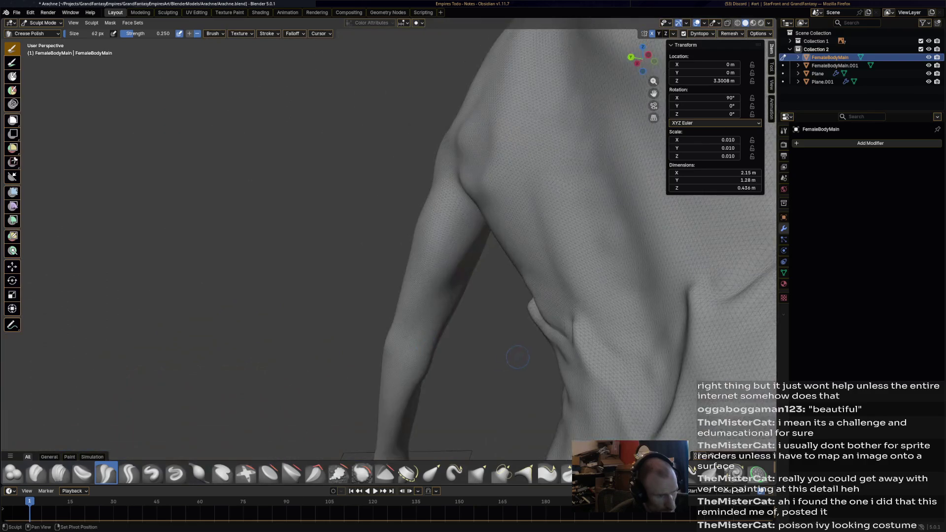
middle_drag(279, 263, 489, 342)
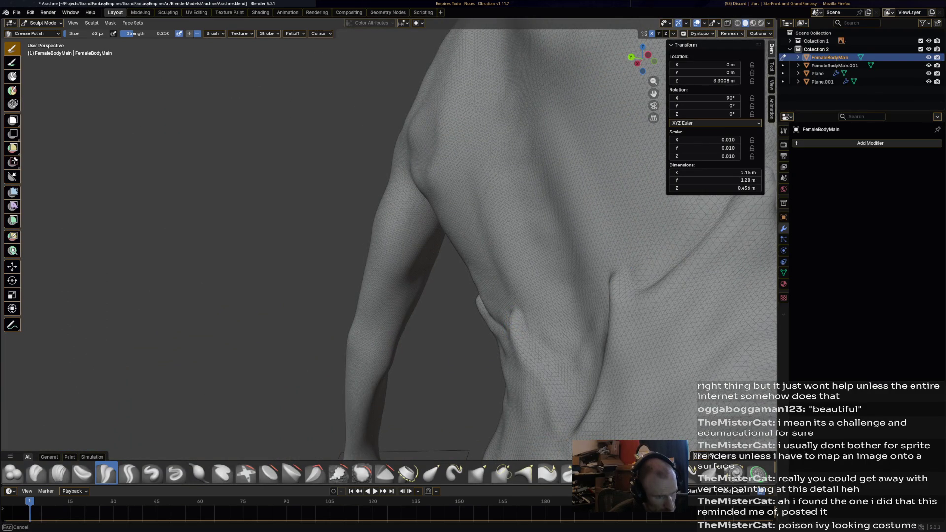
mouse_move(606, 337)
middle_down()
mouse_move(564, 385)
mouse_move(519, 372)
middle_up()
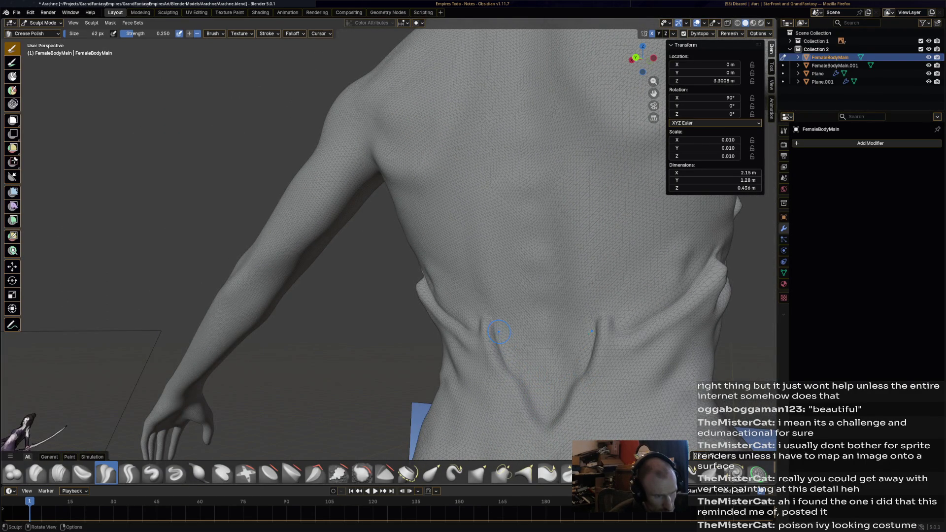
middle_drag(496, 321, 385, 326)
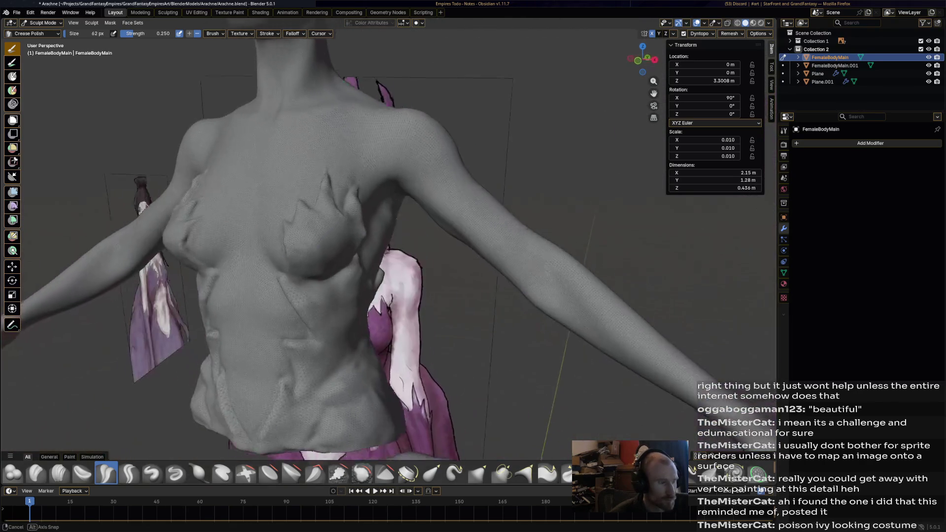
mouse_move(384, 325)
middle_down()
mouse_move(333, 212)
mouse_move(385, 243)
middle_up()
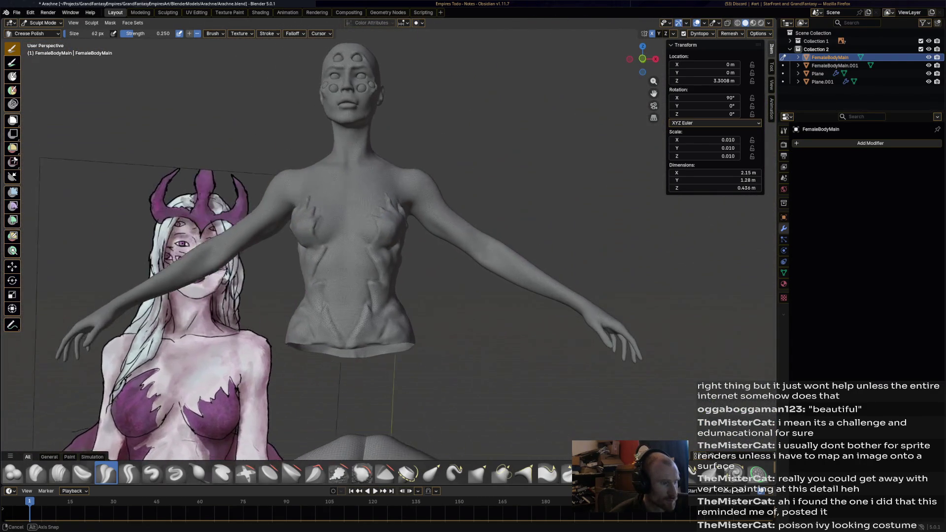
mouse_move(384, 244)
middle_down()
mouse_move(386, 212)
mouse_move(414, 244)
middle_up()
scroll(385, 213, up, 5)
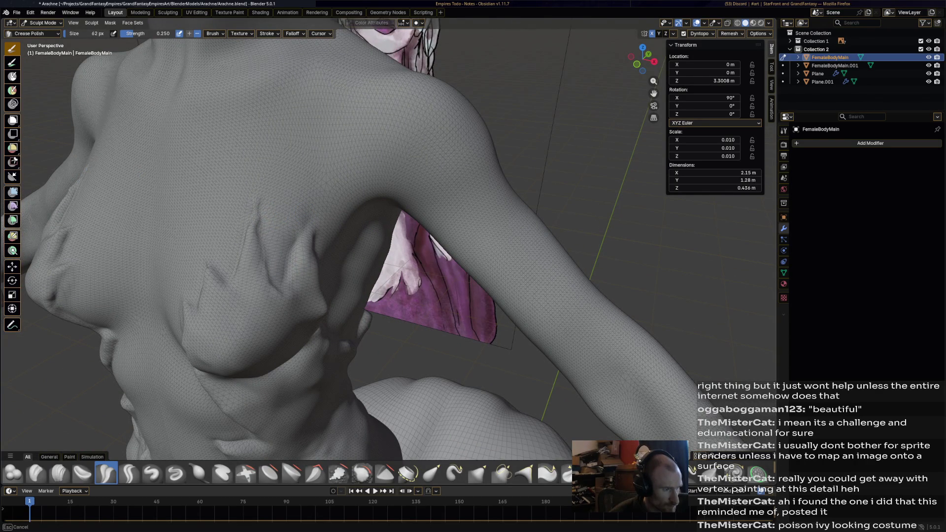
mouse_move(414, 244)
middle_down()
mouse_move(271, 211)
mouse_move(348, 207)
middle_up()
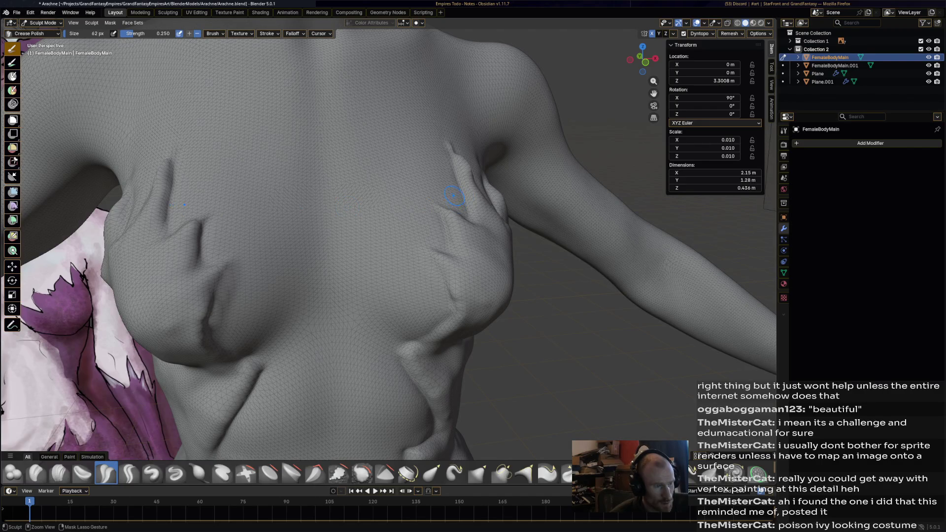
scroll(454, 196, down, 3)
mouse_move(400, 194)
middle_down()
mouse_move(360, 215)
mouse_move(313, 411)
mouse_move(325, 348)
middle_up()
scroll(314, 411, up, 3)
scroll(313, 411, up, 2)
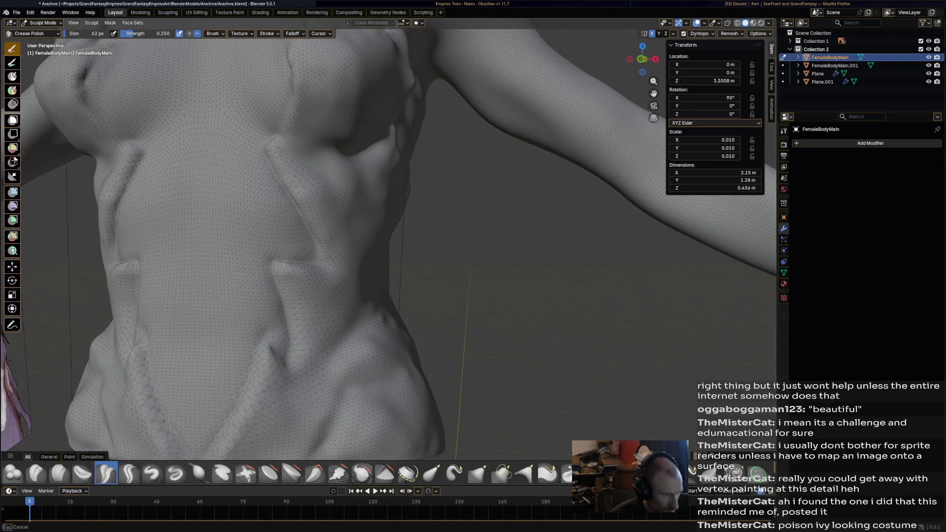
scroll(326, 347, down, 4)
middle_drag(326, 347, 340, 318)
scroll(341, 318, up, 2)
scroll(347, 311, down, 3)
scroll(360, 271, up, 3)
scroll(374, 274, up, 3)
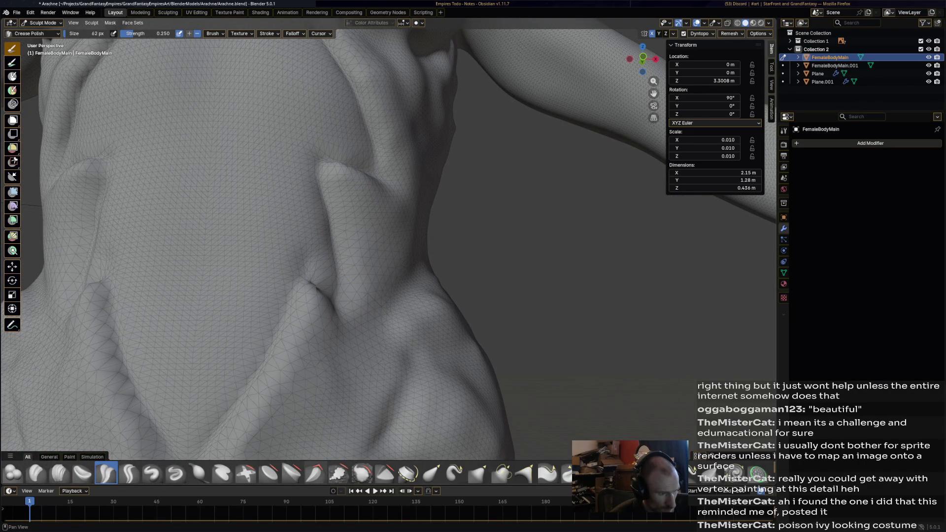
Try a Smooth stroke by the armpit, undo it to keep the chest detail sharp, and load the Draw brush
click(361, 473)
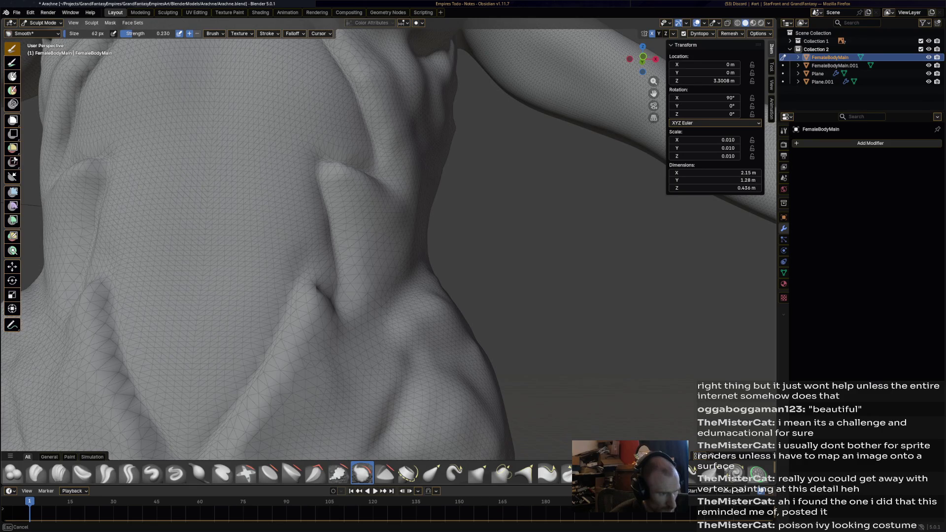
scroll(306, 264, down, 2)
scroll(308, 263, down, 3)
scroll(308, 263, down, 2)
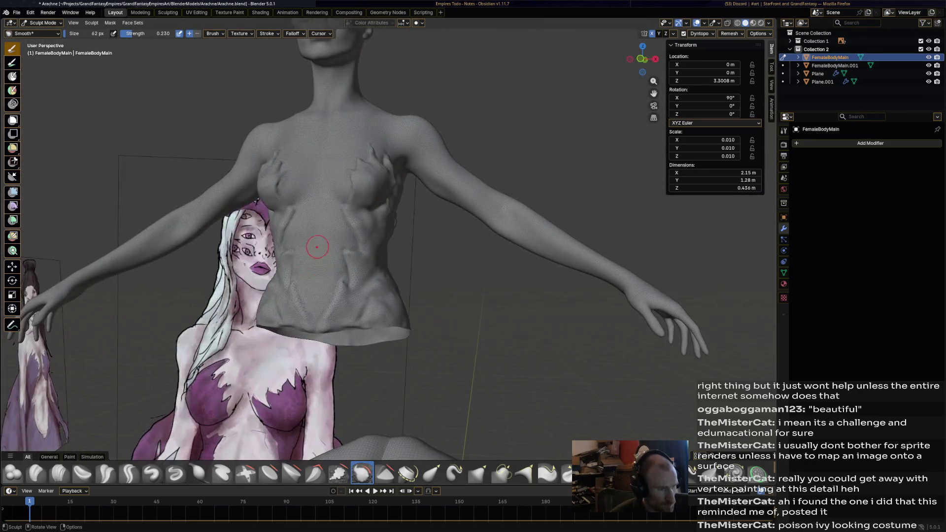
middle_drag(316, 250, 348, 252)
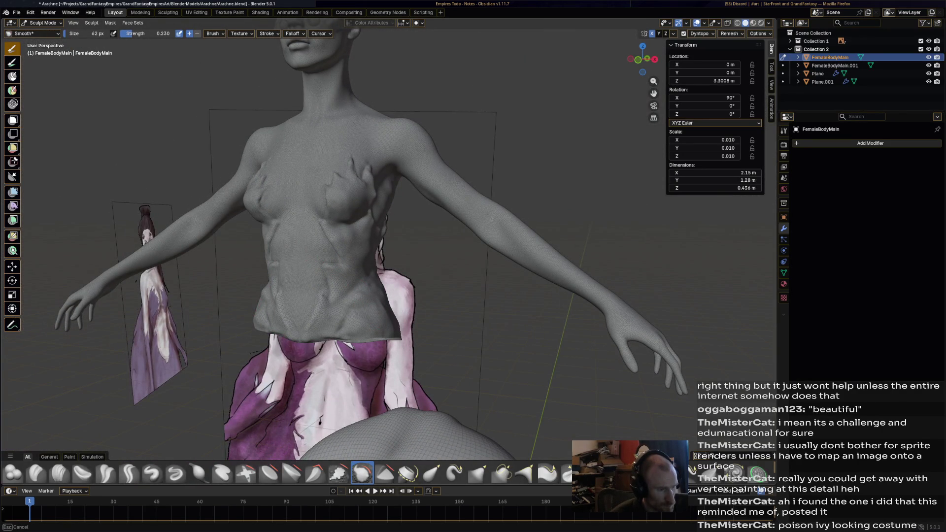
mouse_move(348, 252)
middle_down()
mouse_move(337, 158)
mouse_move(274, 152)
middle_up()
scroll(337, 158, up, 2)
scroll(336, 158, up, 2)
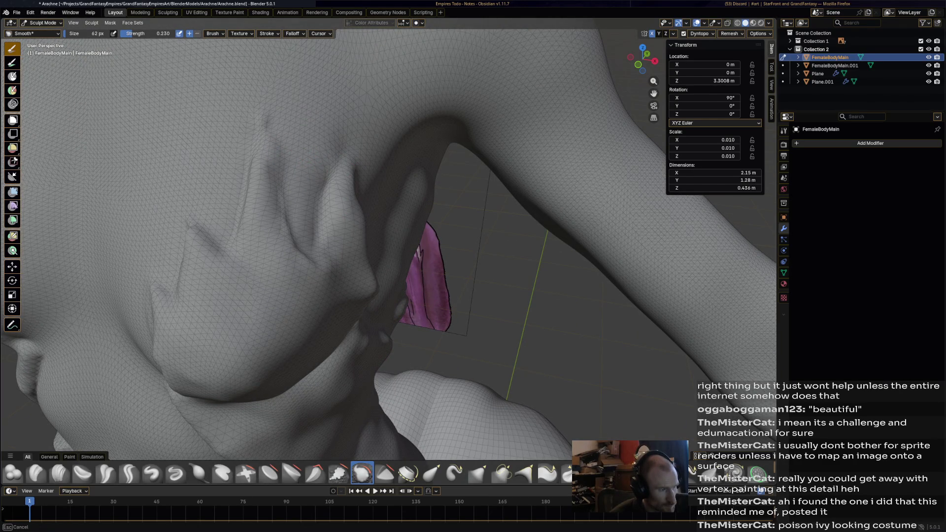
key(ctrl+z)
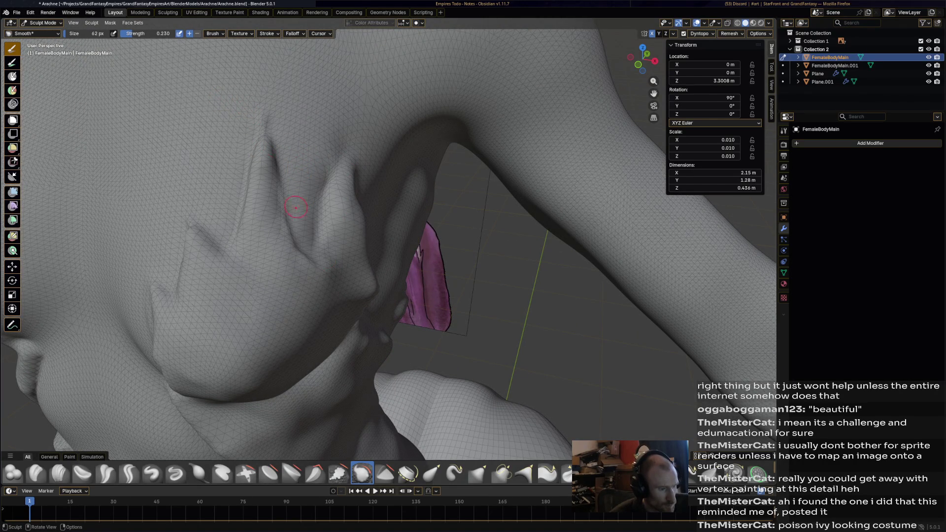
click(152, 474)
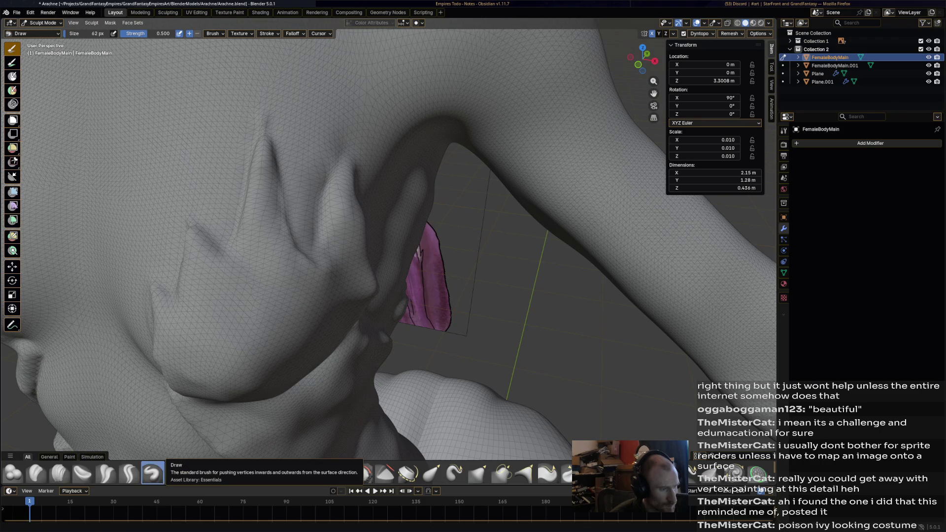
Build up the chest detail and its top ridge with Draw, then sculpt the armpit ridge with Draw Sharp
drag(244, 148, 254, 148)
mouse_move(262, 221)
mouse_down()
mouse_move(257, 231)
mouse_move(248, 179)
mouse_up()
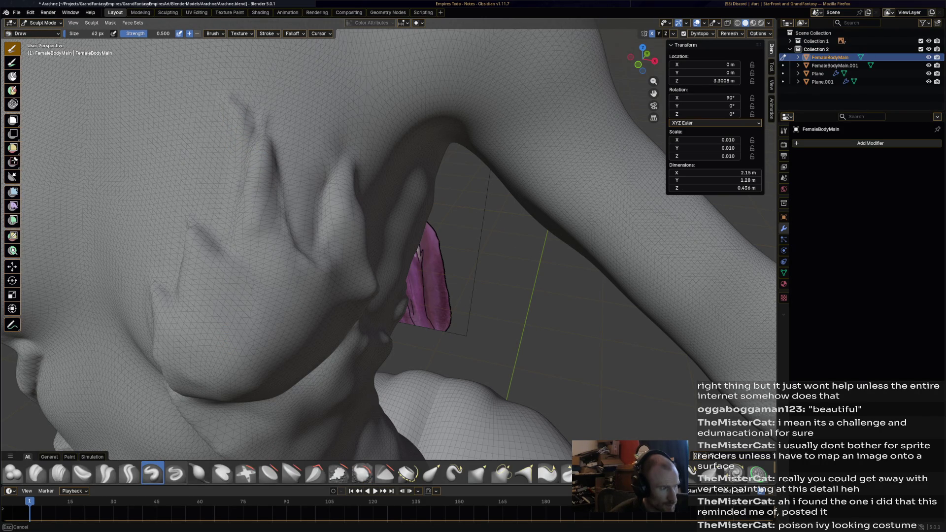
drag(261, 119, 262, 128)
middle_drag(262, 127, 374, 215)
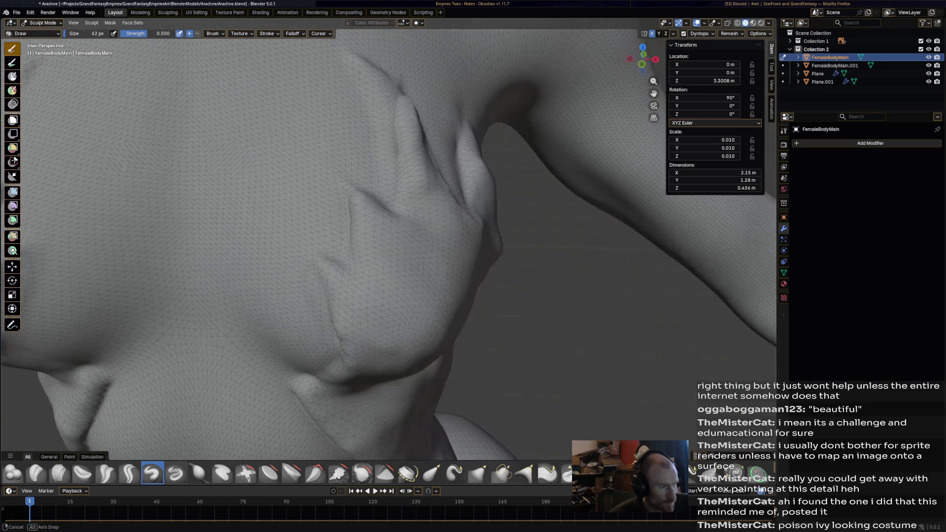
click(175, 473)
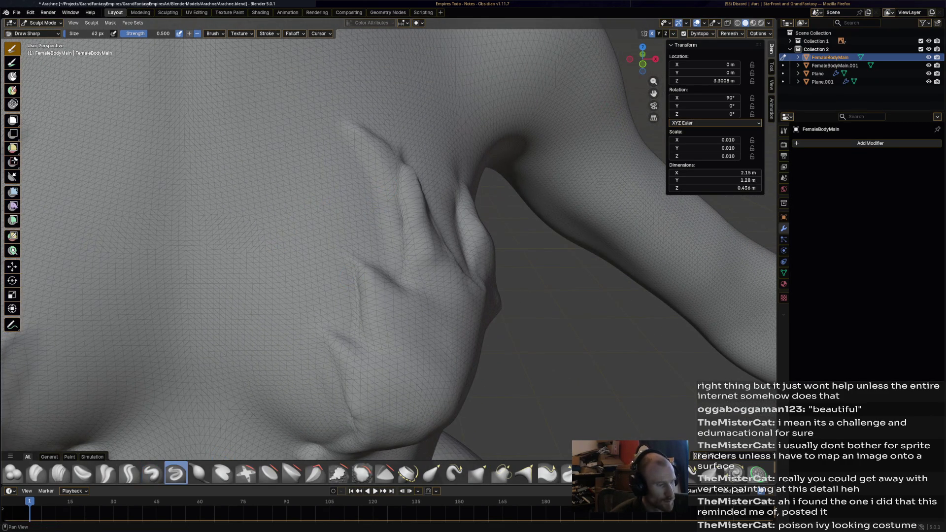
drag(400, 166, 362, 133)
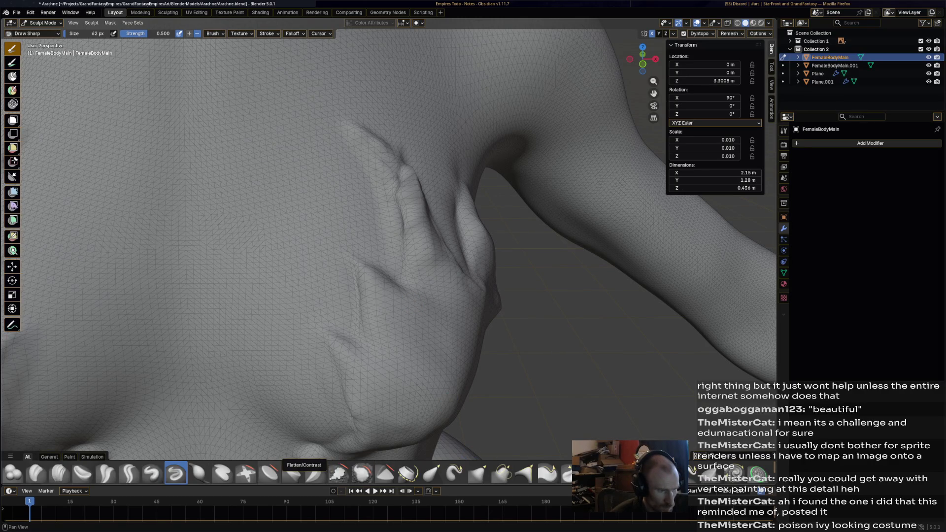
Smooth the ridge beside the armpit and check the full figure against the concept art
click(362, 473)
mouse_move(398, 211)
mouse_down()
mouse_move(409, 172)
mouse_move(391, 176)
mouse_up()
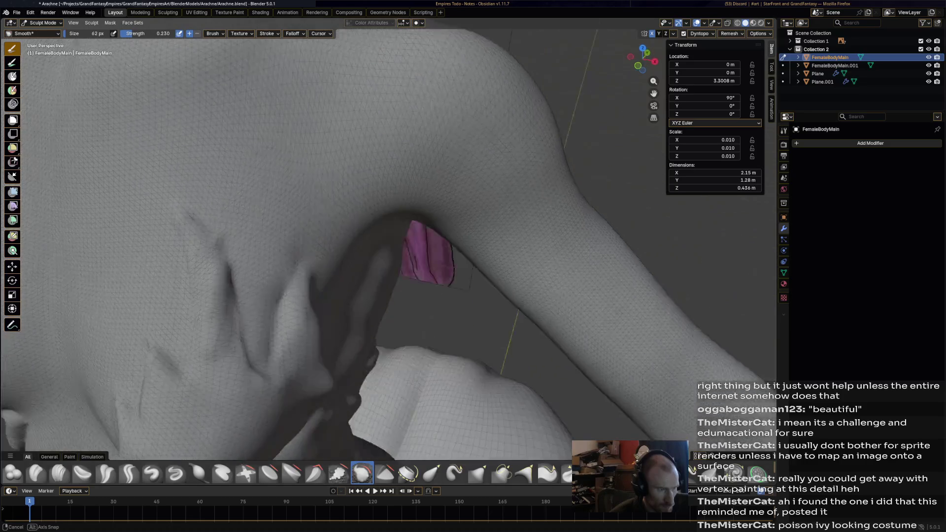
middle_drag(384, 244, 340, 223)
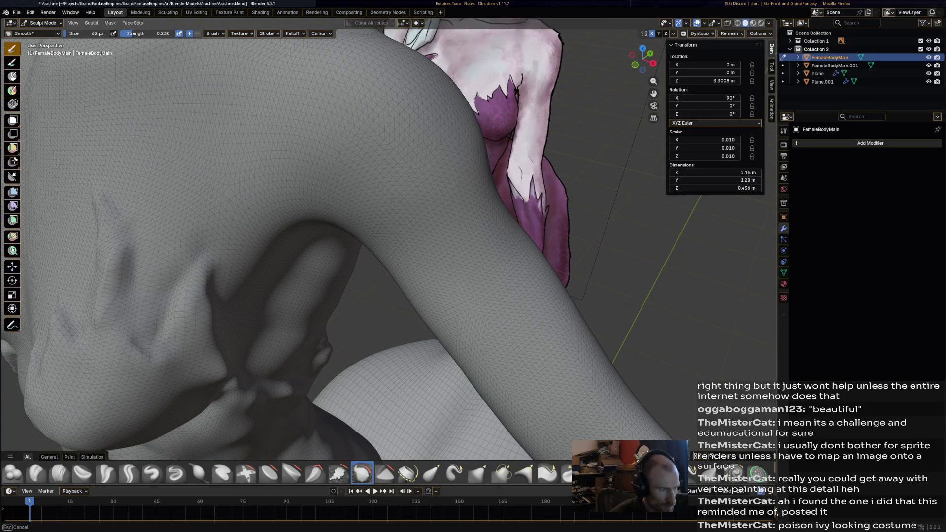
mouse_move(385, 244)
middle_down()
mouse_move(356, 229)
mouse_move(370, 237)
middle_up()
middle_drag(271, 281, 320, 237)
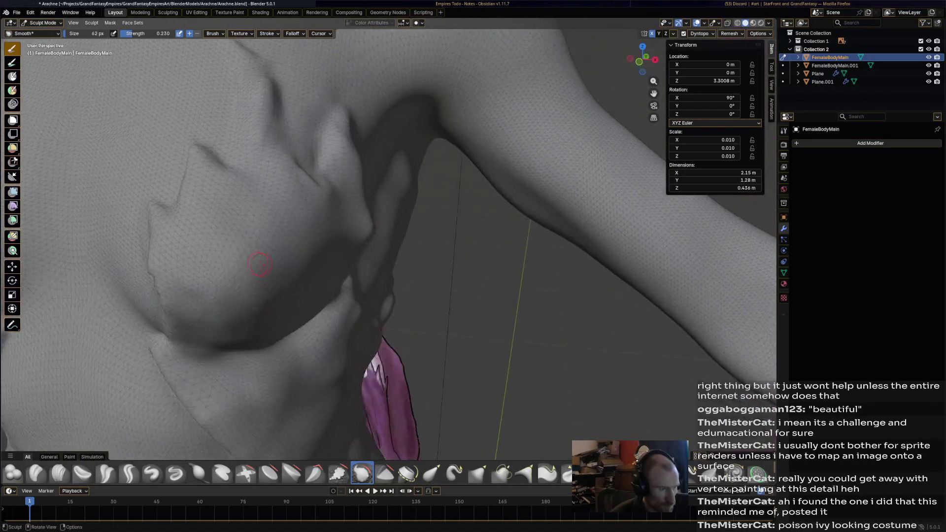
scroll(321, 237, down, 3)
scroll(320, 237, up, 3)
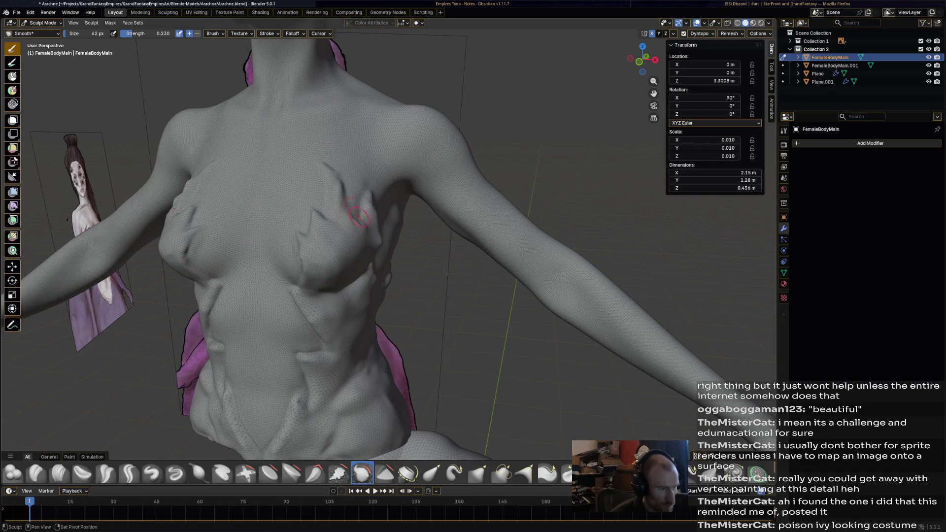
scroll(343, 195, up, 3)
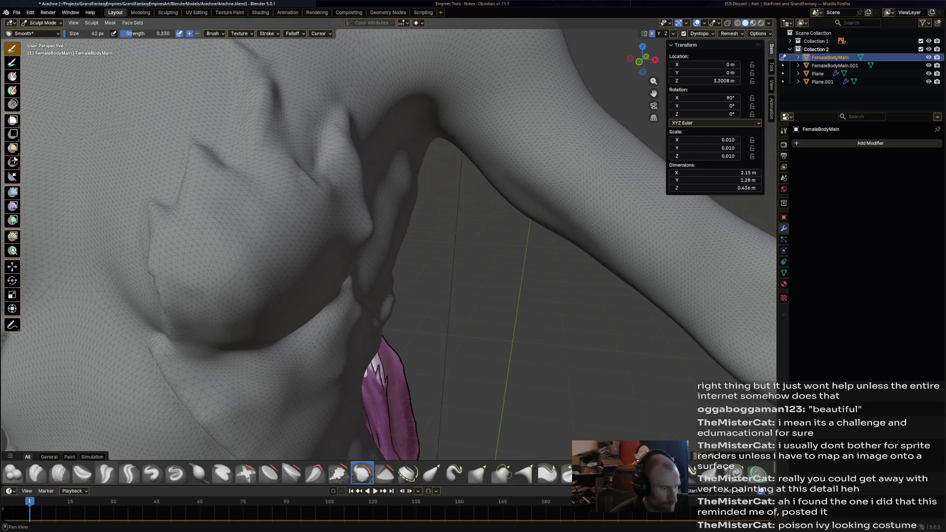
click(174, 473)
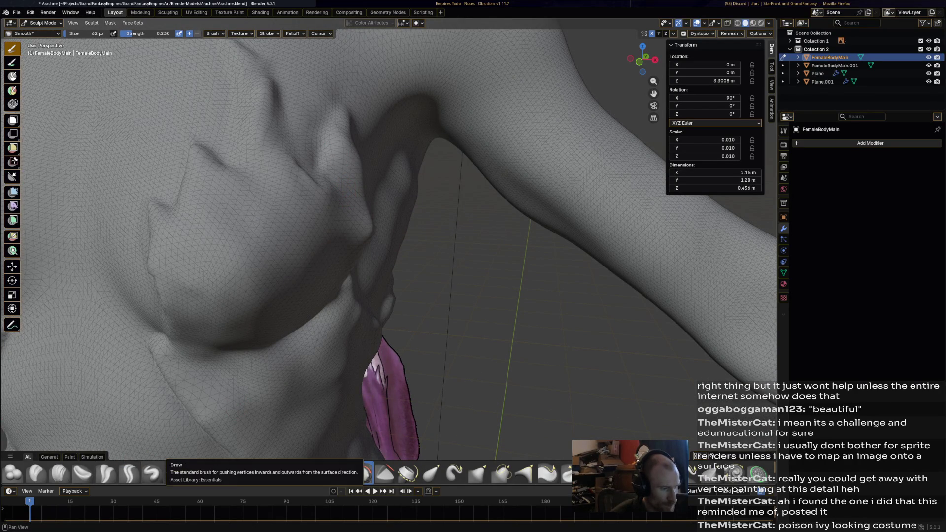
Carve and deepen several Draw Sharp creases along the chest detail next to the armpit, including the lower crease
mouse_move(303, 323)
middle_down()
mouse_move(311, 318)
mouse_move(291, 364)
middle_up()
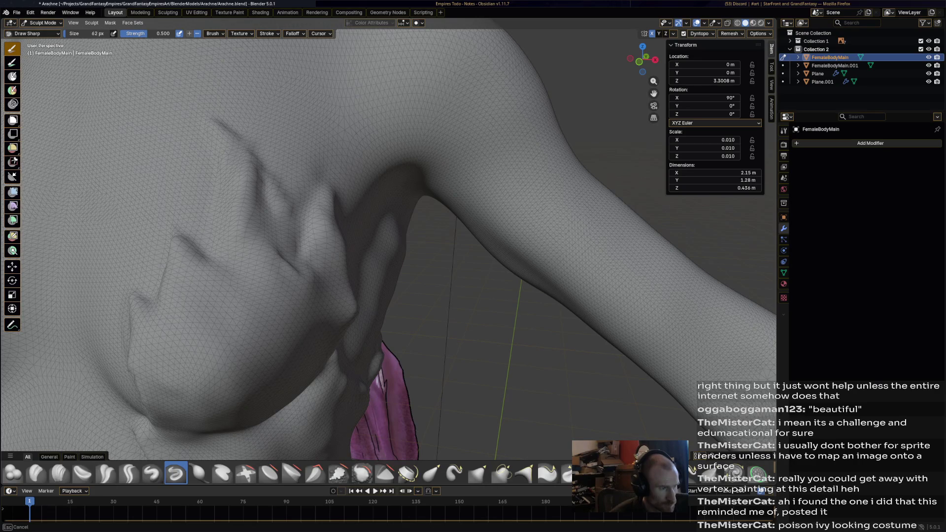
mouse_move(265, 199)
mouse_down()
mouse_move(295, 266)
mouse_move(272, 211)
mouse_move(280, 230)
mouse_up()
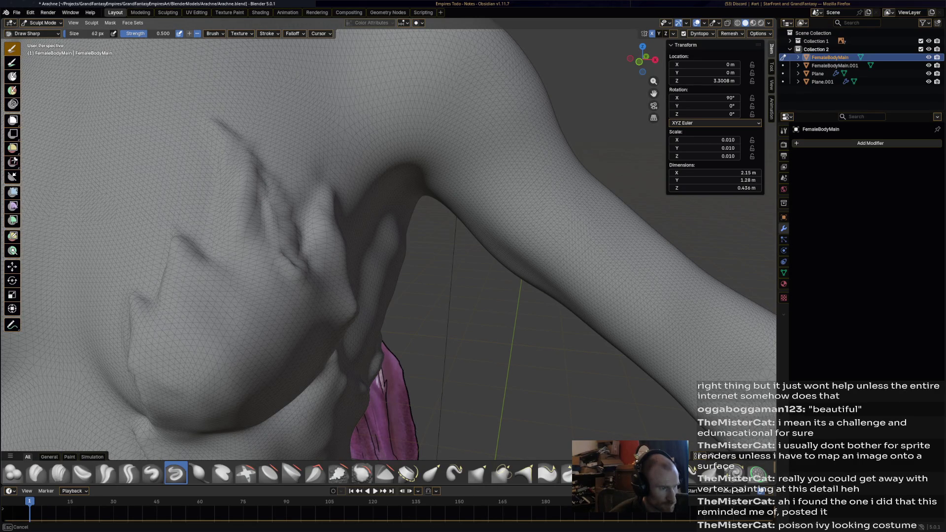
drag(260, 185, 264, 195)
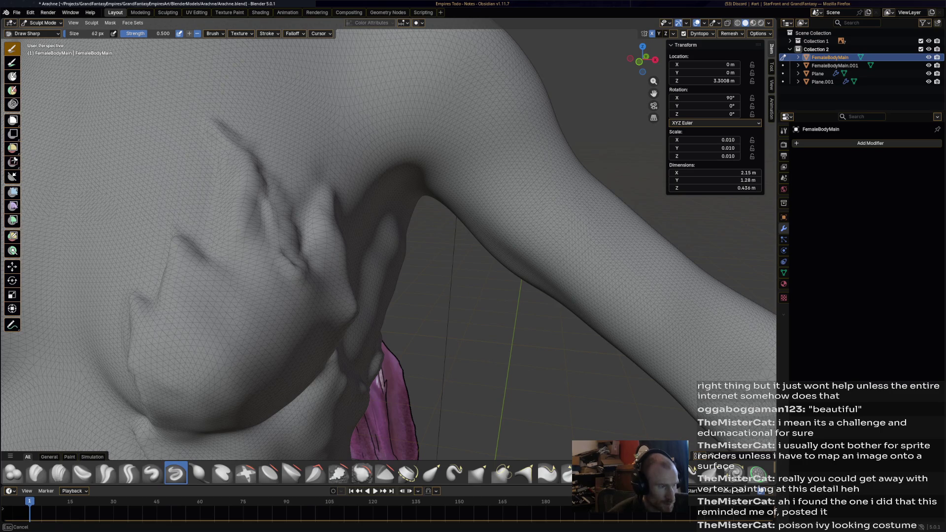
drag(308, 255, 309, 272)
drag(191, 256, 211, 267)
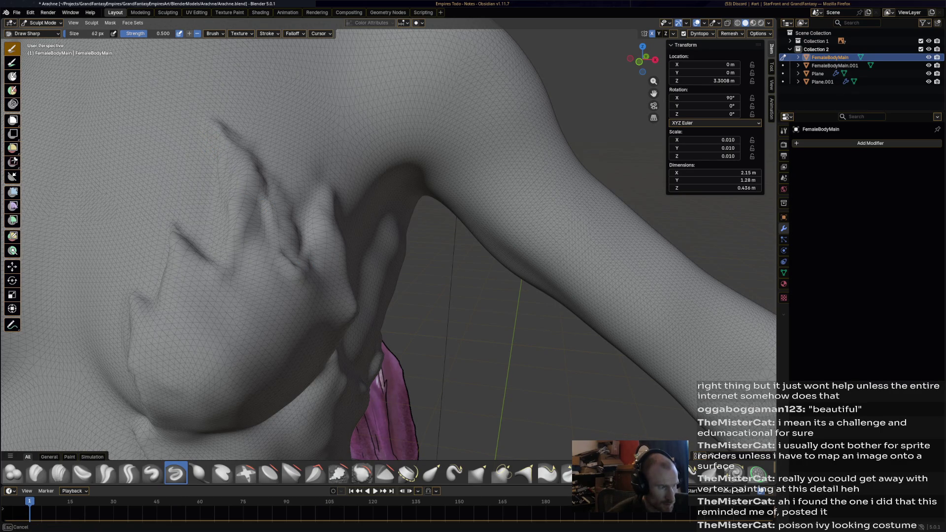
drag(139, 293, 149, 302)
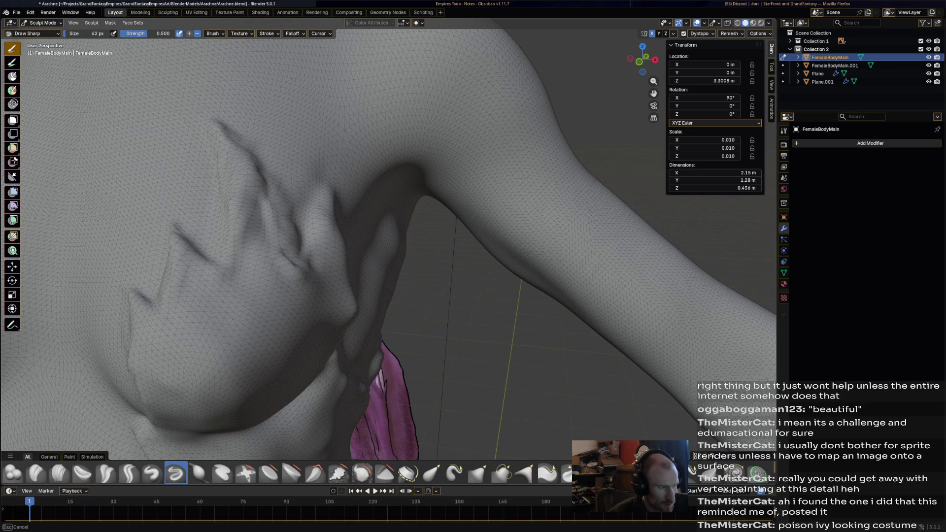